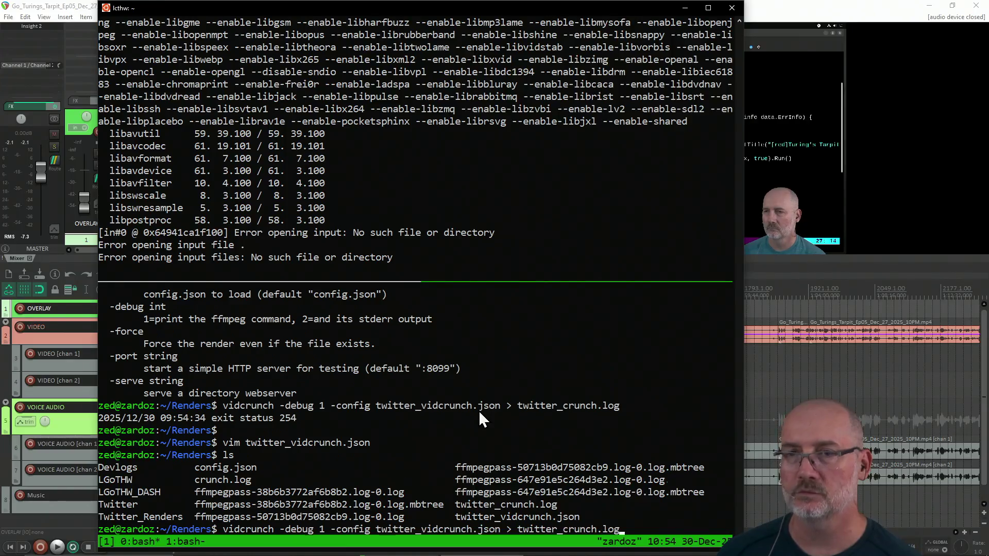
Rerun the Twitter vidcrunch job and launch an Ubuntu WSL shell
{"action": "key", "text": "Return"}
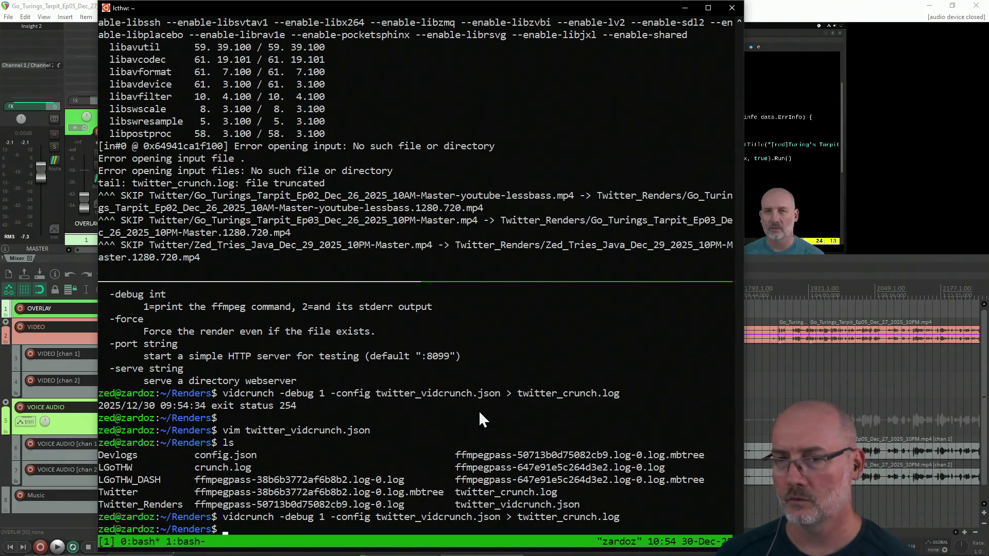
{"action": "key", "text": "super"}
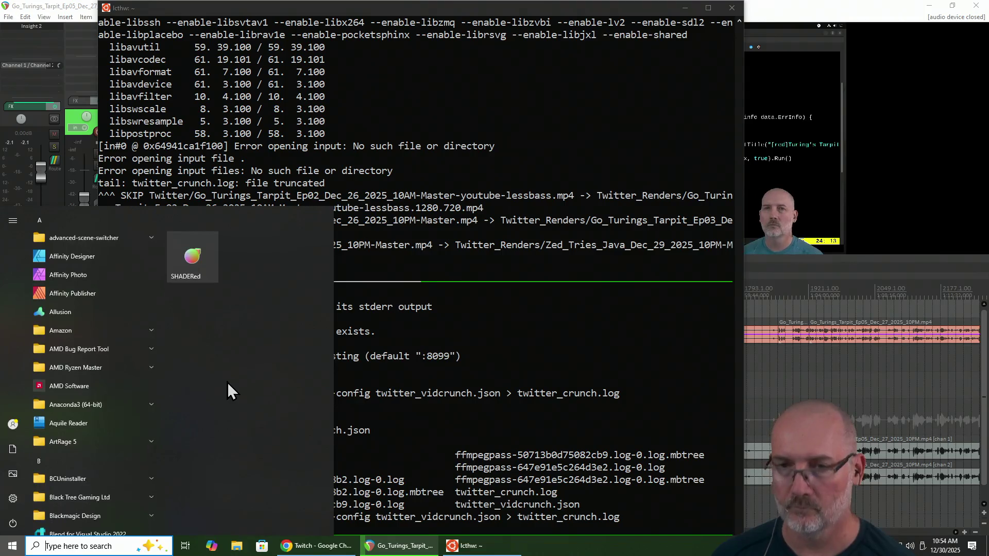
{"action": "type", "text": "ubu"}
{"action": "key", "text": "Return"}
In the WSL shell, change to /mnt/e/Renders and list its contents
{"action": "type", "text": "cd /mtn"}
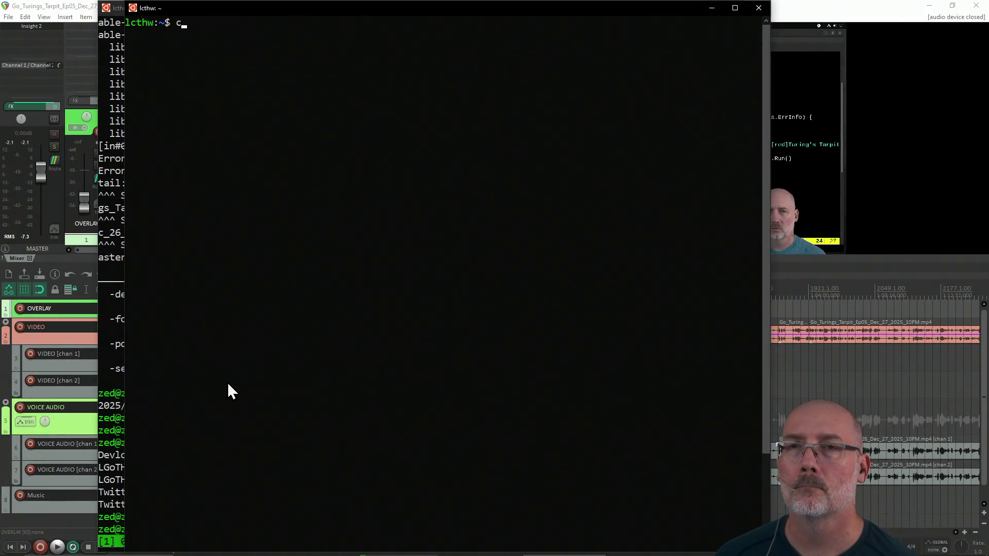
{"action": "key", "text": "BackSpace"}
{"action": "key", "text": "BackSpace"}
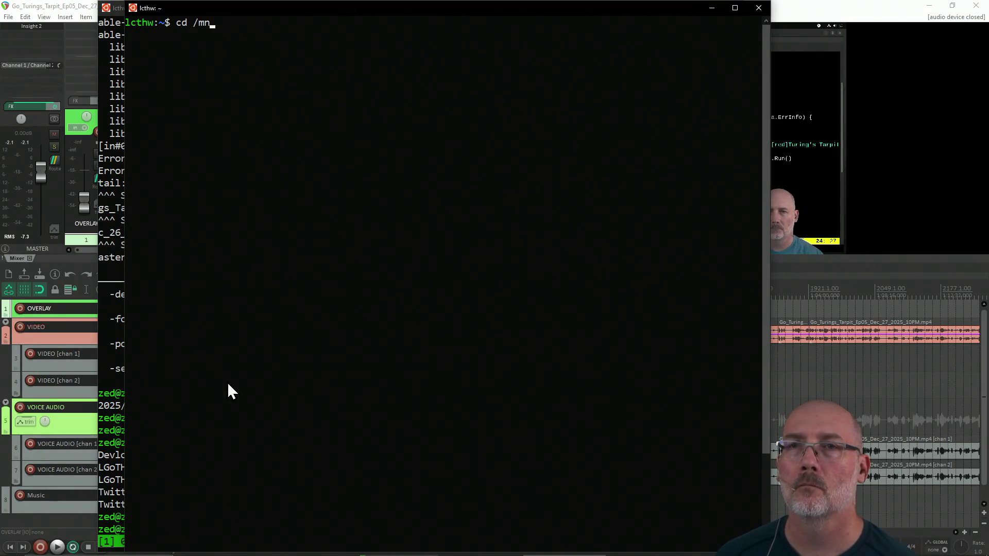
{"action": "type", "text": "nt/e/Renders"}
{"action": "key", "text": "Return"}
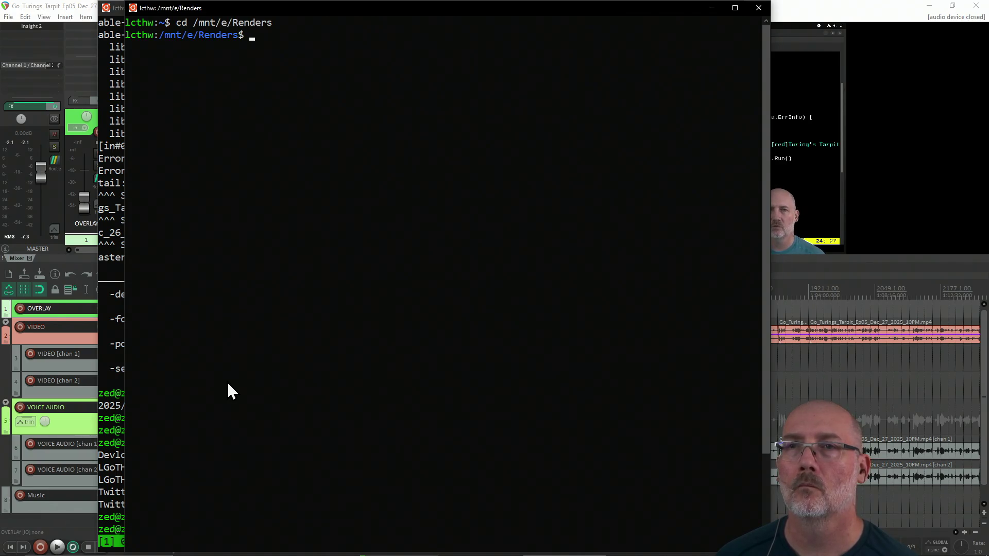
{"action": "type", "text": "ls"}
{"action": "key", "text": "Return"}
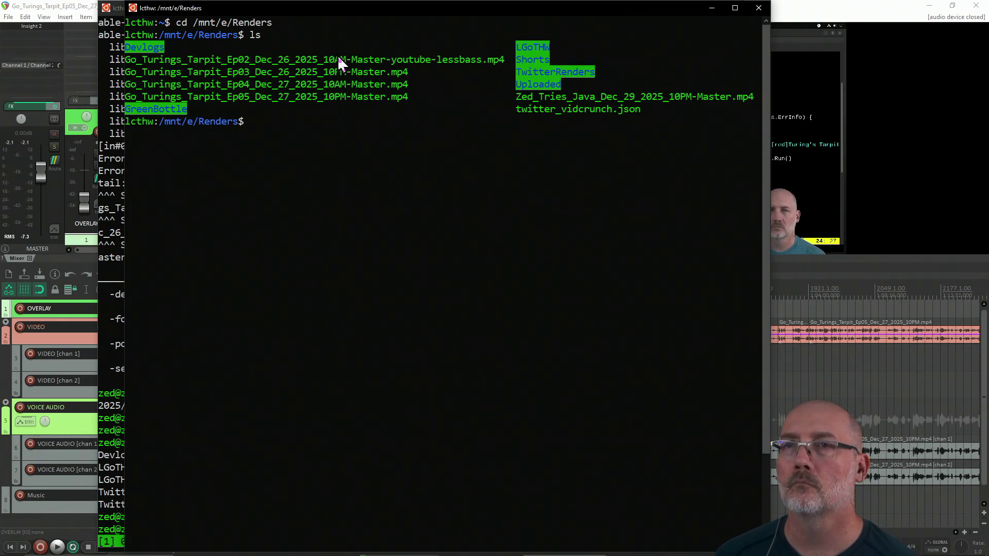
List the three videos in Twitter_Renders/ from the tmux shell, then return to the Renders shell
{"action": "left_click_drag", "start_coordinate": [326, 8], "coordinate": [571, 9]}
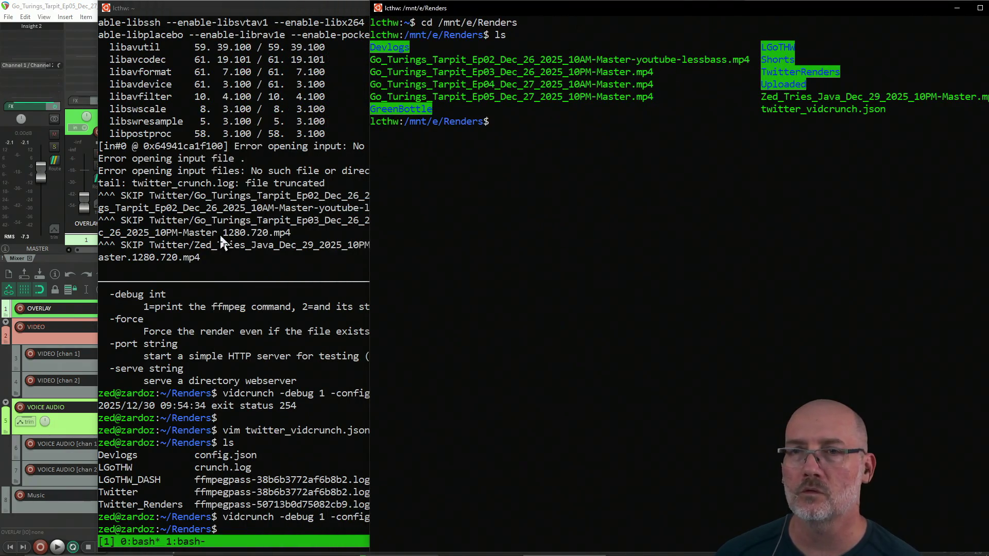
{"action": "left_click", "coordinate": [220, 234]}
{"action": "left_click", "coordinate": [820, 189]}
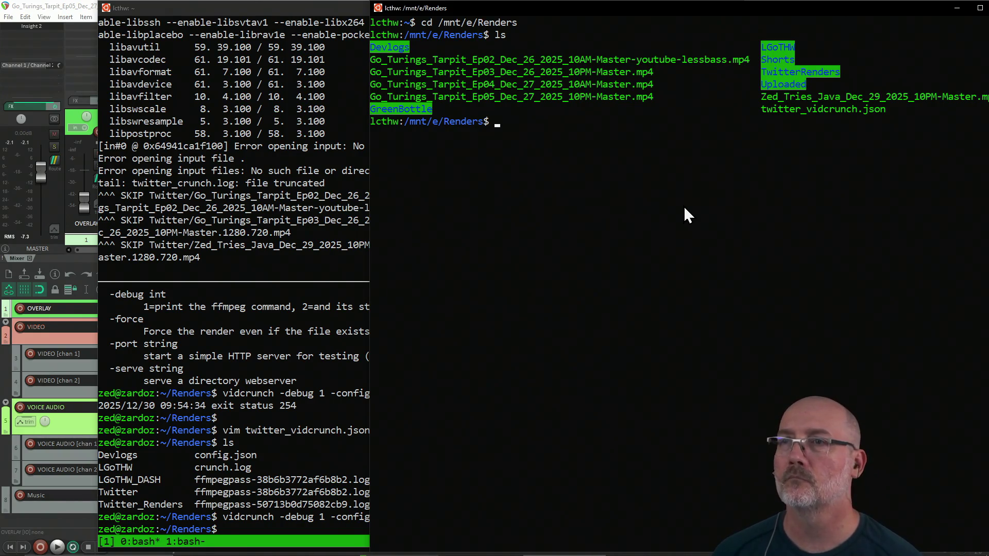
{"action": "left_click", "coordinate": [317, 365]}
{"action": "type", "text": "ls Twitter_"}
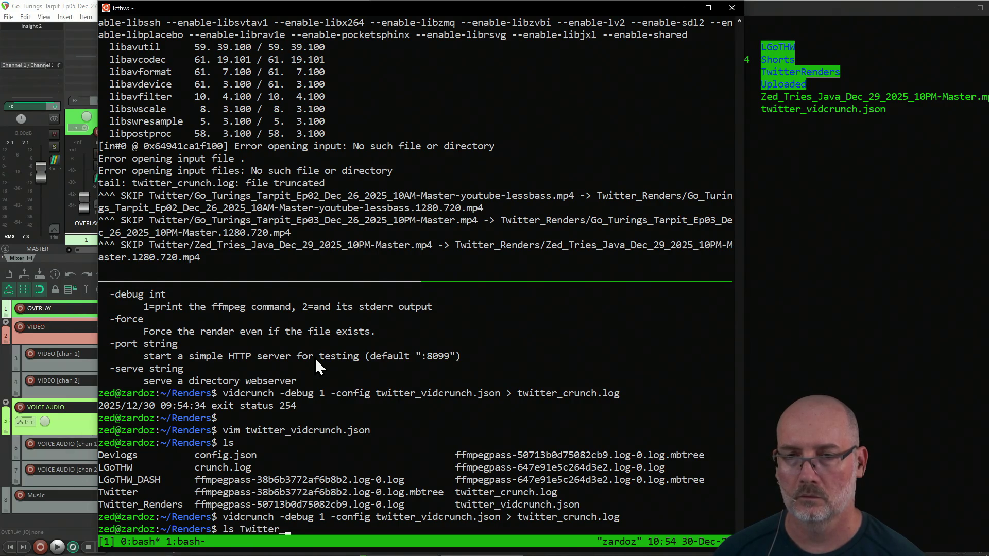
{"action": "type", "text": "R"}
{"action": "key", "text": "Tab"}
{"action": "key", "text": "Return"}
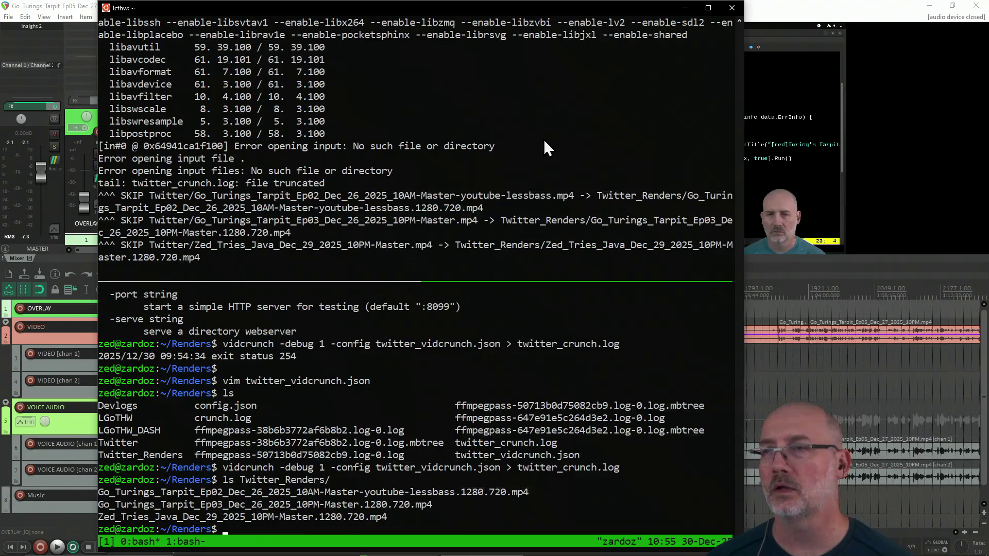
{"action": "key", "text": "alt+Tab"}
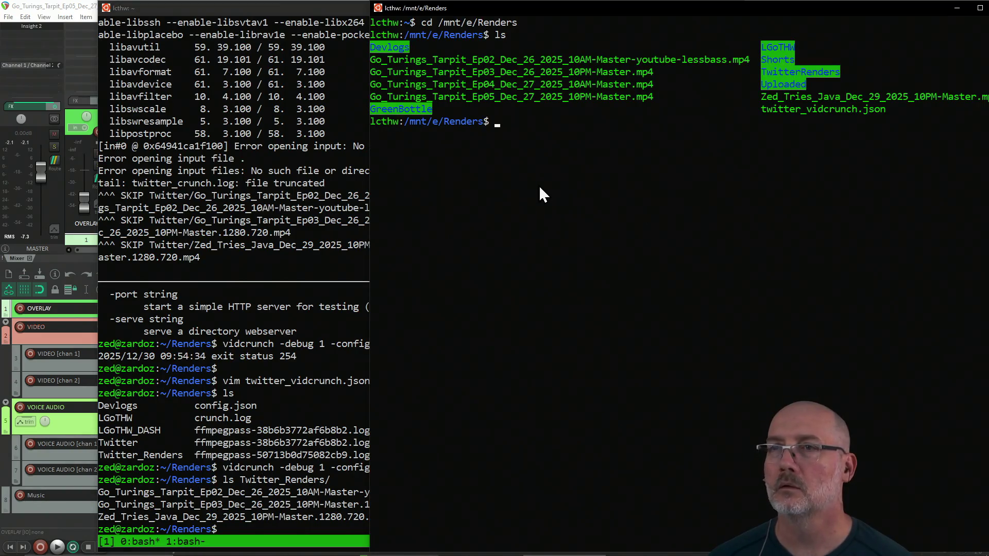
Upload Go_Turings_Tarpit_Ep04_Dec_27_2025_10AM-Master.mp4 via scp to the remote Renders/Twitter/ folder, entering the password
{"action": "type", "text": "scp Go_T"}
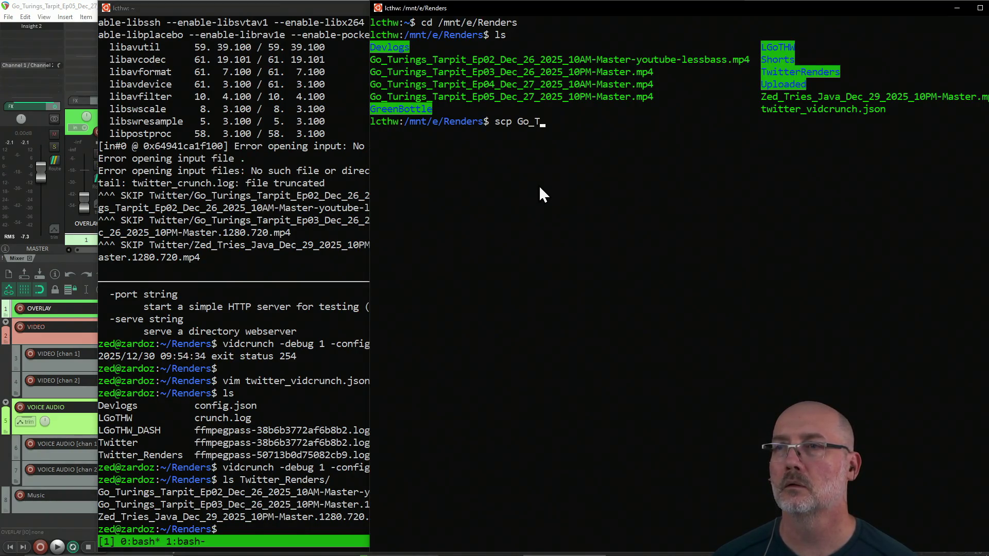
{"action": "type", "text": "ur"}
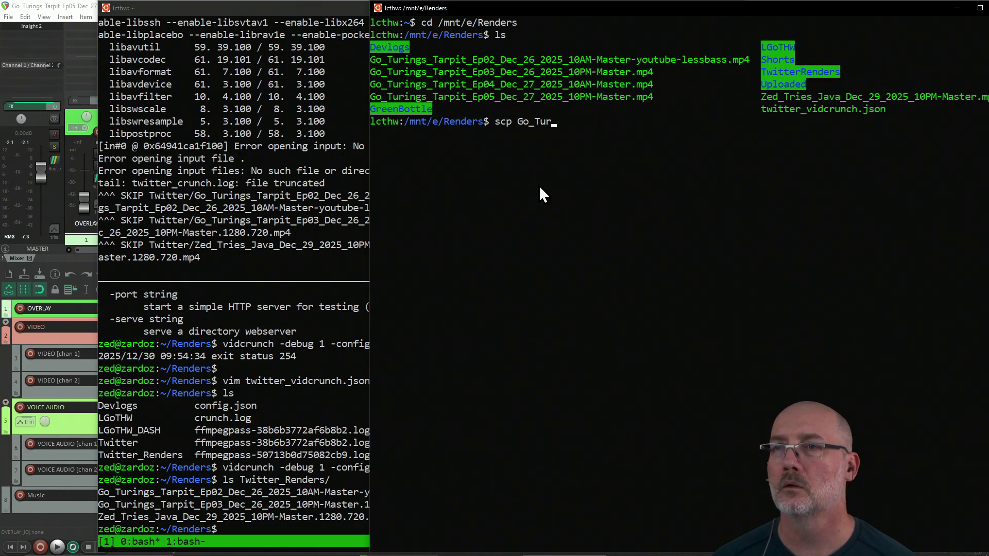
{"action": "type", "text": "ings_Tarp"}
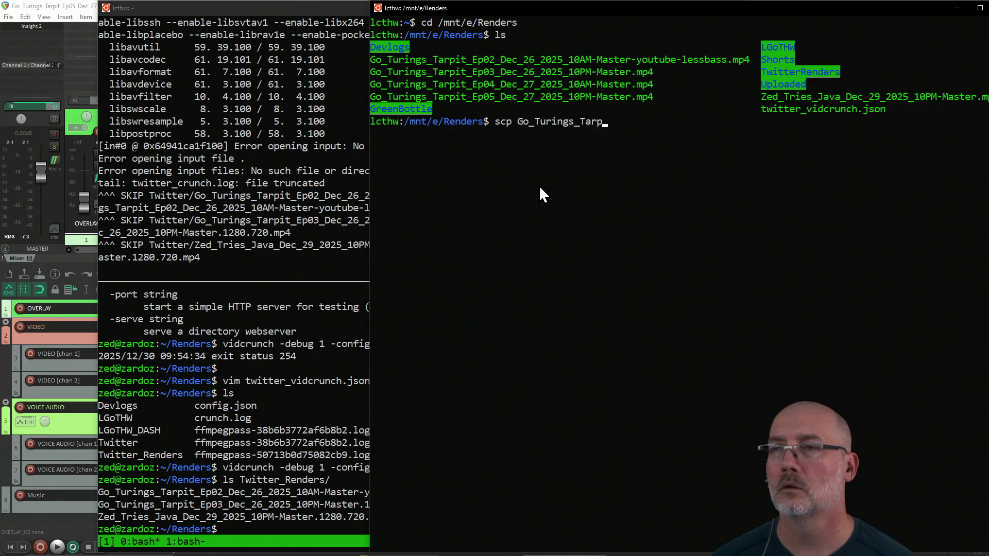
{"action": "key", "text": "Tab"}
{"action": "key", "text": "Tab"}
{"action": "type", "text": "4"}
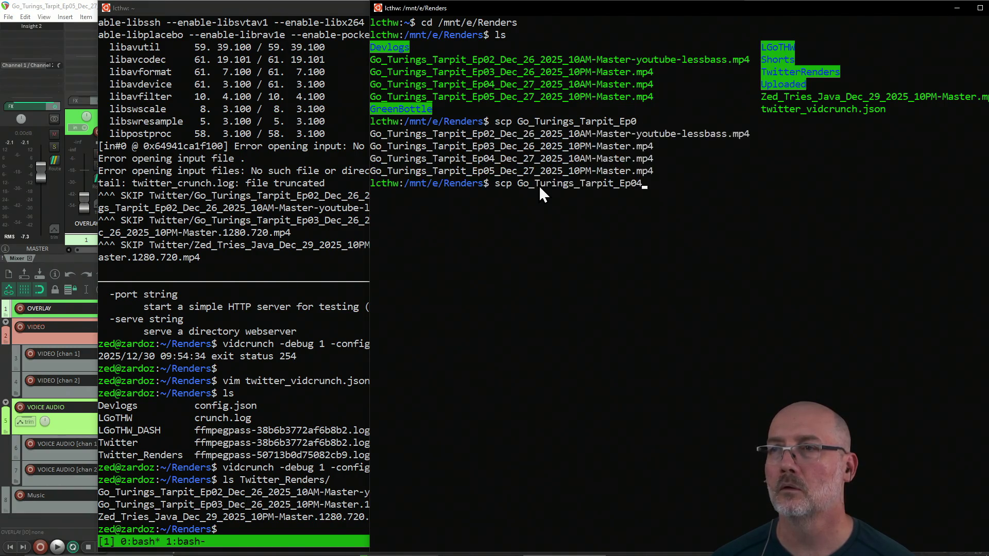
{"action": "key", "text": "Tab"}
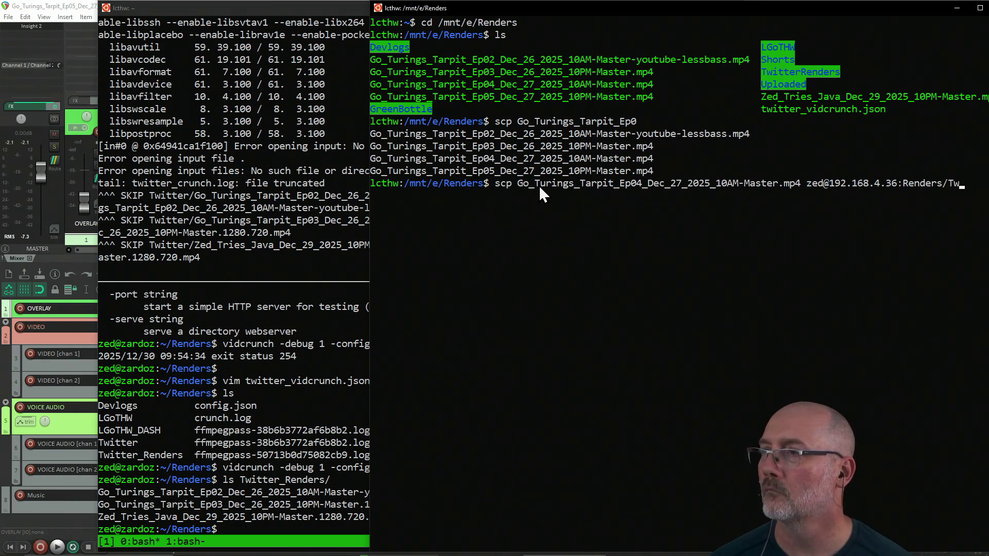
{"action": "type", "text": "r_"}
{"action": "key", "text": "Return"}
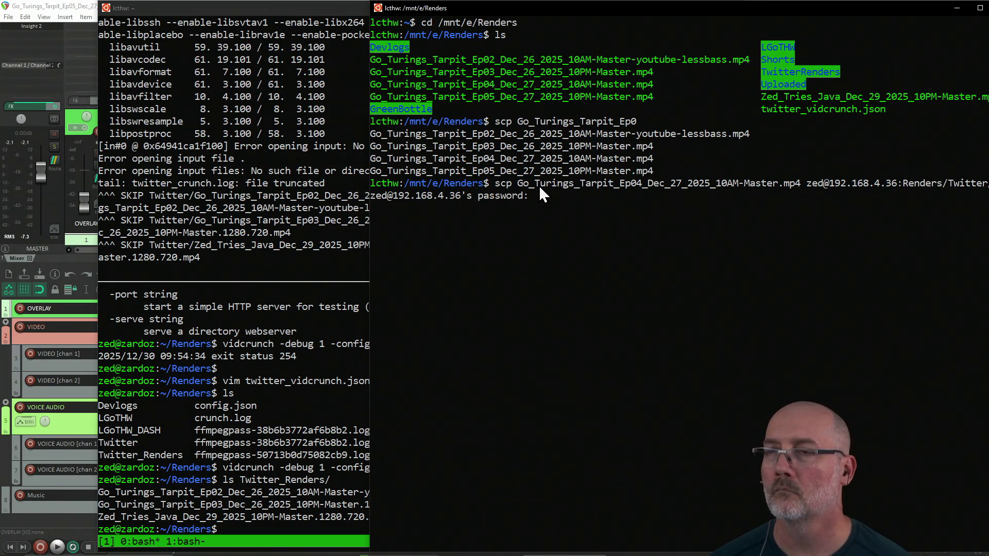
{"action": "key", "text": "Return"}
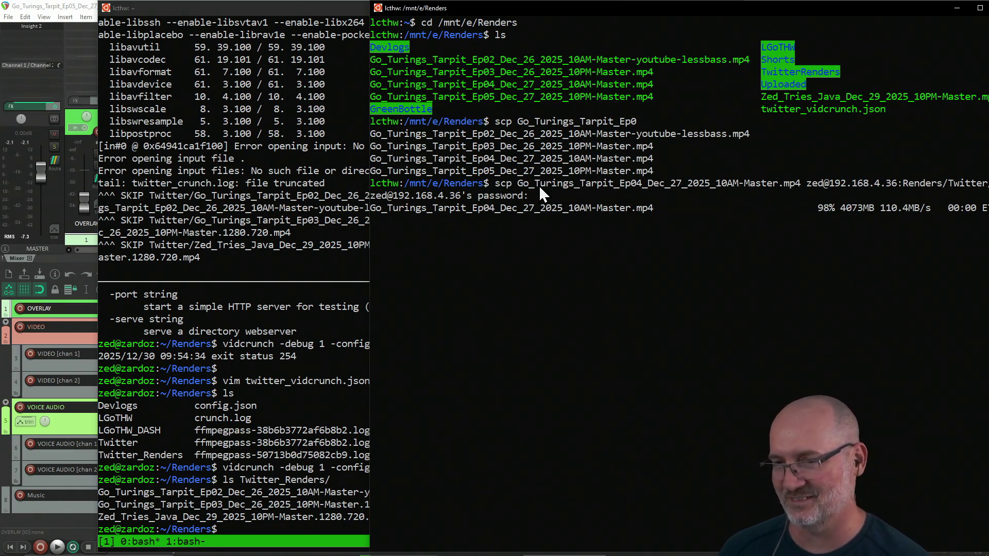
{"action": "key", "text": "alt+Tab"}
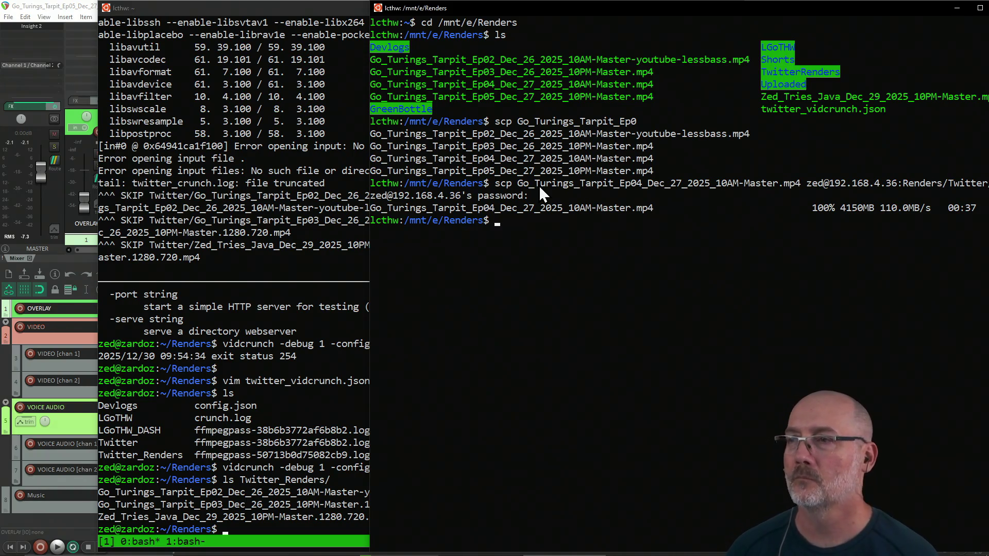
Rerun the previous vidcrunch Twitter encode in the tmux window
{"action": "left_click", "coordinate": [335, 297]}
{"action": "key", "text": "Up"}
{"action": "key", "text": "Up"}
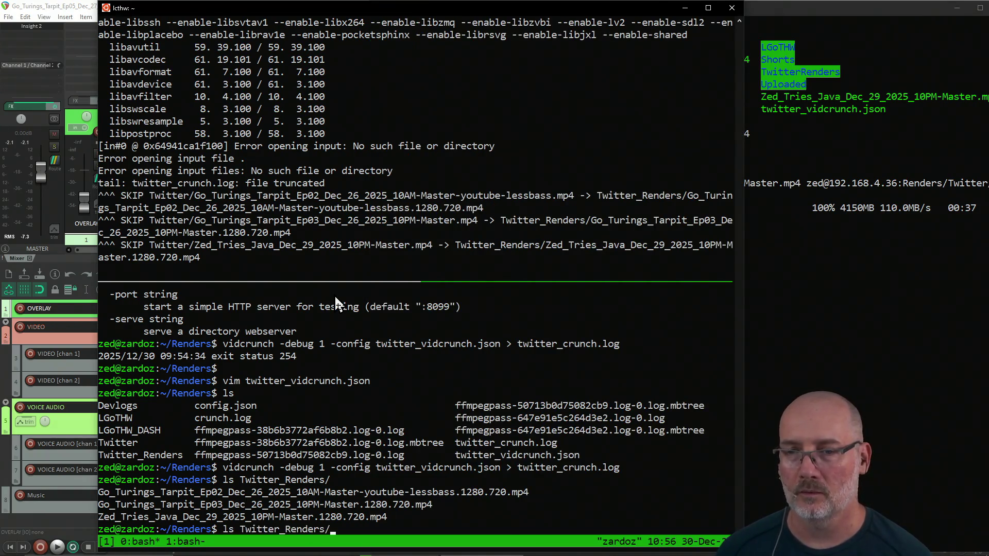
{"action": "key", "text": "Return"}
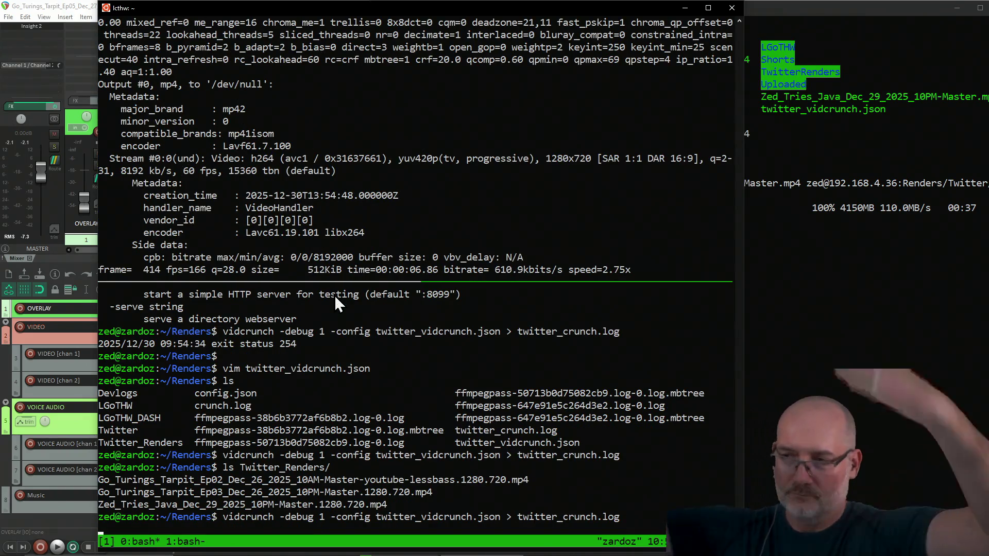
Close the tmux window and maximize the WSL shell to fill the screen
{"action": "left_click", "coordinate": [733, 15]}
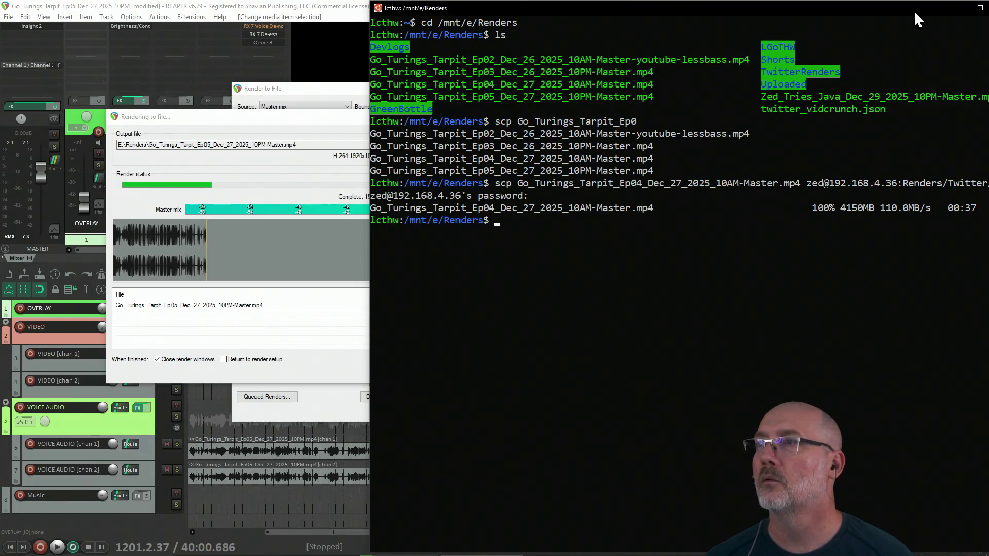
{"action": "left_click_drag", "start_coordinate": [917, 16], "coordinate": [803, 20]}
{"action": "double_click", "coordinate": [801, 19]}
{"action": "type", "text": "exit"}
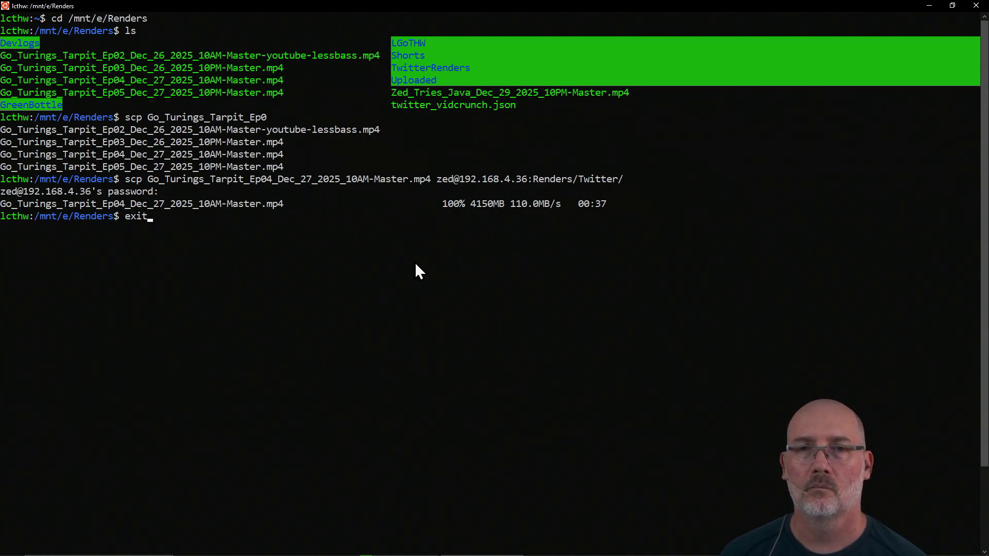
Exit the WSL shell and unlock the Linux session with the account password
{"action": "key", "text": "Return"}
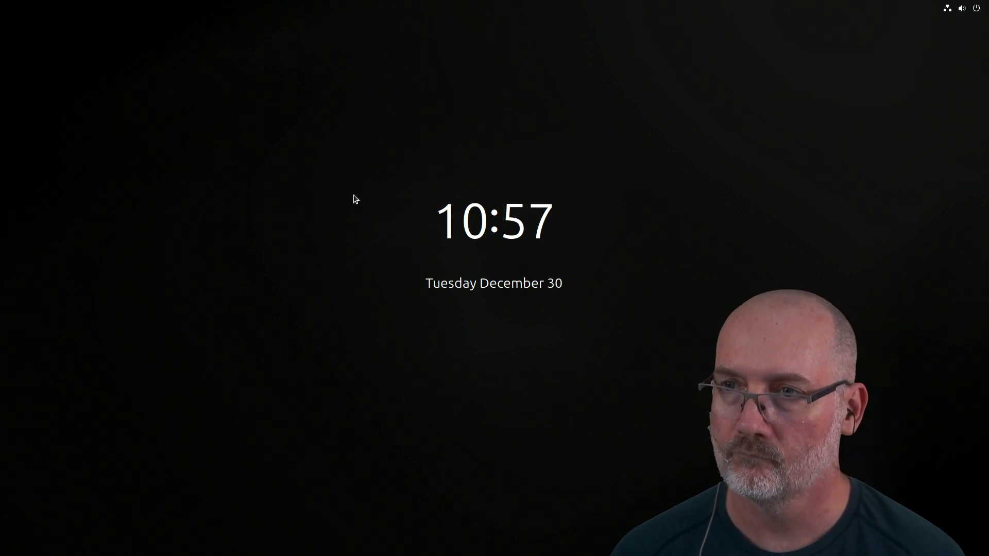
{"action": "left_click", "coordinate": [380, 205]}
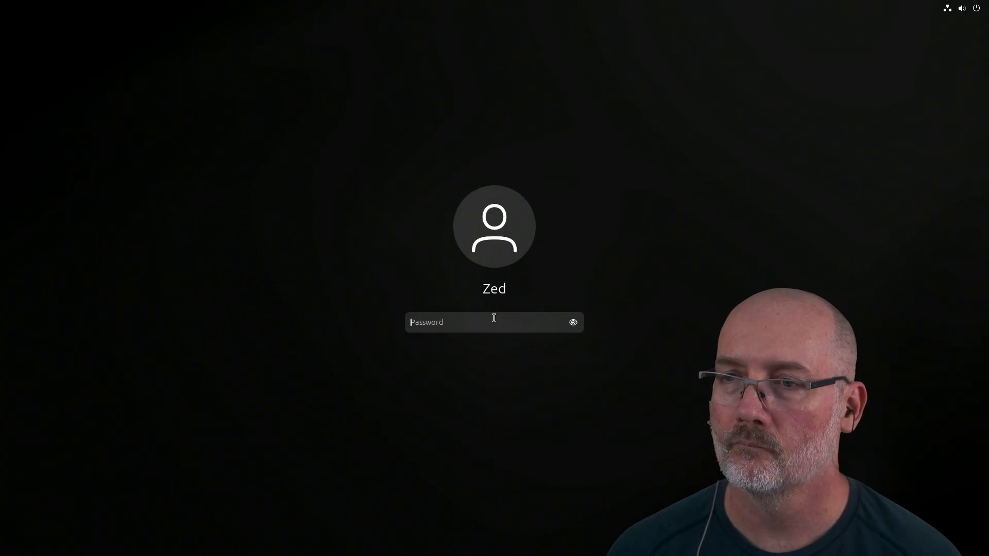
{"action": "key", "text": "Return"}
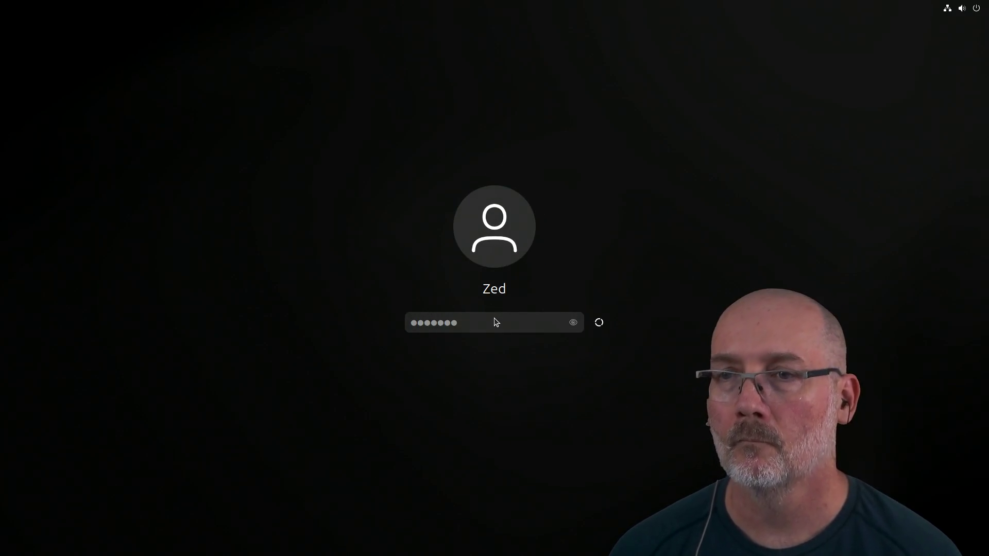
Move the terminal into ../vidcrunch, shrink its font, and narrow it beside GVim
{"action": "type", "text": "cd .."}
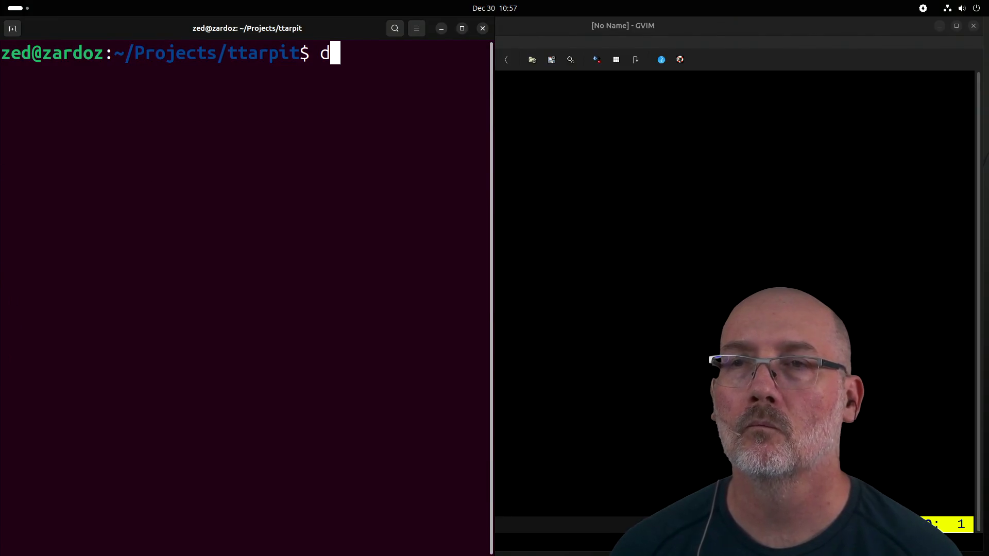
{"action": "key", "text": "BackSpace"}
{"action": "key", "text": "BackSpace"}
{"action": "type", "text": "../vidc"}
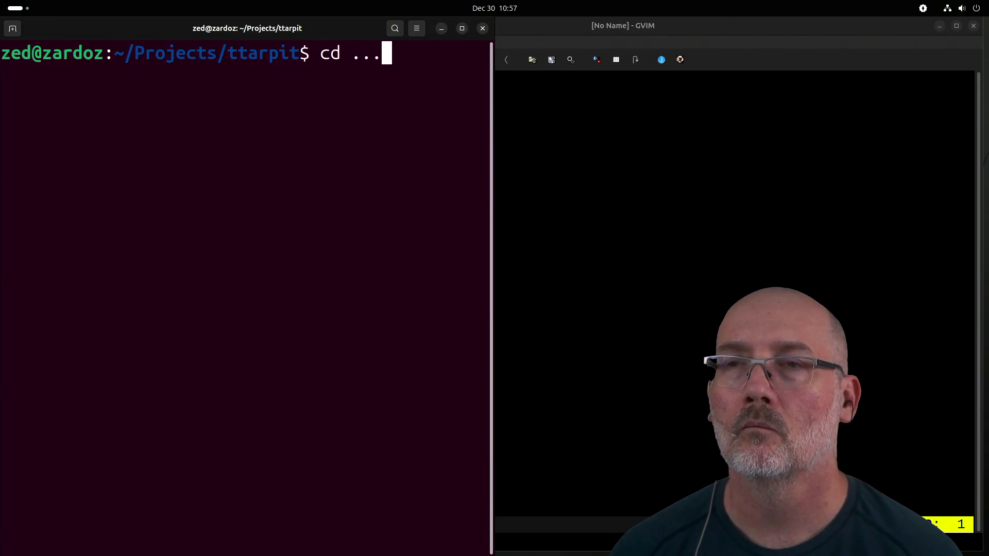
{"action": "key", "text": "Tab"}
{"action": "key", "text": "Return"}
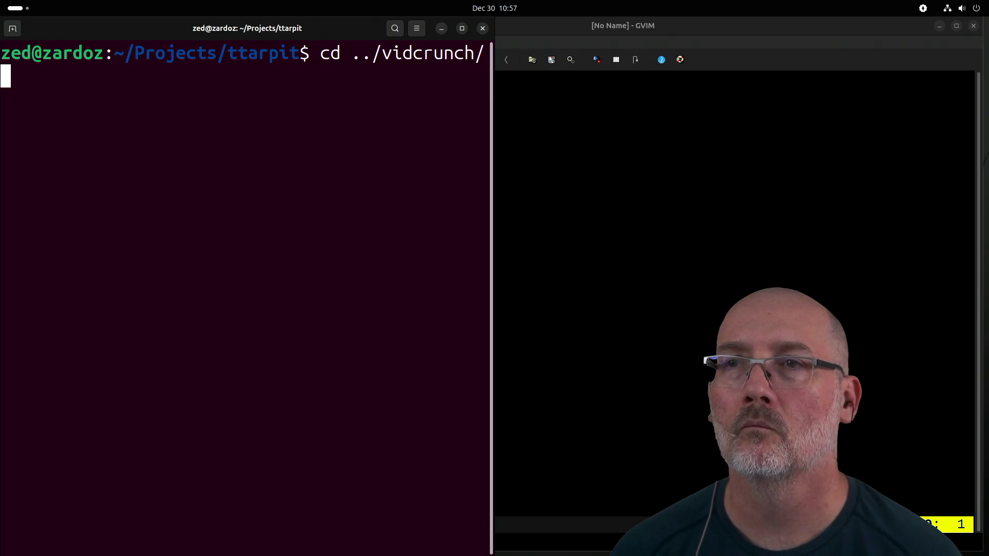
{"action": "left_click", "coordinate": [722, 137]}
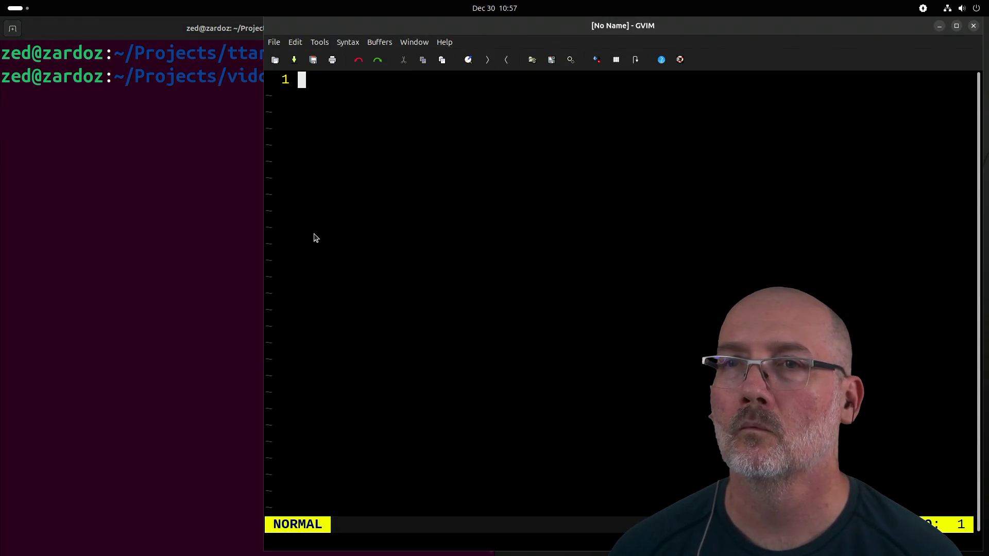
{"action": "left_click", "coordinate": [147, 242]}
{"action": "key", "text": "ctrl+minus"}
{"action": "key", "text": "ctrl+minus"}
{"action": "key", "text": "ctrl+minus"}
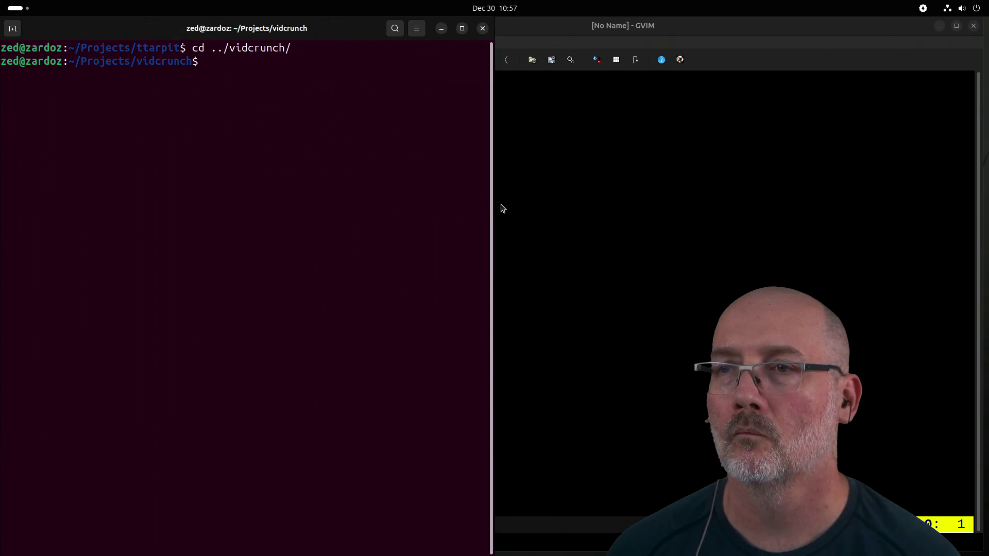
{"action": "mouse_move", "coordinate": [496, 204]}
{"action": "left_mouse_down"}
{"action": "mouse_move", "coordinate": [260, 206]}
{"action": "mouse_move", "coordinate": [263, 217]}
{"action": "left_mouse_up"}
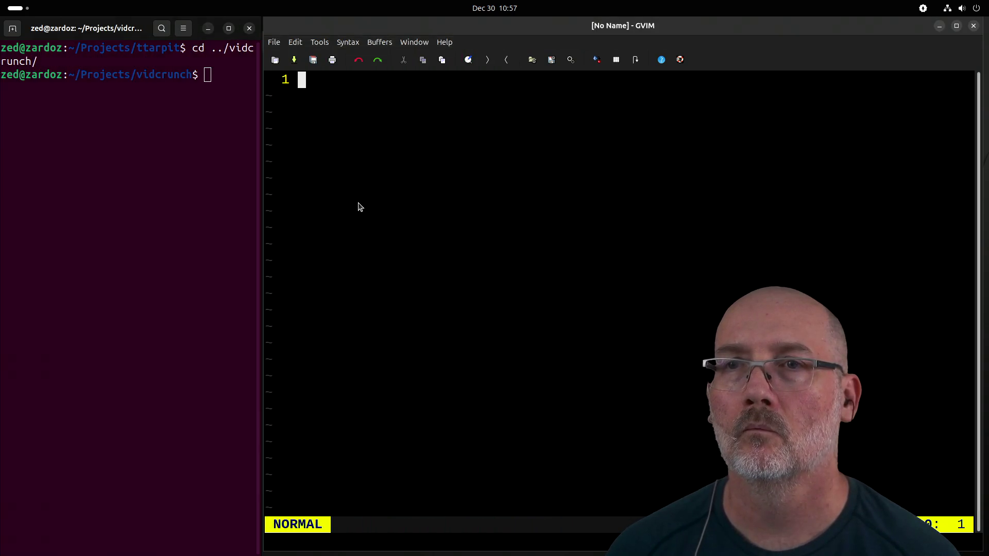
Set GVim's working directory to ~/Projects/vidcrunch and open main.go
{"action": "type", "text": ":cd "}
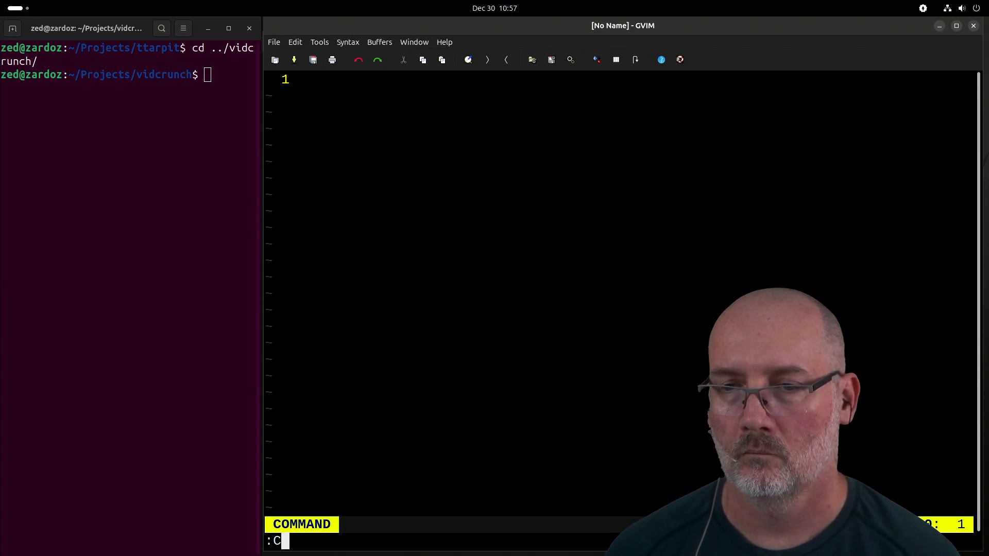
{"action": "type", "text": "~/Projects/vid"}
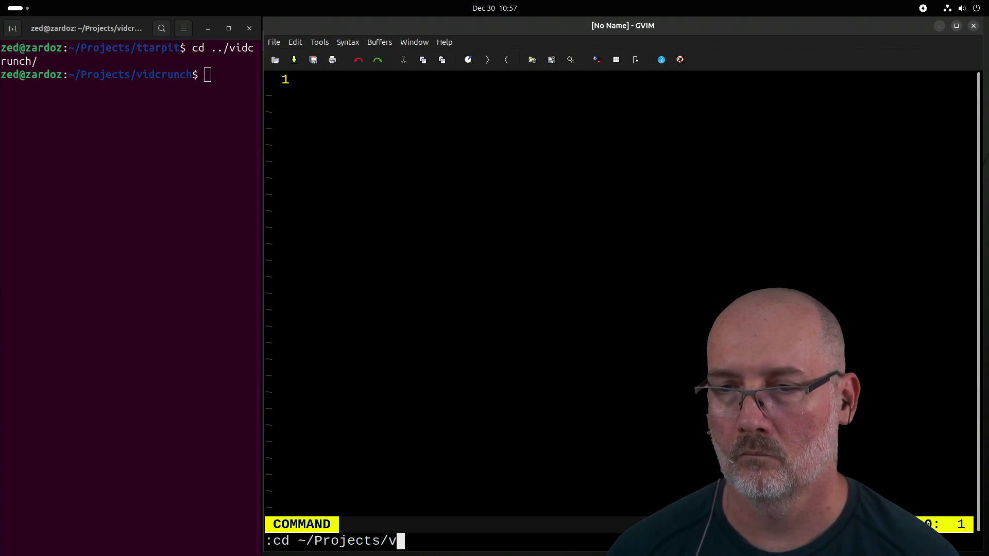
{"action": "type", "text": "c"}
{"action": "key", "text": "Tab"}
{"action": "key", "text": "Return"}
{"action": "type", "text": ":e "}
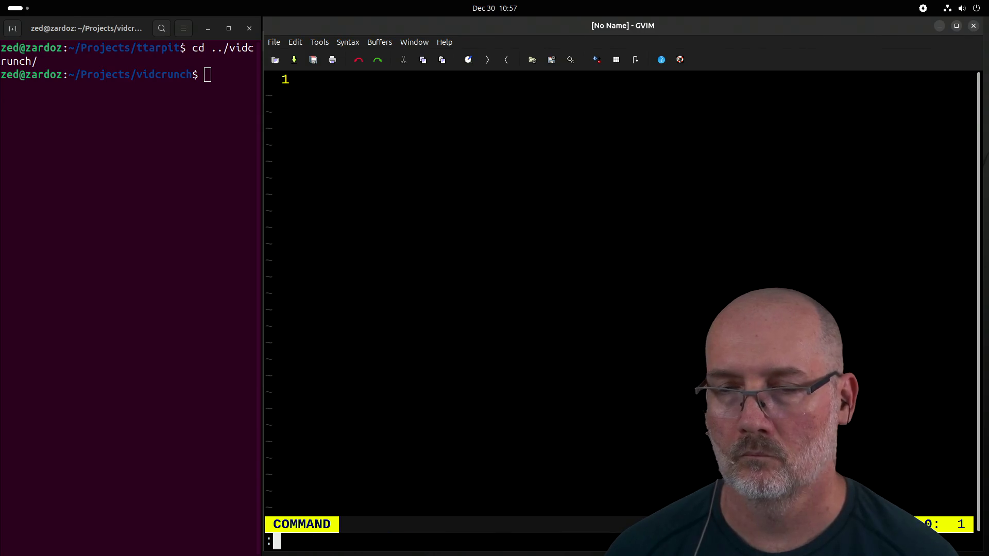
{"action": "type", "text": "mai"}
{"action": "key", "text": "Tab"}
{"action": "key", "text": "Return"}
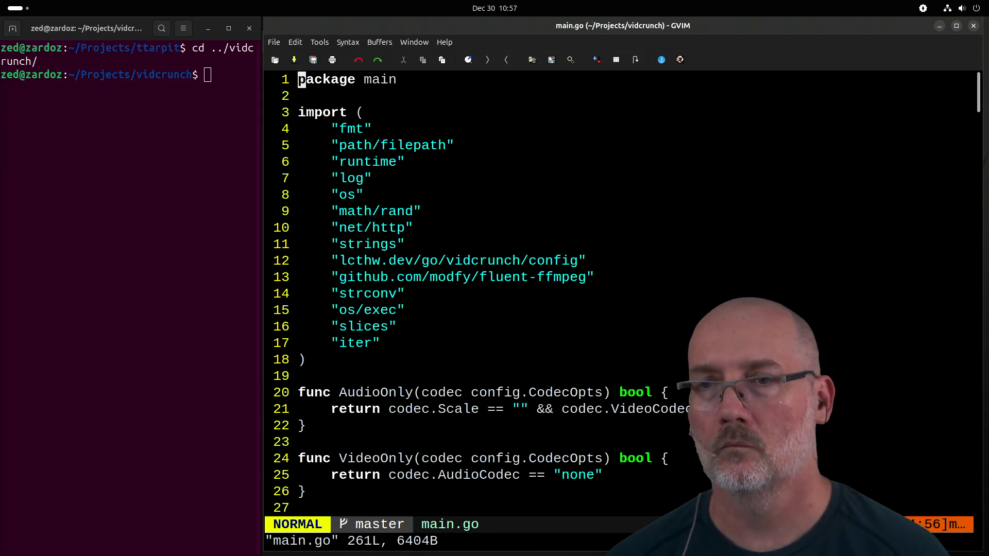
{"action": "scroll", "coordinate": [450, 257], "scroll_direction": "down", "scroll_amount": 10}
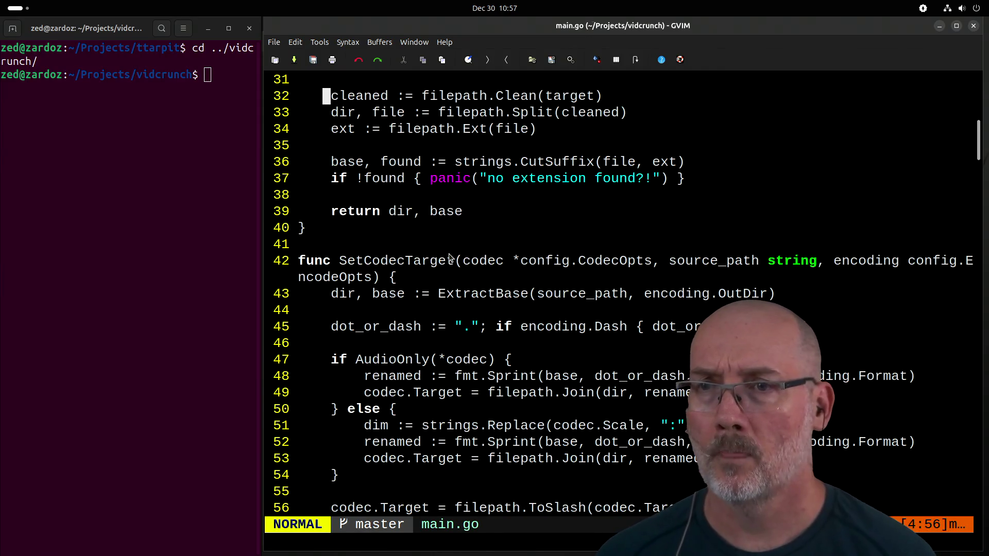
{"action": "scroll", "coordinate": [449, 257], "scroll_direction": "down", "scroll_amount": 2}
{"action": "scroll", "coordinate": [449, 257], "scroll_direction": "up", "scroll_amount": 2}
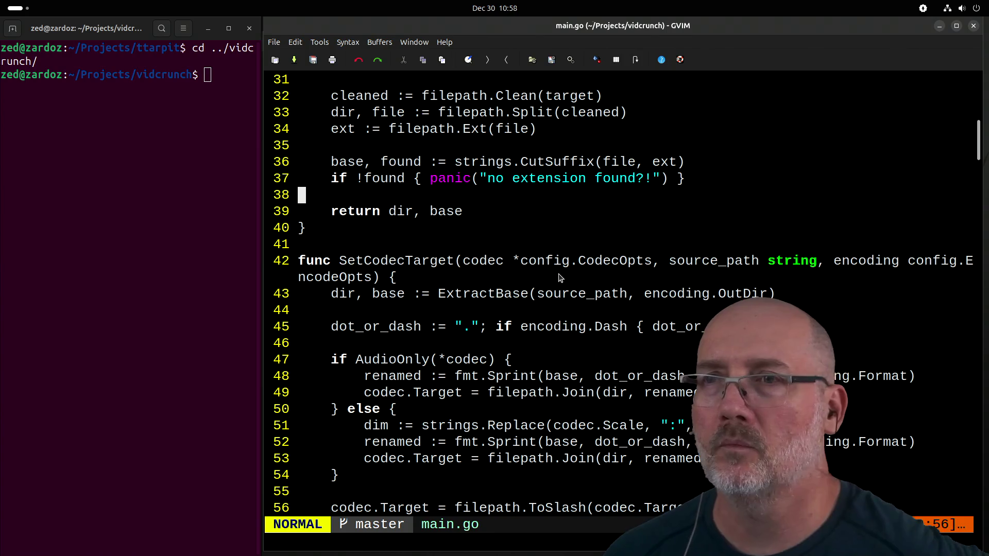
{"action": "scroll", "coordinate": [560, 278], "scroll_direction": "down", "scroll_amount": 1}
{"action": "scroll", "coordinate": [560, 278], "scroll_direction": "up", "scroll_amount": 3}
{"action": "scroll", "coordinate": [560, 278], "scroll_direction": "up", "scroll_amount": 2}
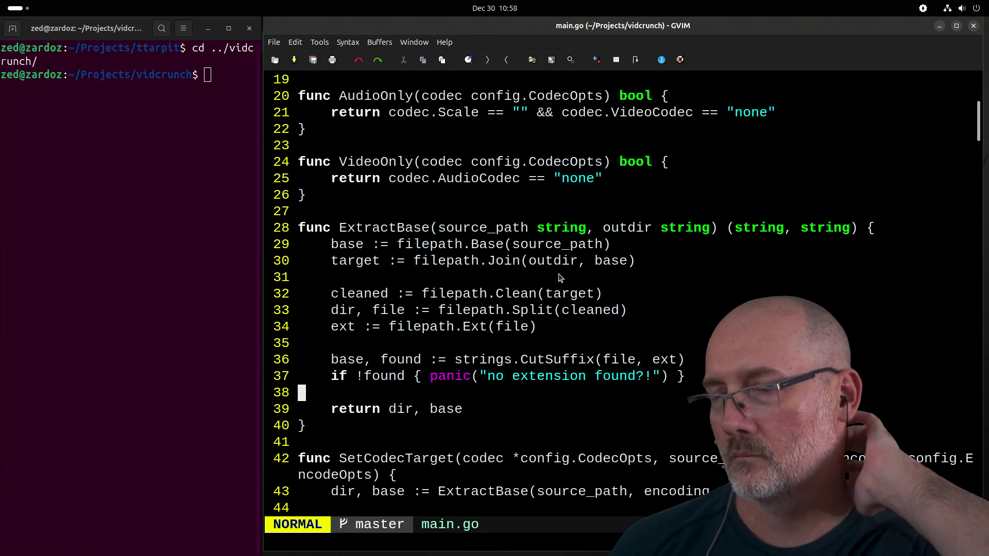
{"action": "scroll", "coordinate": [561, 278], "scroll_direction": "down", "scroll_amount": 7}
{"action": "scroll", "coordinate": [561, 278], "scroll_direction": "down", "scroll_amount": 6}
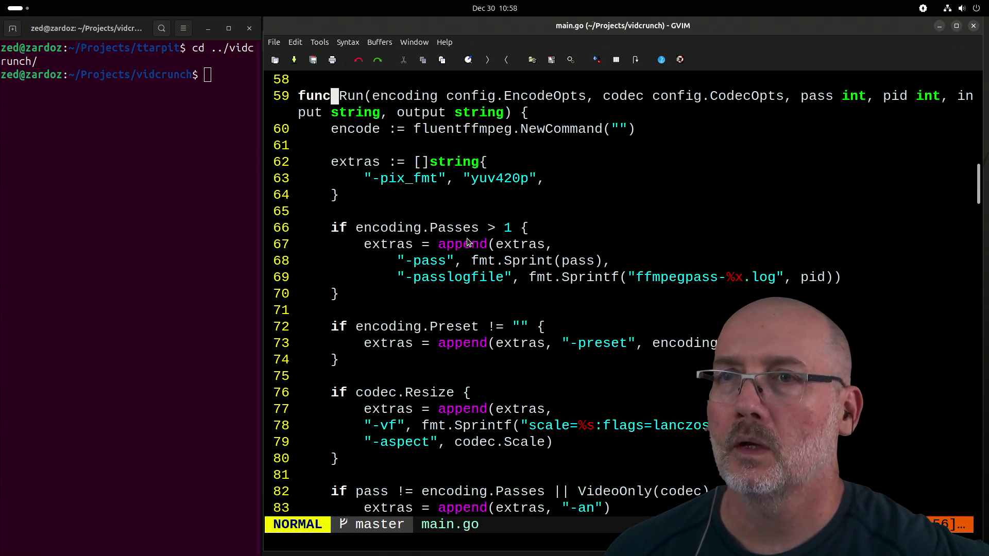
{"action": "scroll", "coordinate": [468, 242], "scroll_direction": "down", "scroll_amount": 3}
{"action": "scroll", "coordinate": [468, 243], "scroll_direction": "up", "scroll_amount": 3}
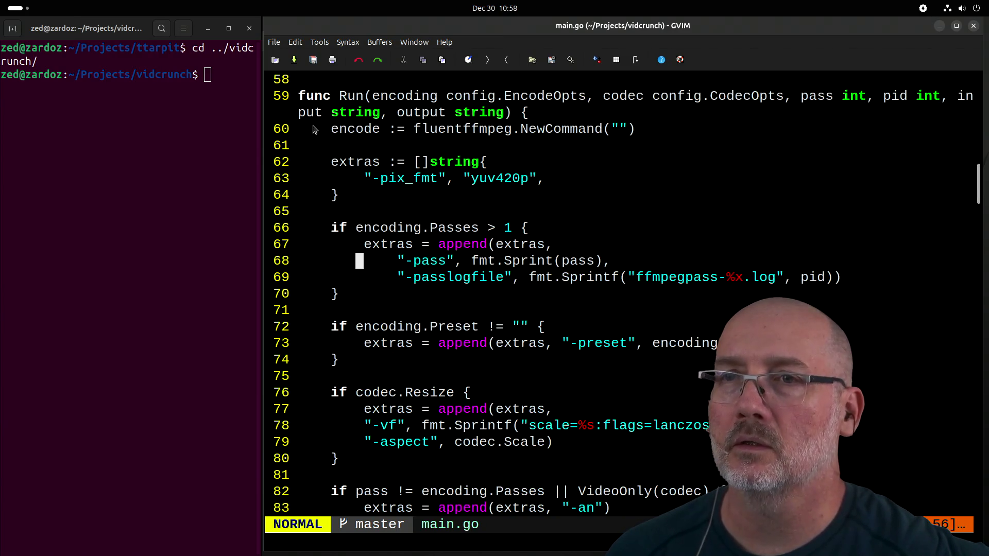
{"action": "left_click", "coordinate": [325, 114]}
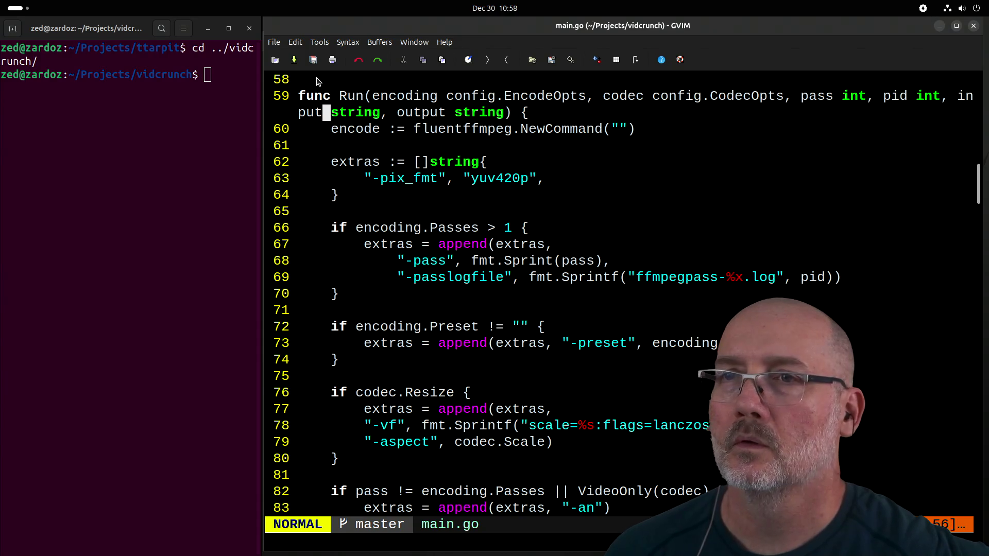
{"action": "left_click", "coordinate": [360, 111]}
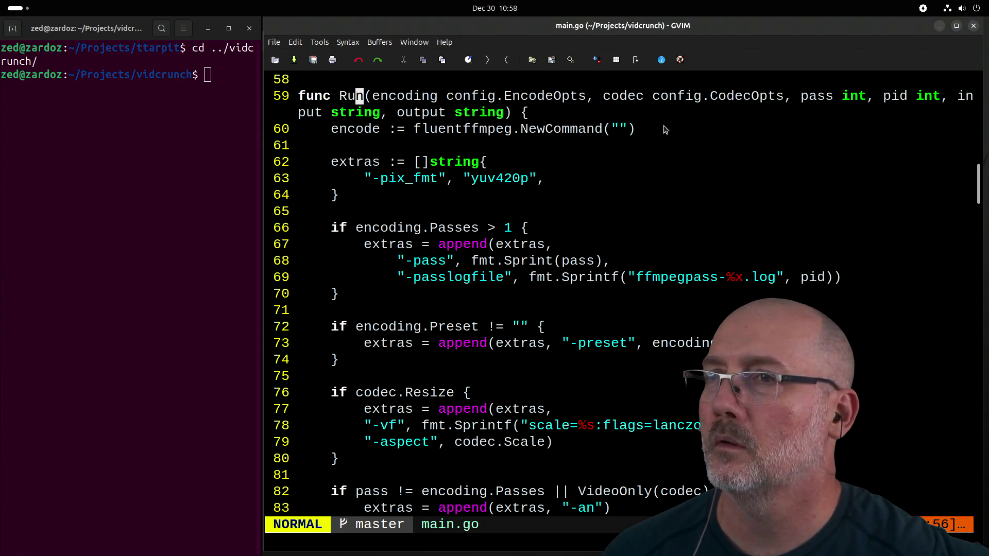
{"action": "key", "text": "asterisk"}
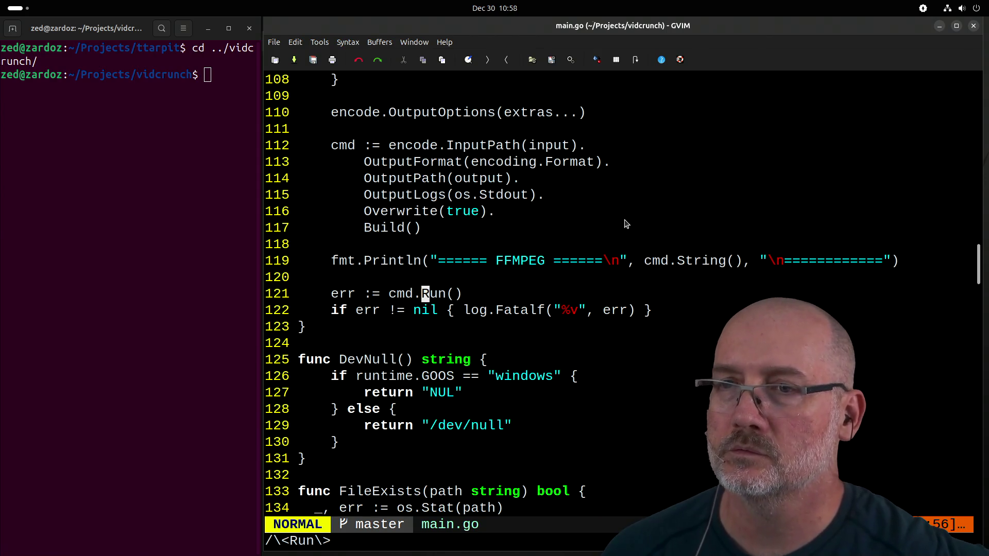
{"action": "scroll", "coordinate": [625, 211], "scroll_direction": "up", "scroll_amount": 2}
{"action": "scroll", "coordinate": [625, 205], "scroll_direction": "down", "scroll_amount": 2}
{"action": "scroll", "coordinate": [625, 205], "scroll_direction": "down", "scroll_amount": 2}
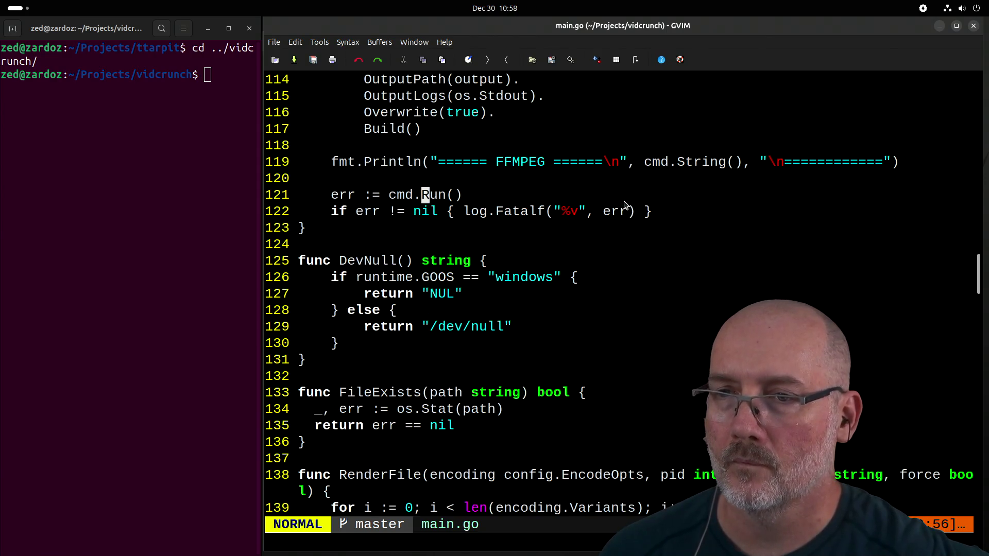
{"action": "key", "text": "n"}
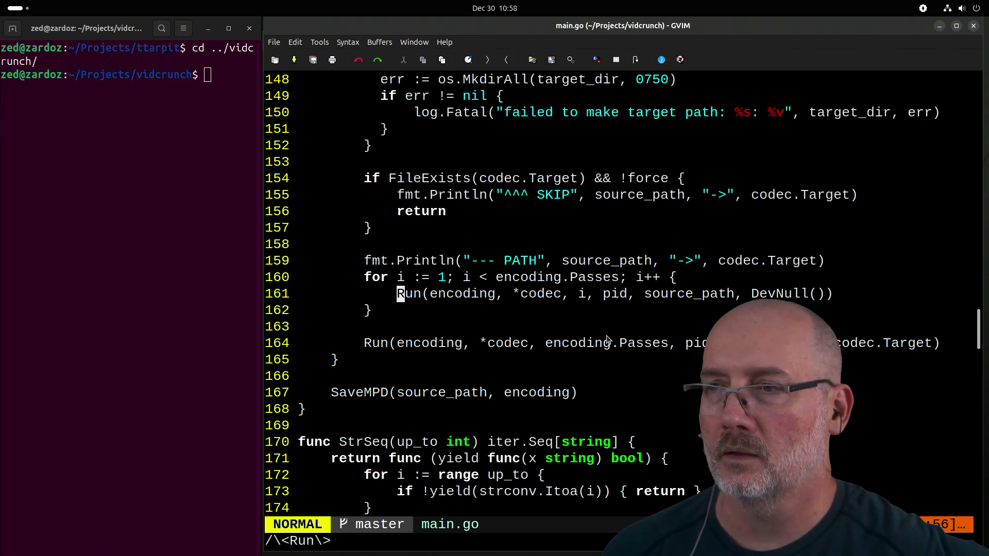
{"action": "left_click", "coordinate": [386, 346]}
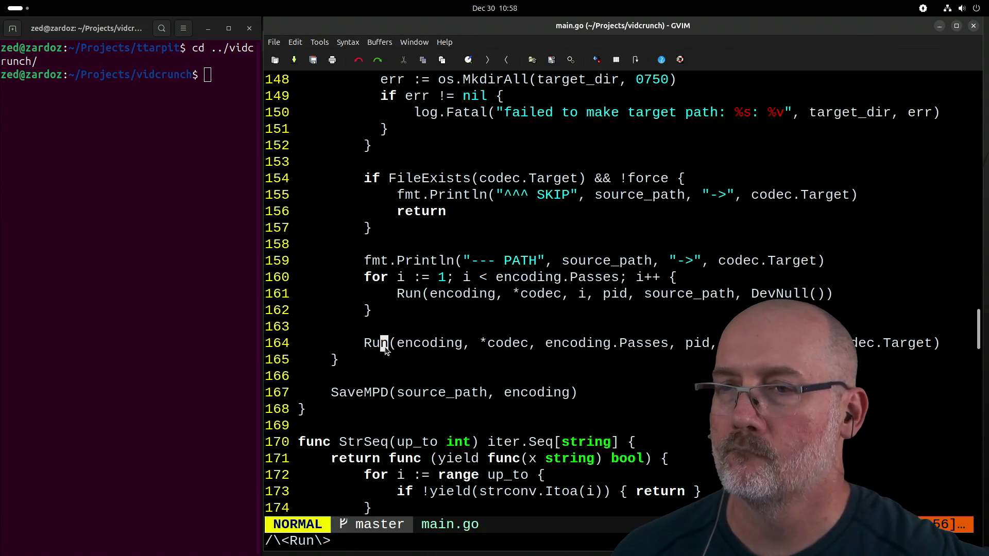
{"action": "left_click", "coordinate": [392, 344]}
{"action": "scroll", "coordinate": [551, 297], "scroll_direction": "down", "scroll_amount": 1}
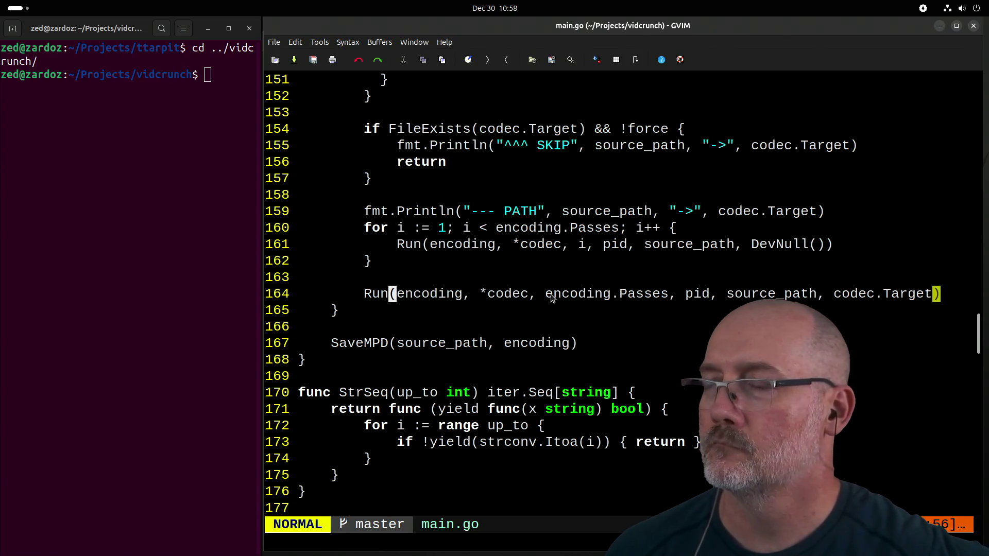
{"action": "scroll", "coordinate": [551, 297], "scroll_direction": "down", "scroll_amount": 1}
{"action": "scroll", "coordinate": [551, 298], "scroll_direction": "up", "scroll_amount": 1}
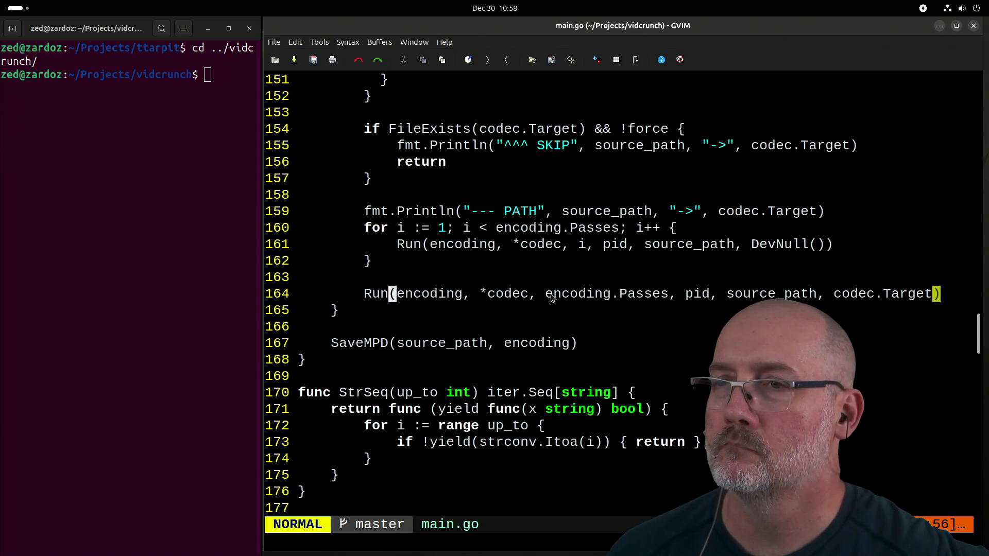
{"action": "left_click", "coordinate": [675, 249]}
{"action": "scroll", "coordinate": [676, 240], "scroll_direction": "up", "scroll_amount": 3}
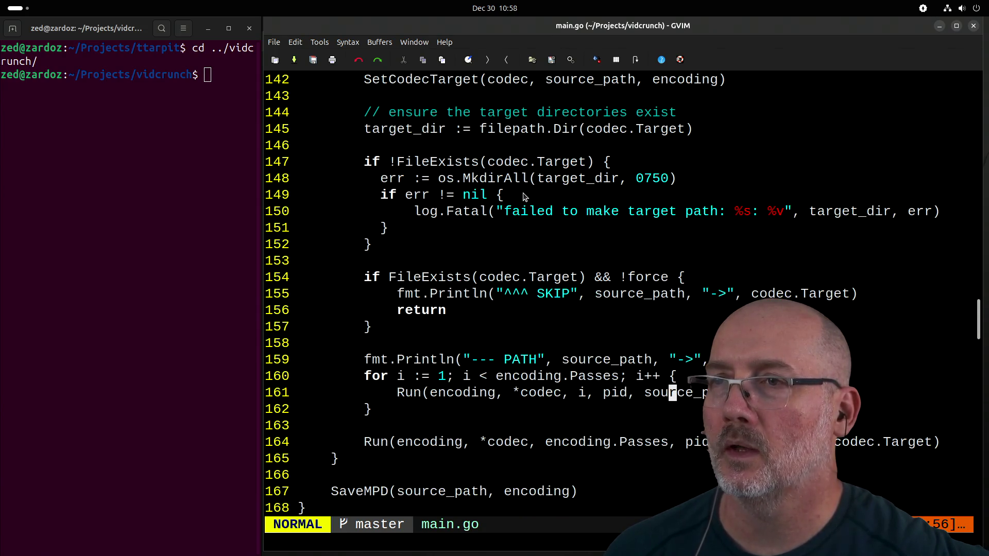
{"action": "left_click", "coordinate": [602, 299]}
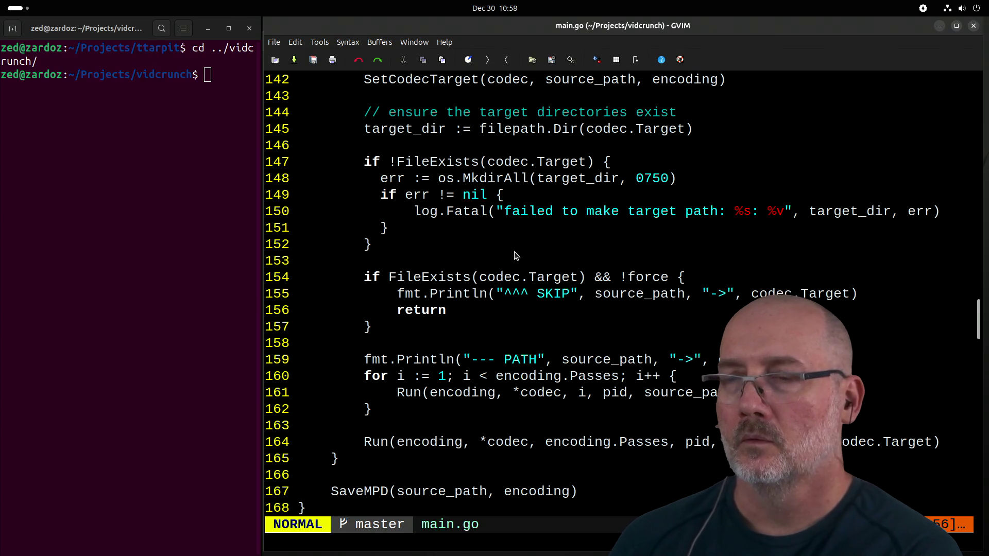
{"action": "scroll", "coordinate": [560, 284], "scroll_direction": "down", "scroll_amount": 1}
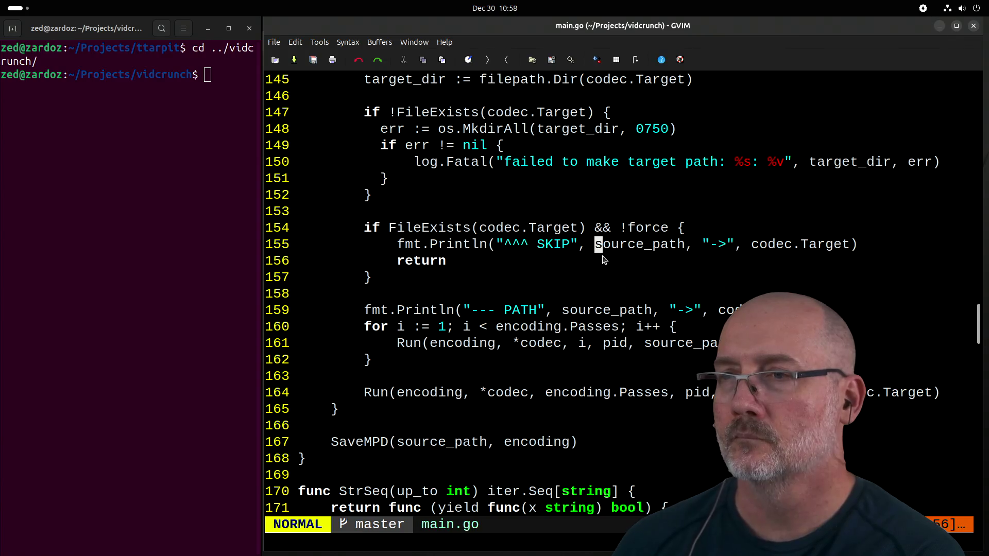
{"action": "scroll", "coordinate": [621, 240], "scroll_direction": "up", "scroll_amount": 1}
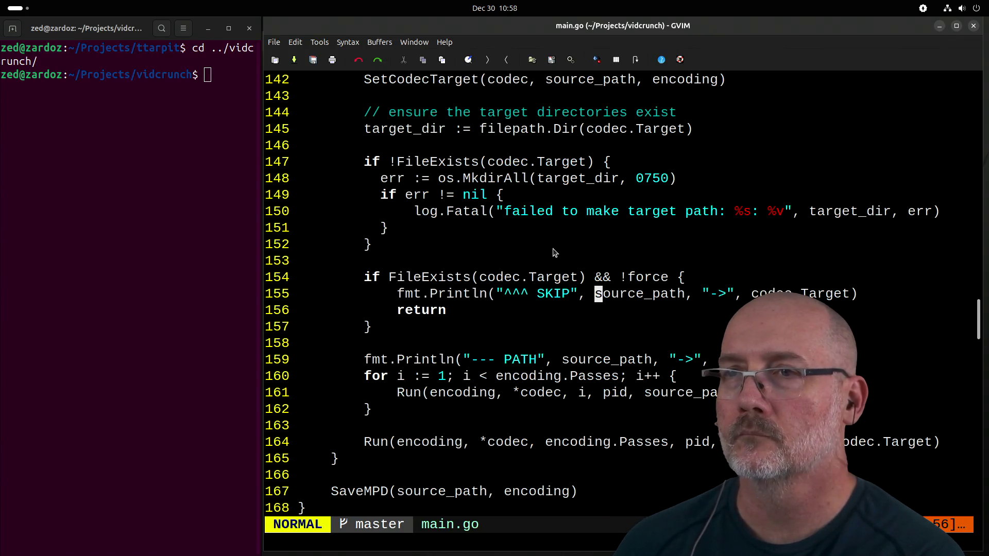
{"action": "left_click", "coordinate": [439, 246]}
{"action": "scroll", "coordinate": [473, 238], "scroll_direction": "up", "scroll_amount": 1}
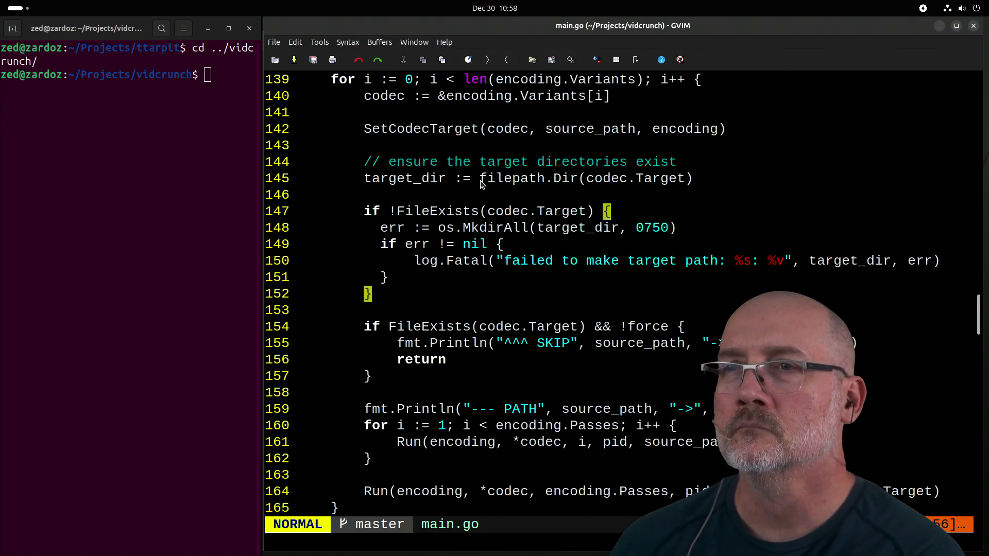
{"action": "scroll", "coordinate": [484, 184], "scroll_direction": "up", "scroll_amount": 1}
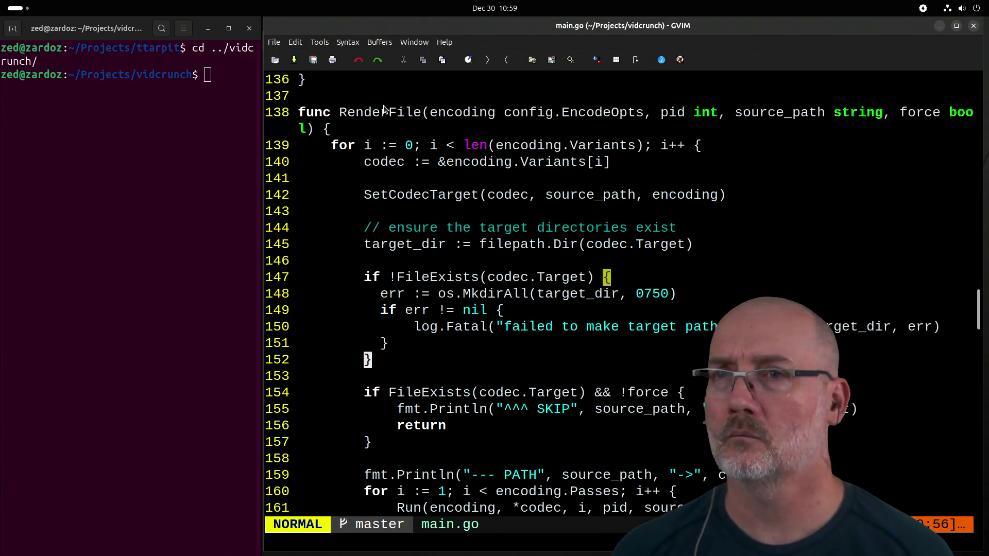
{"action": "left_click", "coordinate": [384, 117]}
{"action": "key", "text": "asterisk"}
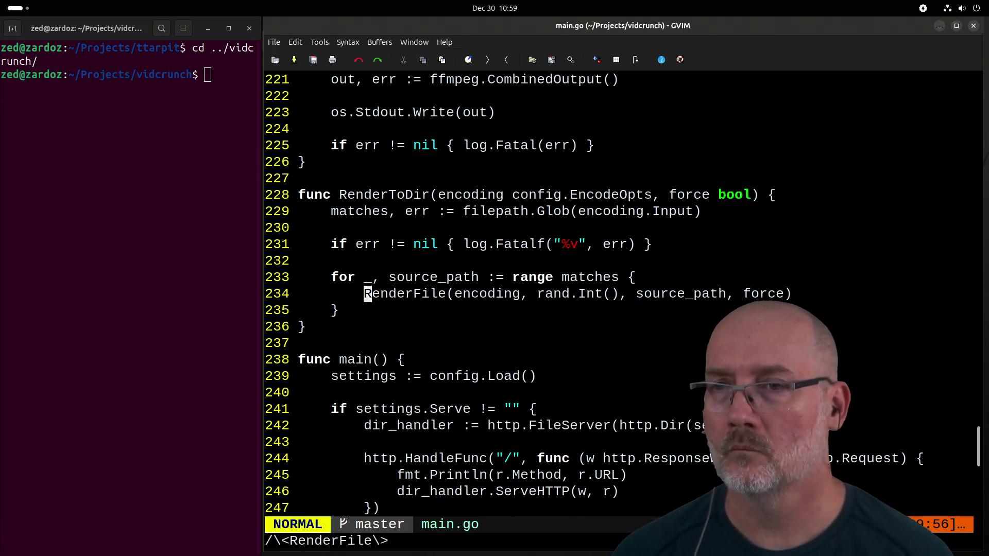
{"action": "scroll", "coordinate": [515, 232], "scroll_direction": "down", "scroll_amount": 1}
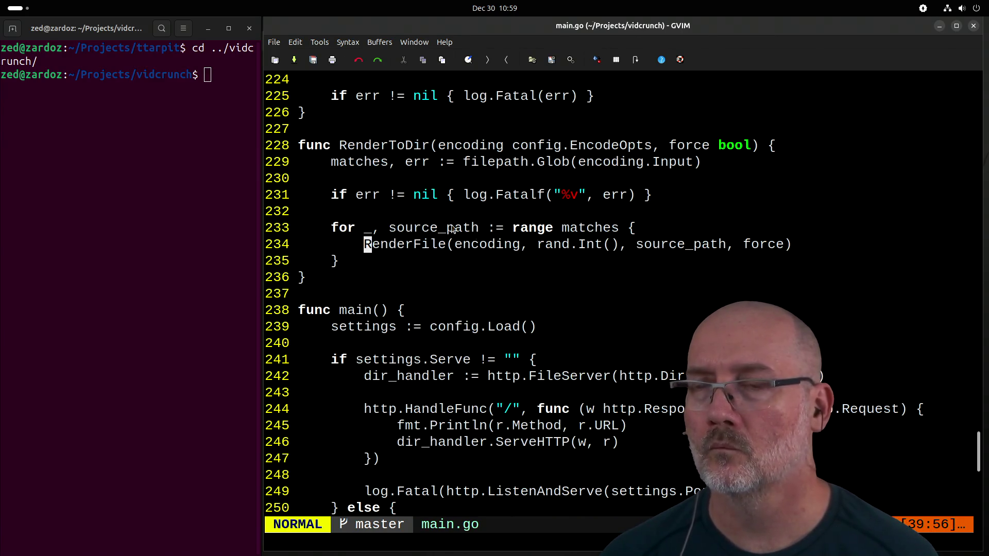
{"action": "left_click", "coordinate": [391, 230]}
{"action": "left_click", "coordinate": [566, 230]}
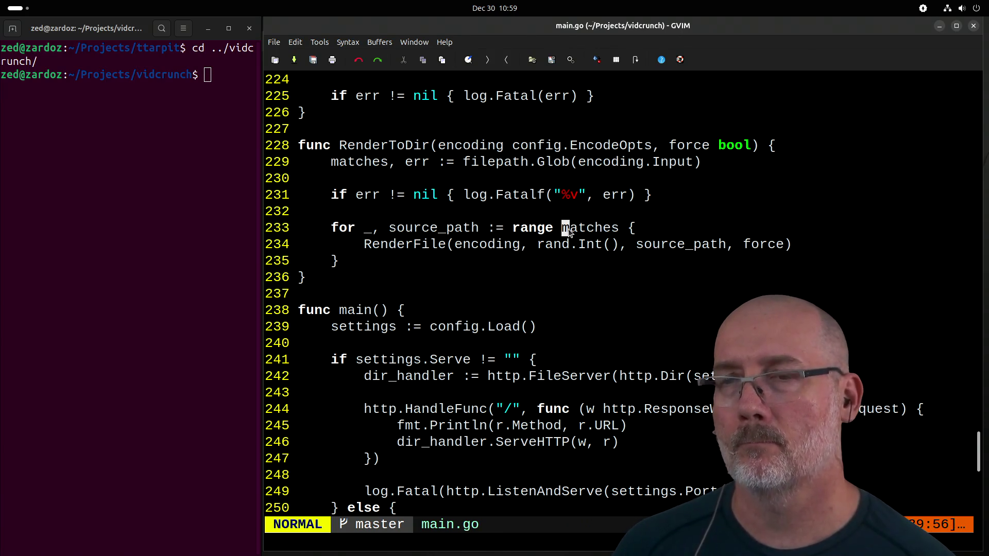
{"action": "type", "text": "oif"}
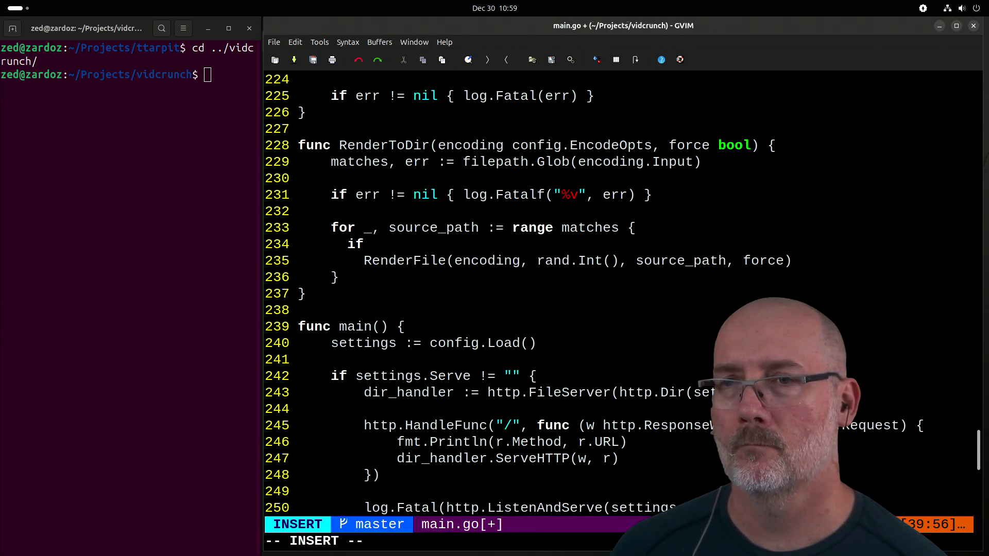
Re-indent the whole file with gg=G and add an 'if' line at line 234
{"action": "key", "text": "BackSpace"}
{"action": "key", "text": "BackSpace"}
{"action": "key", "text": "Escape"}
{"action": "key", "text": "g"}
{"action": "key", "text": "g"}
{"action": "key", "text": "equal"}
{"action": "key", "text": "G"}
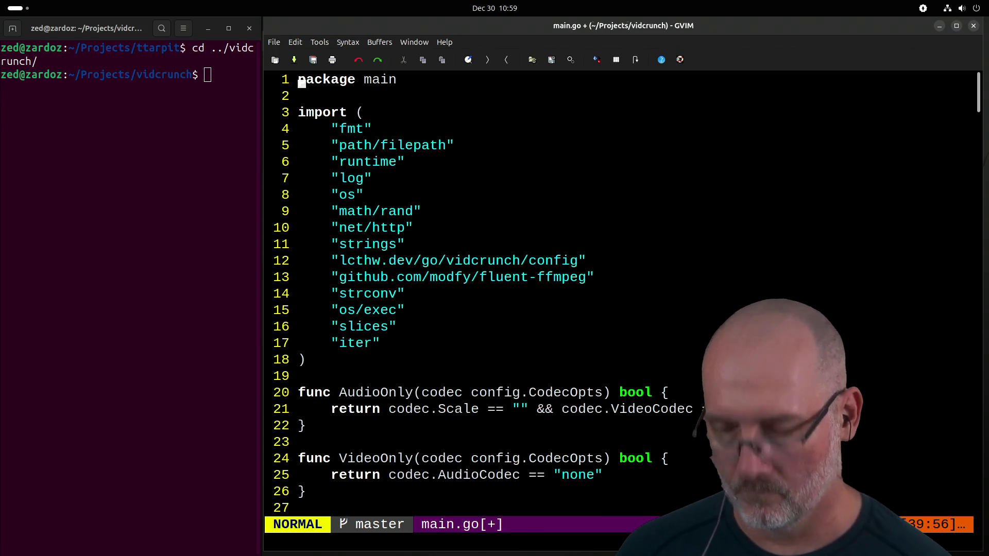
{"action": "key", "text": "ctrl+o"}
{"action": "key", "text": "d"}
{"action": "key", "text": "d"}
{"action": "type", "text": "O"}
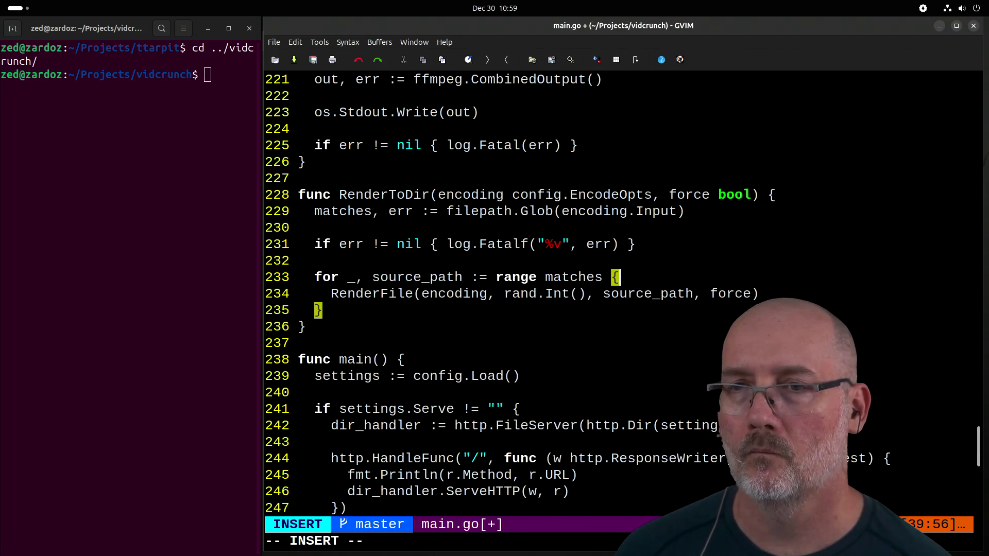
{"action": "type", "text": "if"}
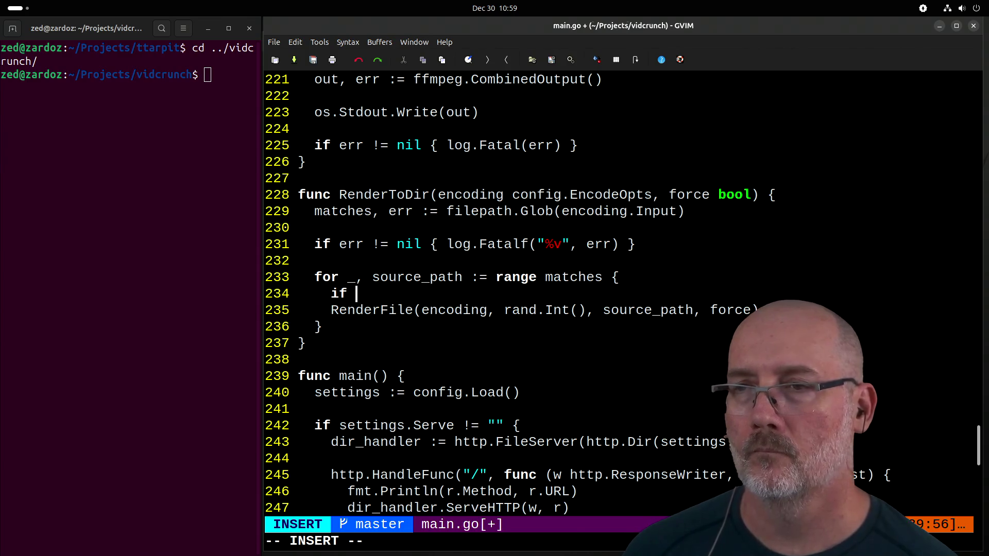
{"action": "key", "text": "Escape"}
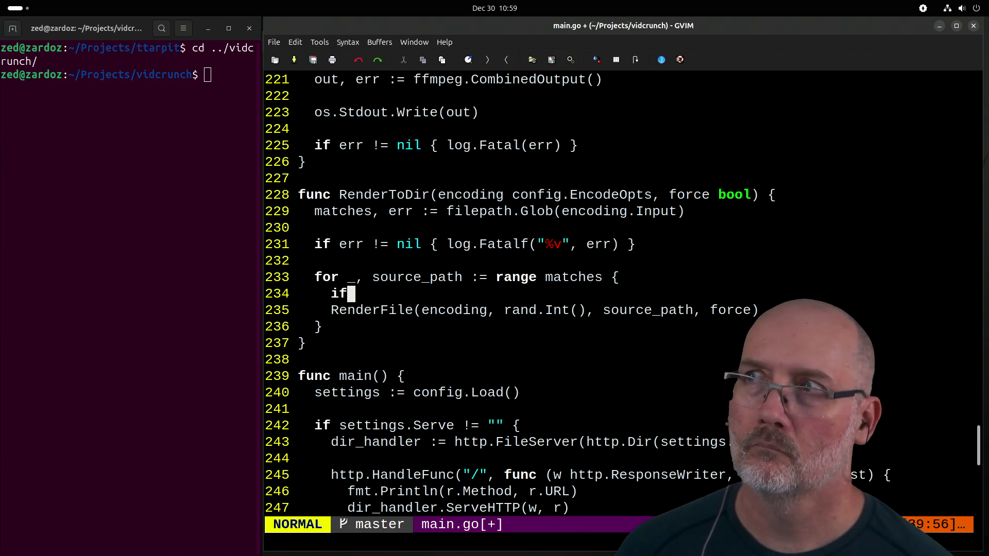
Glance at the end of ../ttarpit/main.go in a split view, then close it with :bd
{"action": "key", "text": "ctrl+w"}
{"action": "key", "text": "s"}
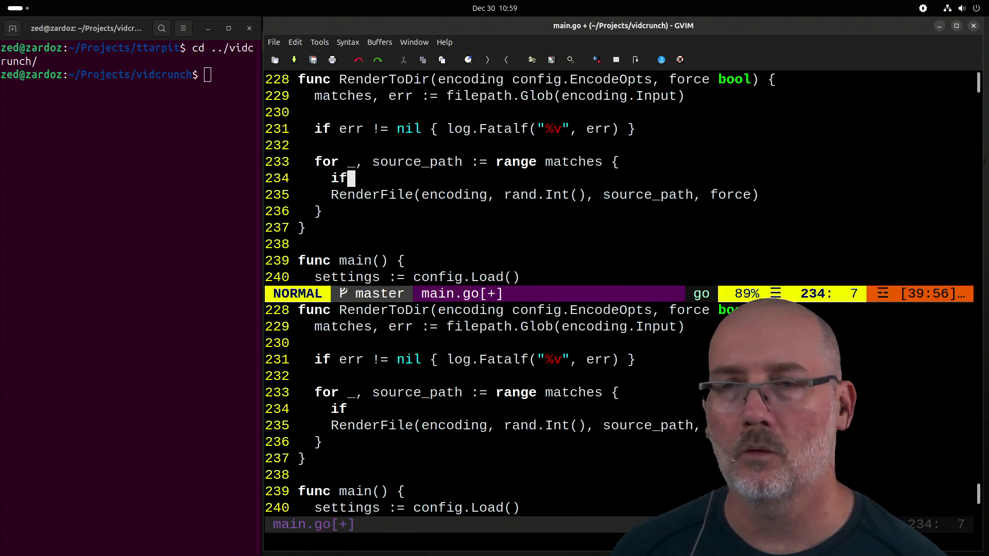
{"action": "key", "text": "ctrl+w"}
{"action": "type", "text": "j:e ../tu"}
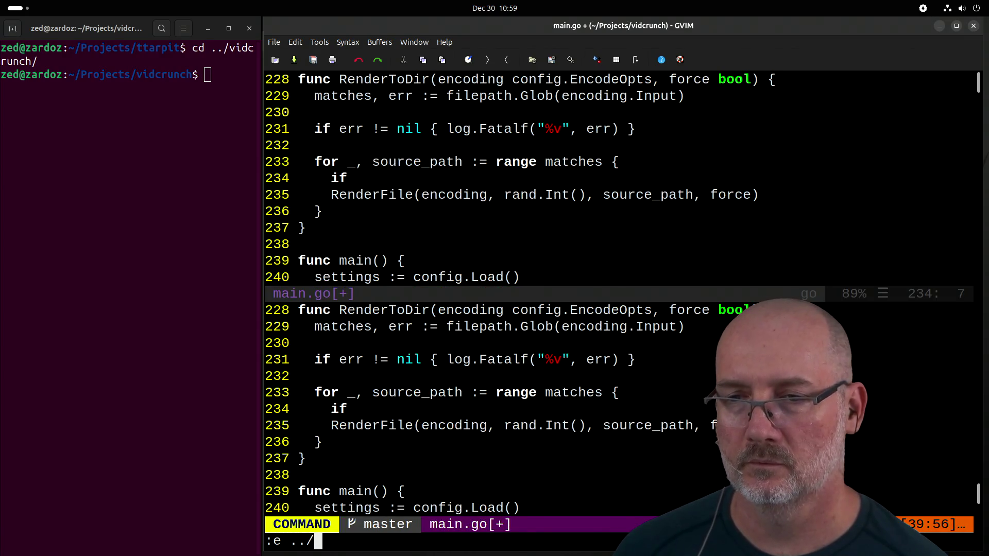
{"action": "key", "text": "BackSpace"}
{"action": "type", "text": "tt"}
{"action": "key", "text": "Tab"}
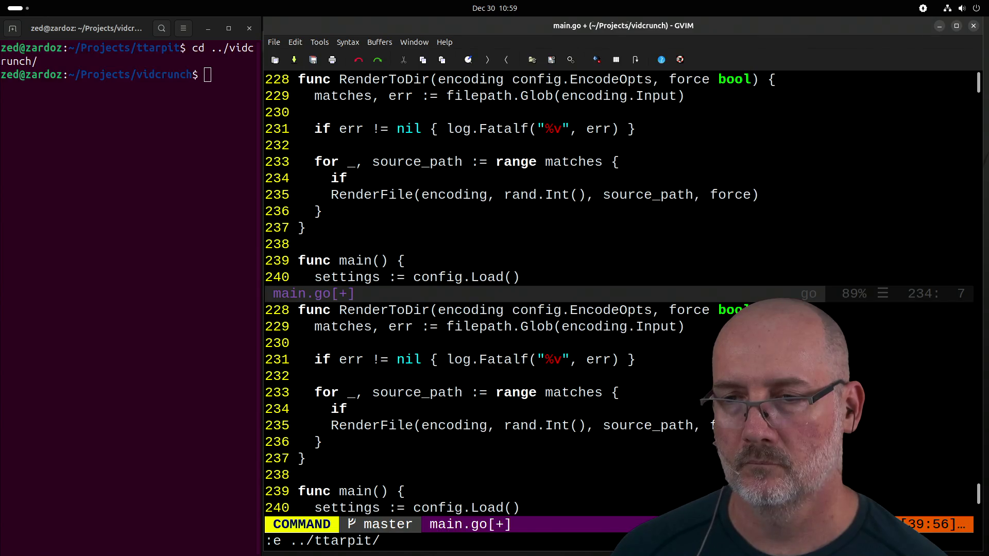
{"action": "type", "text": "mai"}
{"action": "key", "text": "Tab"}
{"action": "key", "text": "Return"}
{"action": "key", "text": "G"}
{"action": "key", "text": "k"}
{"action": "key", "text": "k"}
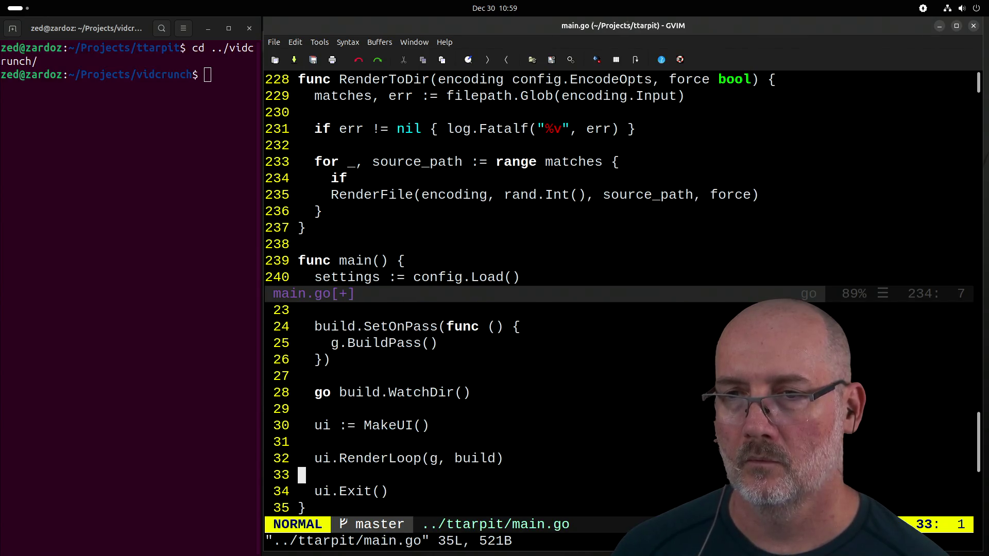
{"action": "type", "text": "k:"}
{"action": "key", "text": "Up"}
{"action": "key", "text": "Down"}
{"action": "type", "text": "b"}
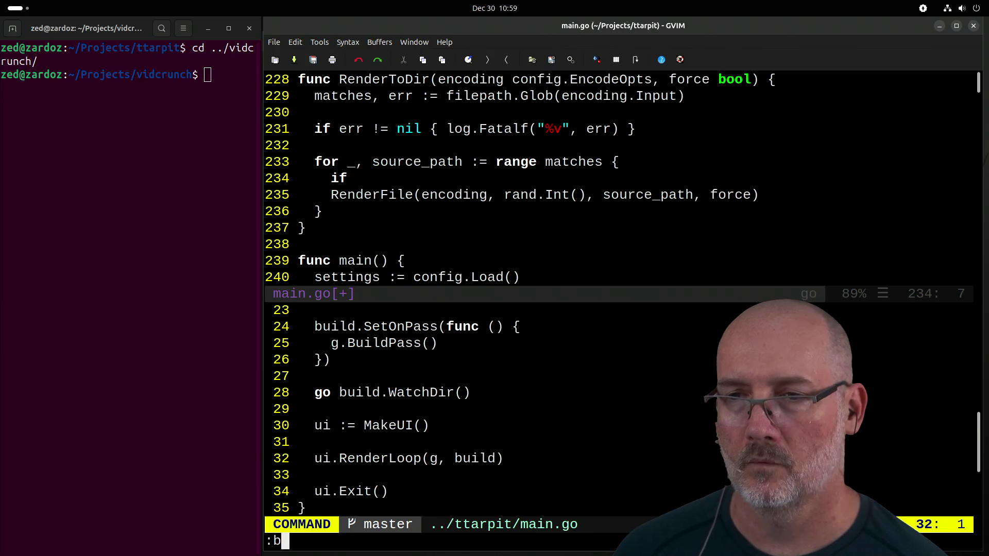
{"action": "type", "text": "d"}
{"action": "key", "text": "Return"}
Return to the unfinished if line to continue its condition
{"action": "key", "text": "A"}
{"action": "key", "text": "Escape"}
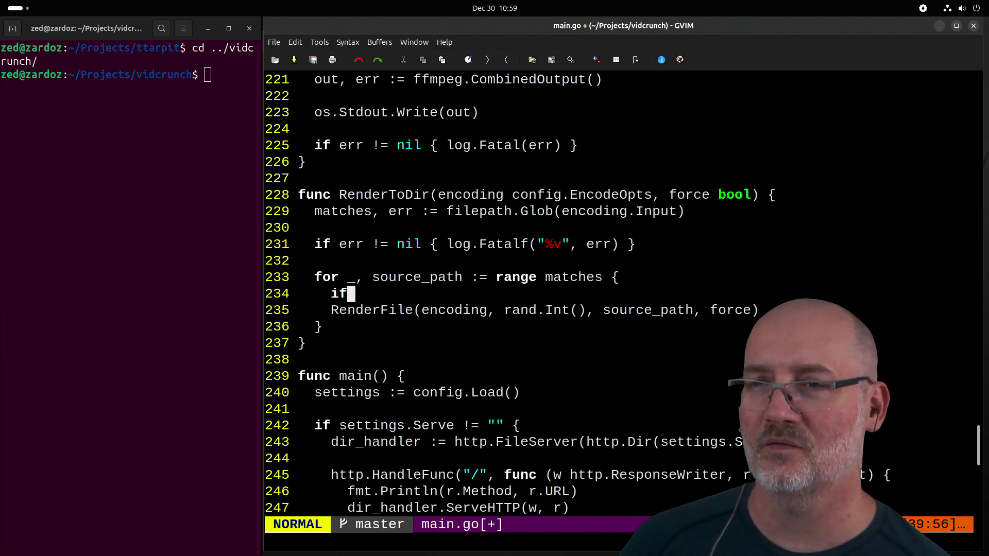
{"action": "key", "text": "A"}
{"action": "type", "text": "()"}
{"action": "key", "text": "Escape"}
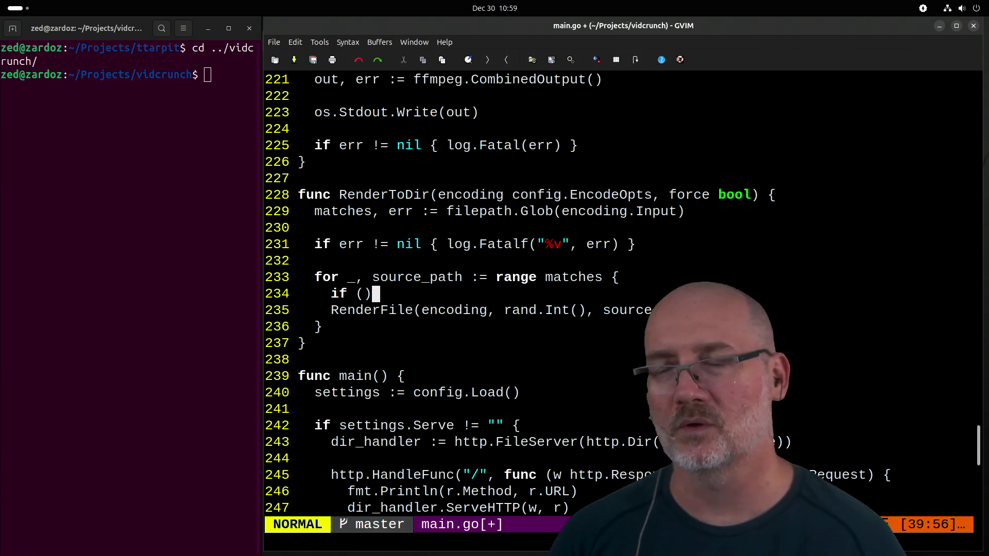
Complete the check as if source_path == "." || source_path == ".." with a continue body
{"action": "key", "text": "A"}
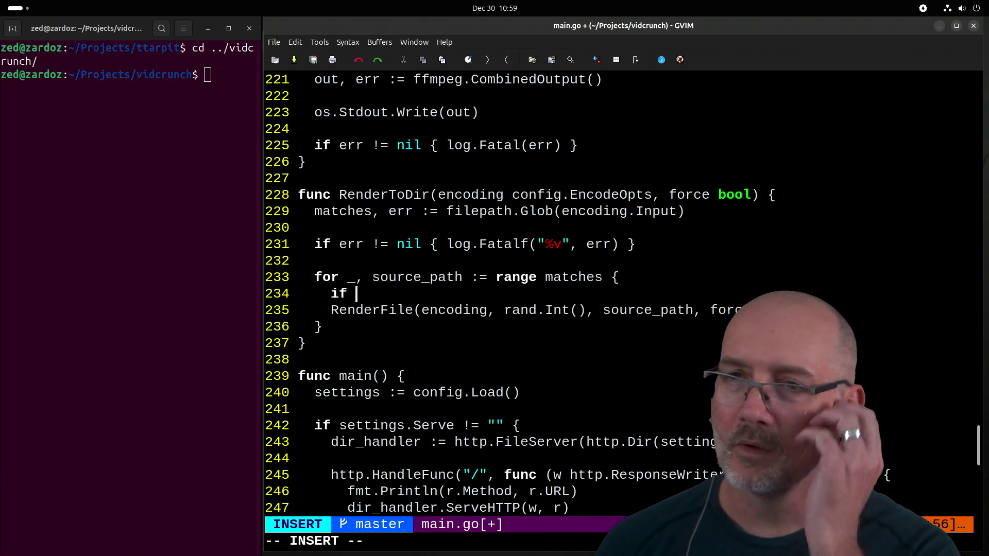
{"action": "type", "text": "source_path "}
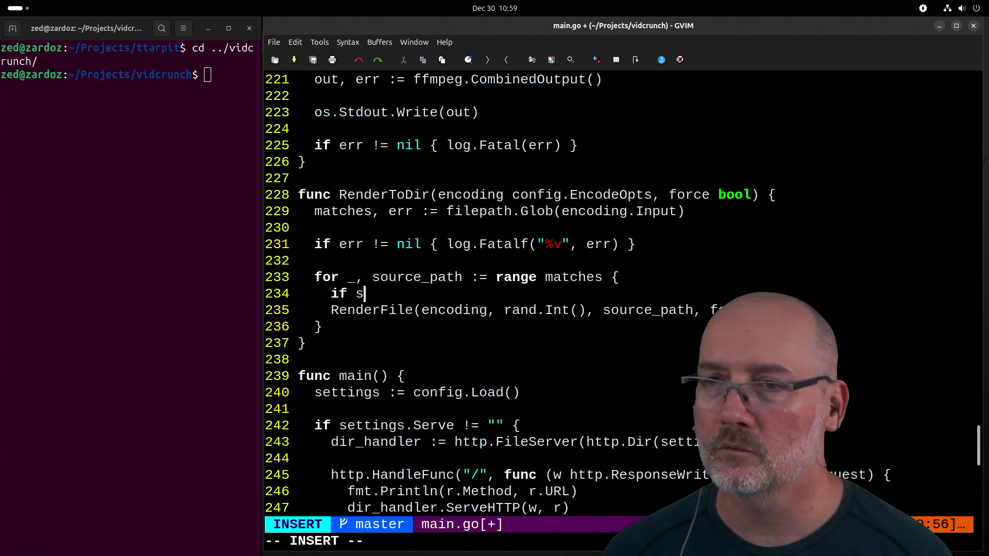
{"action": "type", "text": "== \".\" || "}
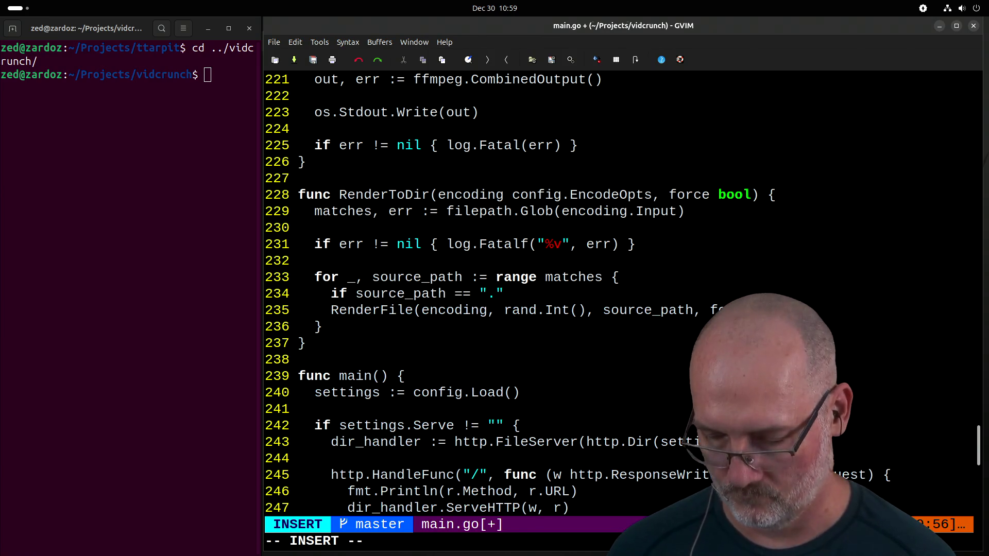
{"action": "type", "text": "source_path == "}
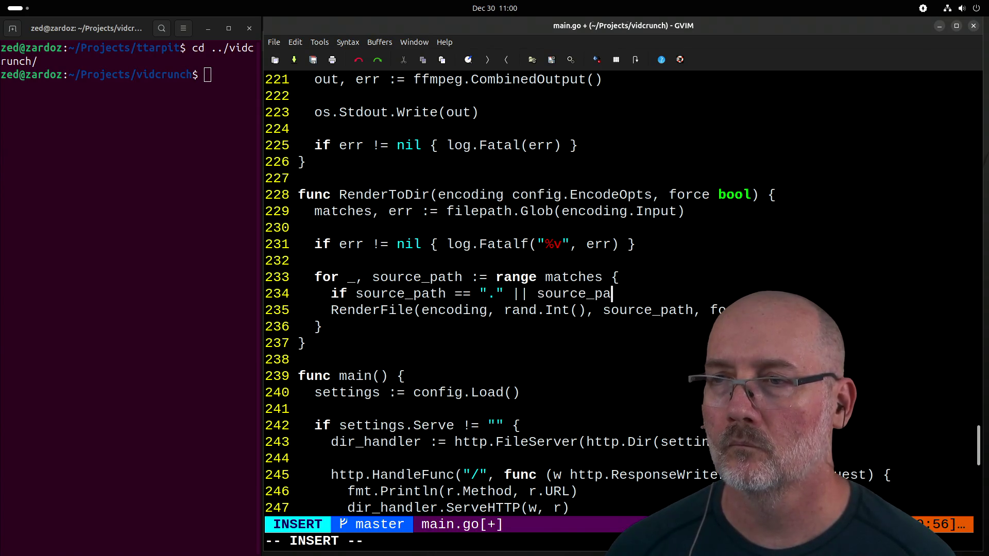
{"action": "type", "text": "\"..\" "}
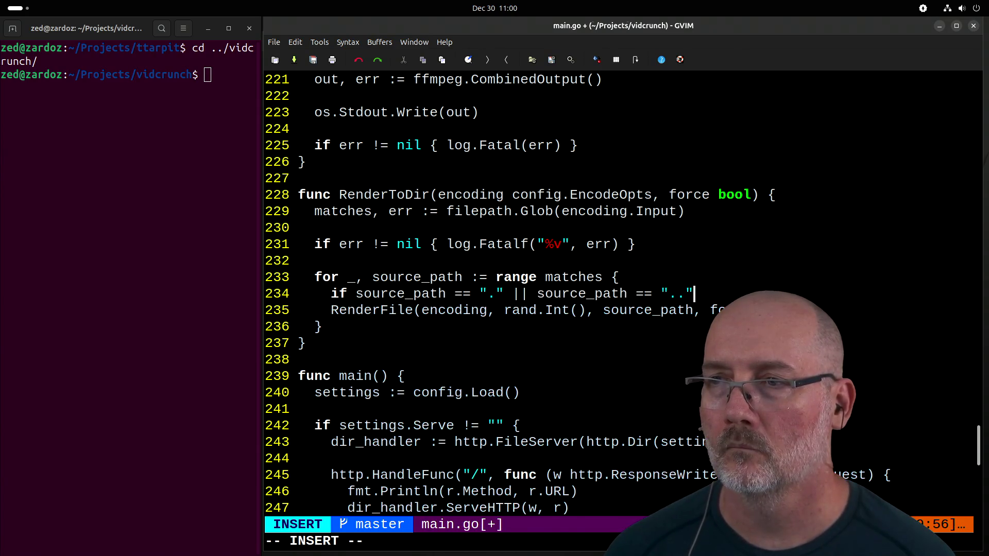
{"action": "type", "text": "{"}
{"action": "key", "text": "Return"}
{"action": "type", "text": "continue"}
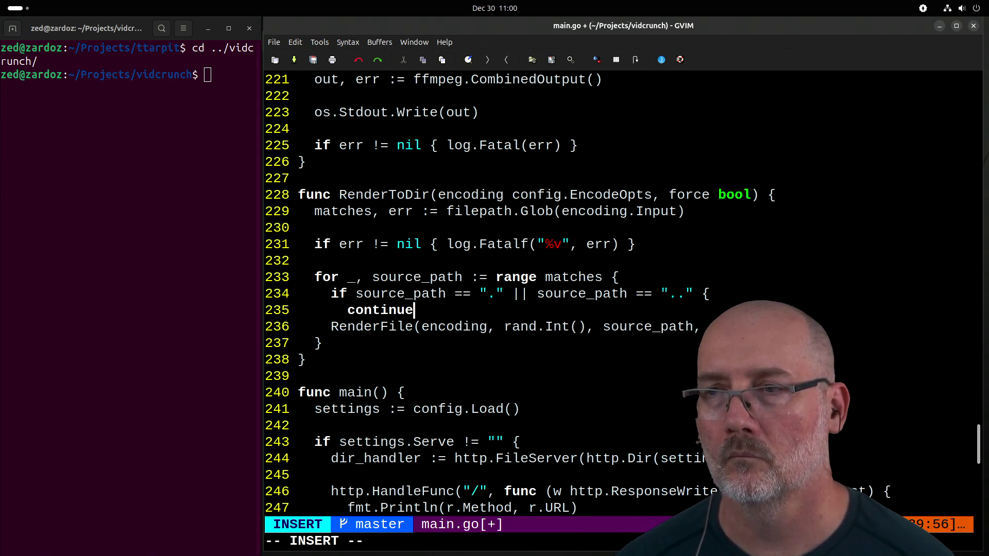
{"action": "key", "text": "Return"}
{"action": "type", "text": "}"}
{"action": "key", "text": "Return"}
{"action": "key", "text": "Escape"}
{"action": "scroll", "coordinate": [691, 201], "scroll_direction": "down", "scroll_amount": 1}
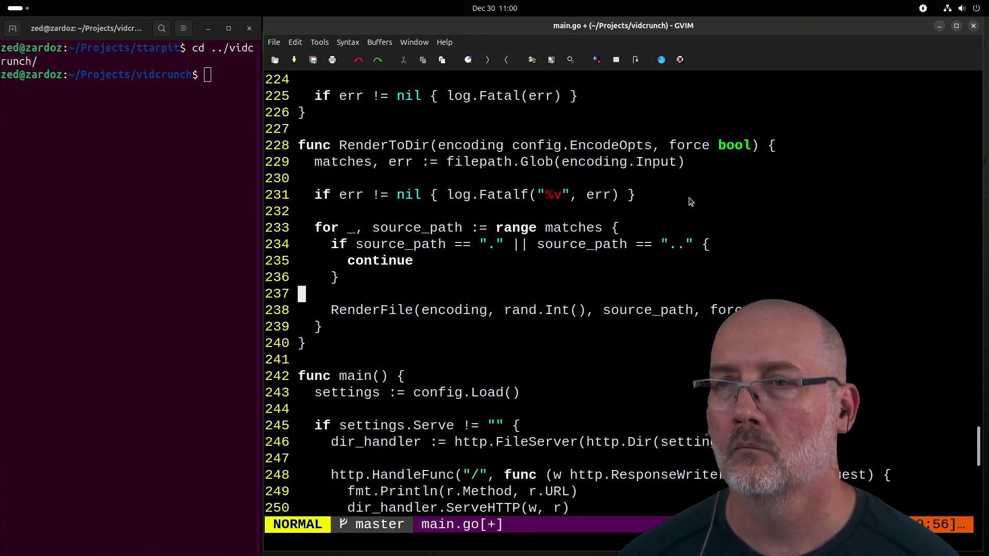
Add a BUG comment: glob returns these even if not in the regex, and save main.go
{"action": "left_click", "coordinate": [682, 230]}
{"action": "key", "text": "a"}
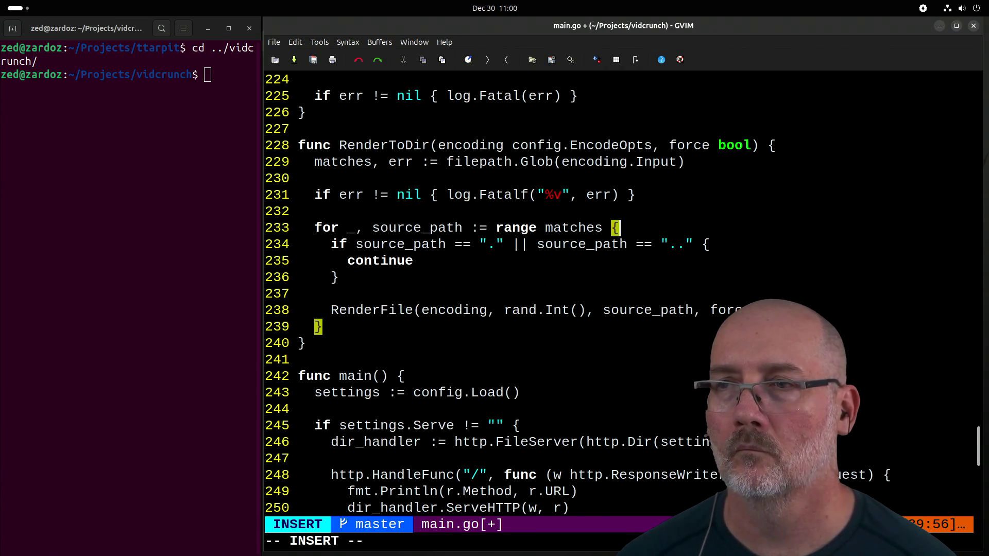
{"action": "key", "text": "Return"}
{"action": "type", "text": "/ BUG: "}
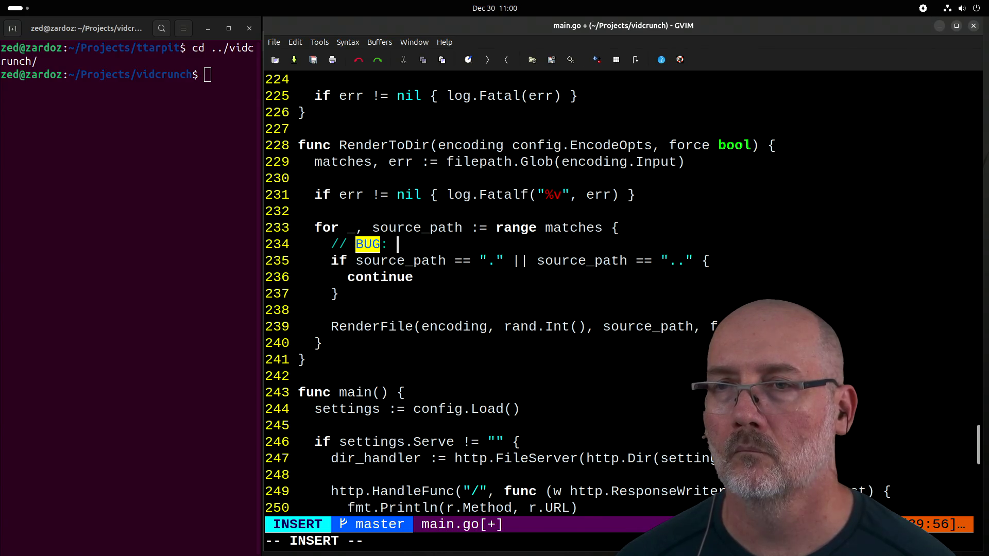
{"action": "type", "text": "glob will return "}
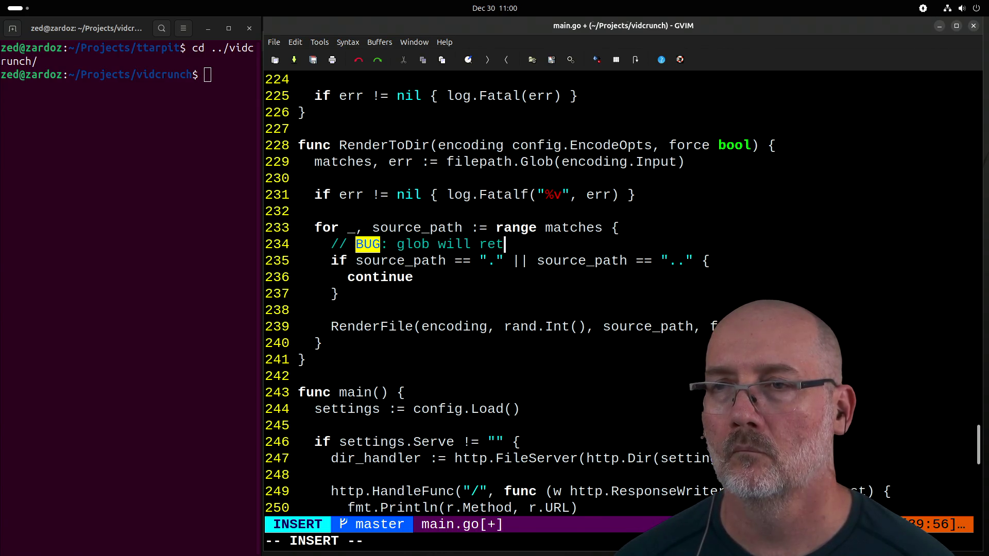
{"action": "type", "text": "these v"}
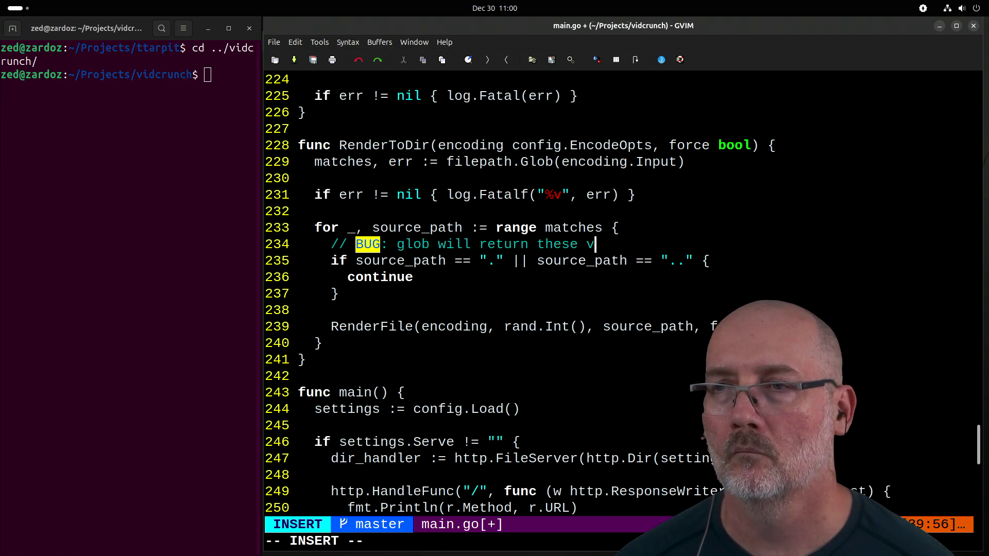
{"action": "key", "text": "BackSpace"}
{"action": "type", "text": "even if it's"}
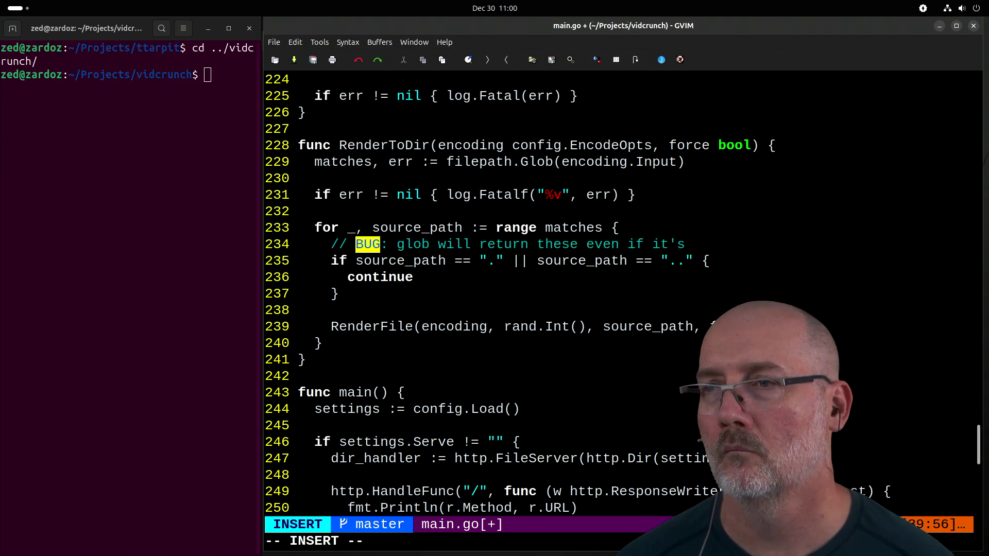
{"action": "type", "text": " not in the"}
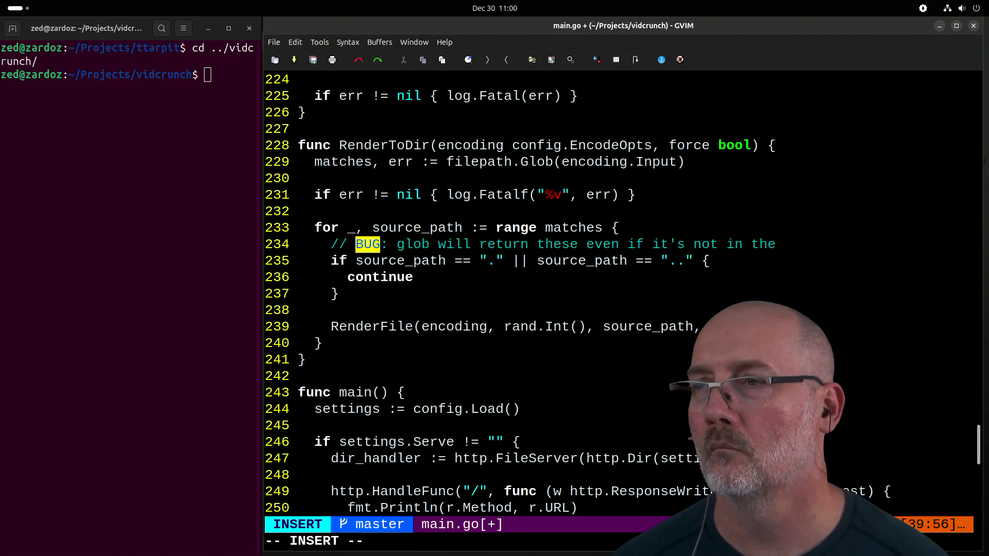
{"action": "type", "text": " regex"}
{"action": "key", "text": "Escape"}
{"action": "type", "text": ":w"}
{"action": "key", "text": "Return"}
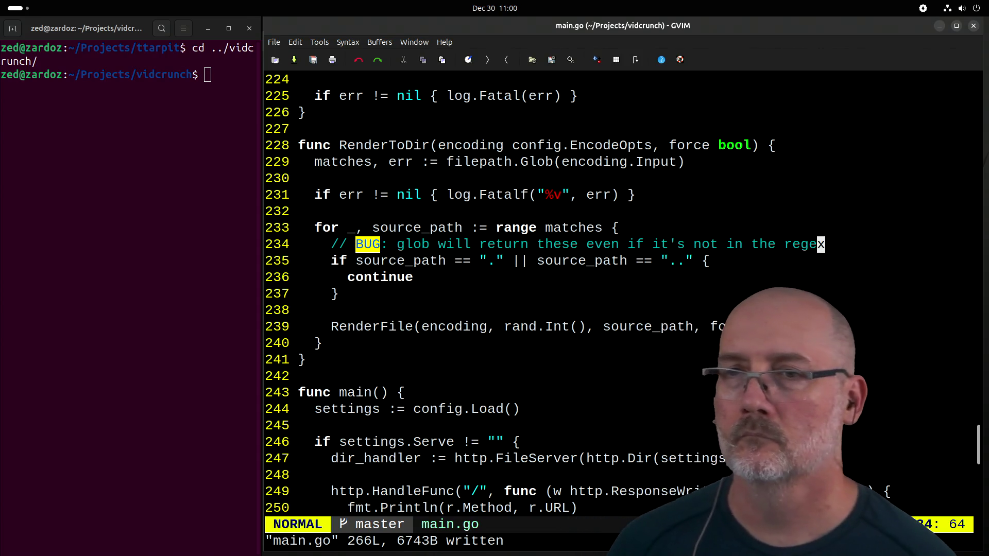
Place the cursor on the first == comparison in the skip check
{"action": "scroll", "coordinate": [613, 328], "scroll_direction": "down", "scroll_amount": 1}
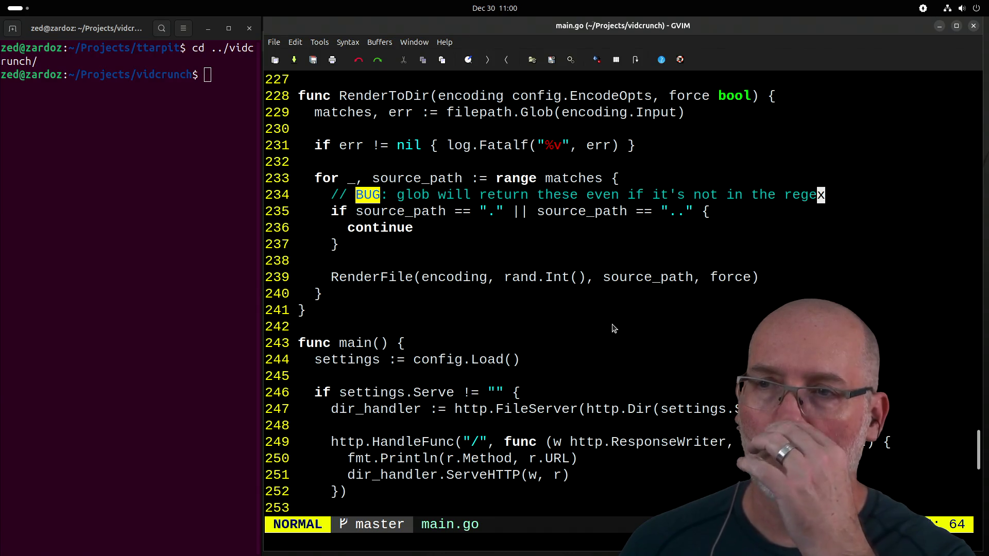
{"action": "left_click", "coordinate": [427, 235]}
{"action": "left_click", "coordinate": [458, 217]}
Change both comparisons to != and wrap RenderFile inside the if block, dropping continue
{"action": "type", "text": "s!"}
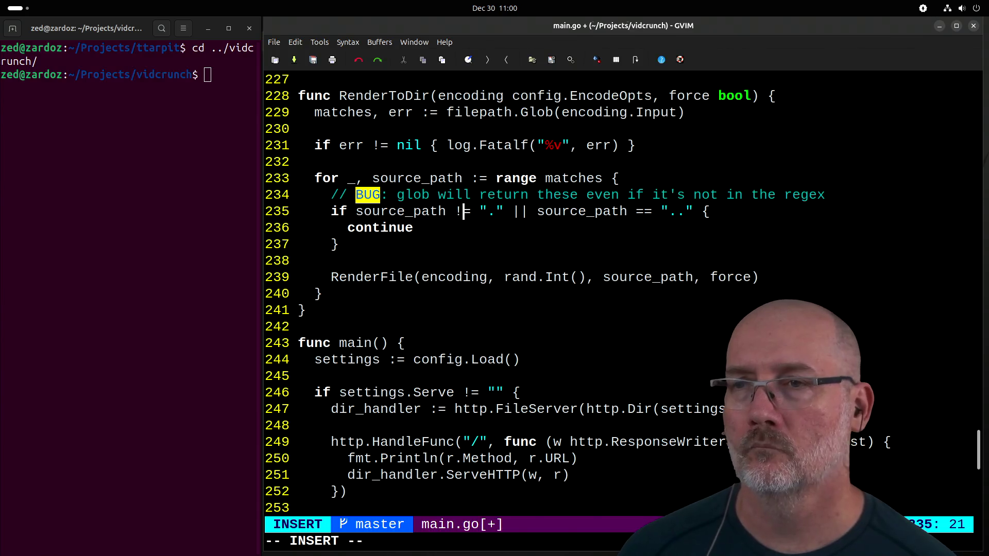
{"action": "key", "text": "Escape"}
{"action": "left_click", "coordinate": [533, 212]}
{"action": "left_click", "coordinate": [639, 211]}
{"action": "type", "text": "s"}
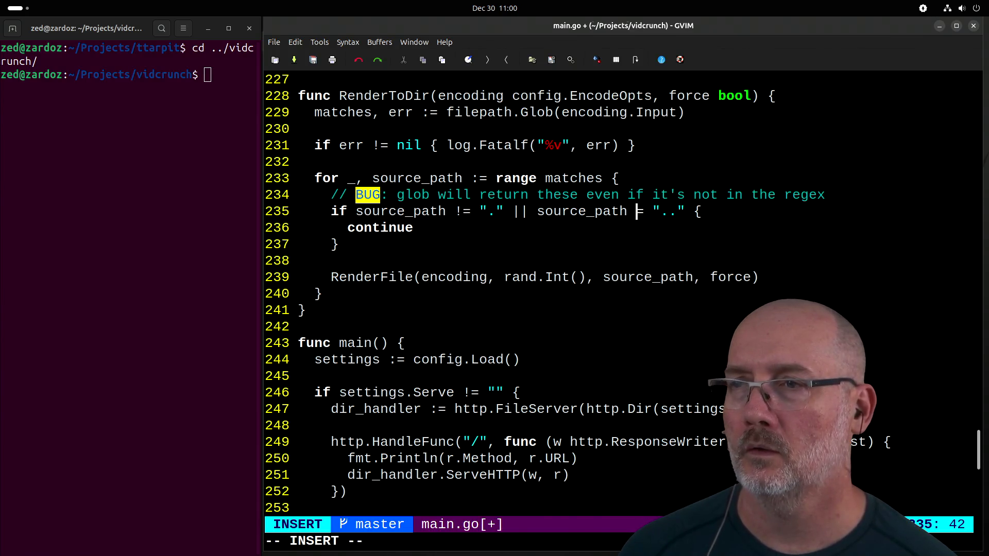
{"action": "type", "text": "!"}
{"action": "key", "text": "Escape"}
{"action": "key", "text": "j"}
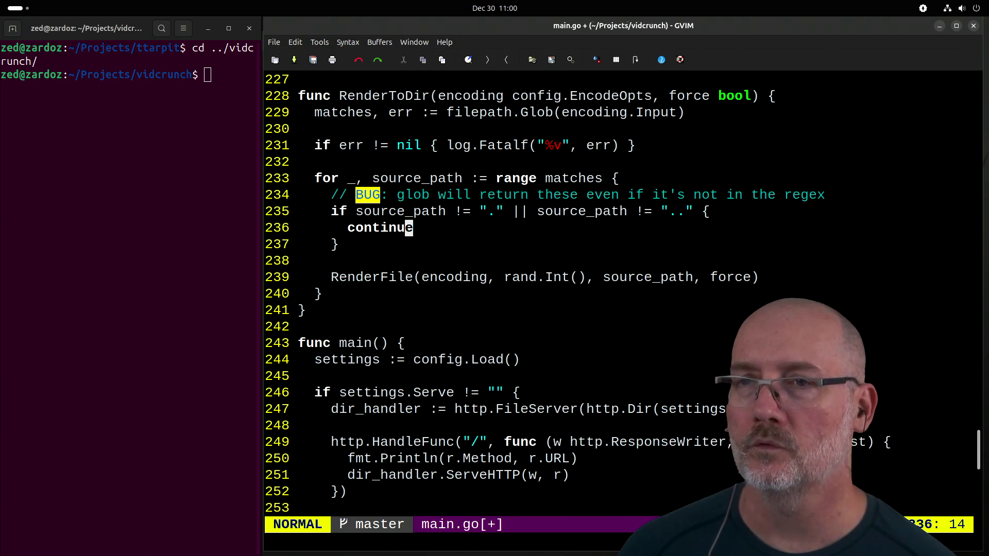
{"action": "key", "text": "d"}
{"action": "key", "text": "d"}
{"action": "key", "text": "d"}
{"action": "key", "text": "d"}
{"action": "key", "text": "d"}
{"action": "key", "text": "d"}
{"action": "key", "text": "greater"}
{"action": "key", "text": "greater"}
{"action": "key", "text": "A"}
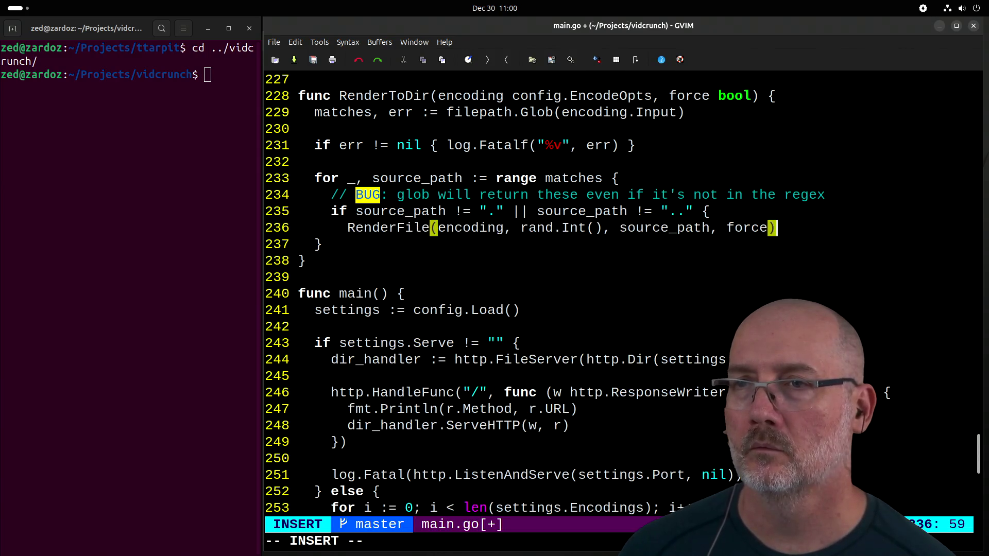
{"action": "key", "text": "Return"}
{"action": "type", "text": "}"}
{"action": "key", "text": "Escape"}
Save all files and build vidcrunch with :Make until it reports success
{"action": "type", "text": ":wa"}
{"action": "key", "text": "Return"}
{"action": "key", "text": "k"}
{"action": "key", "text": "k"}
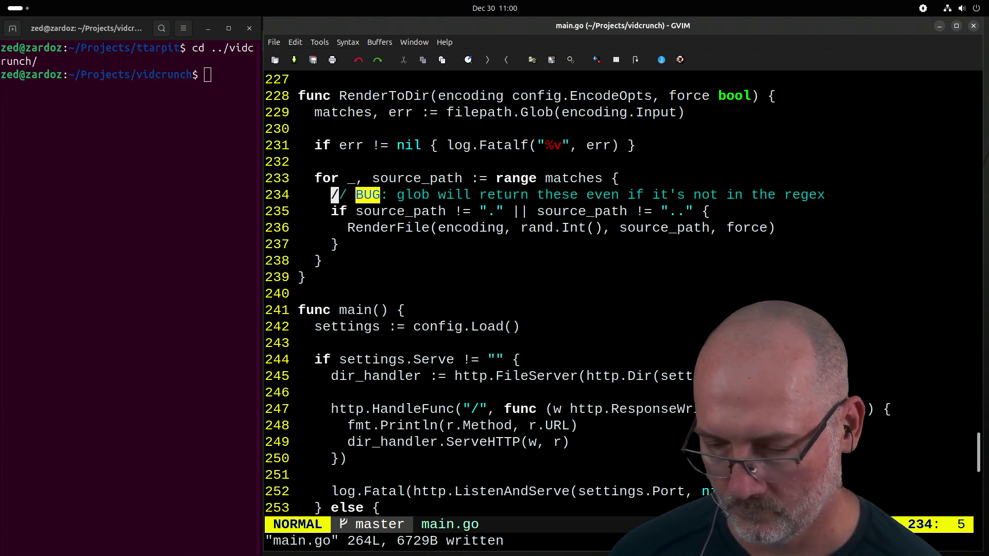
{"action": "key", "text": "m"}
{"action": "key", "text": "Return"}
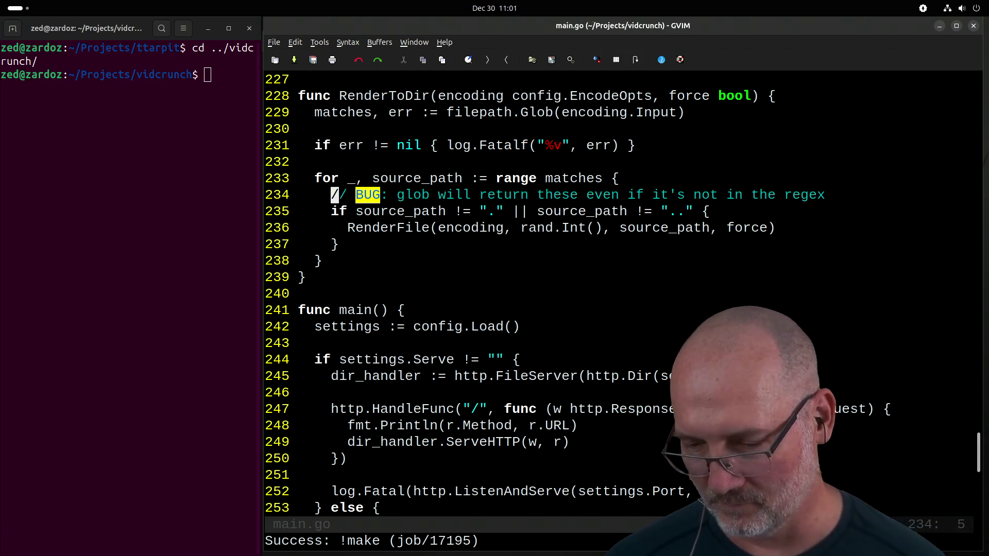
{"action": "key", "text": "alt+Tab"}
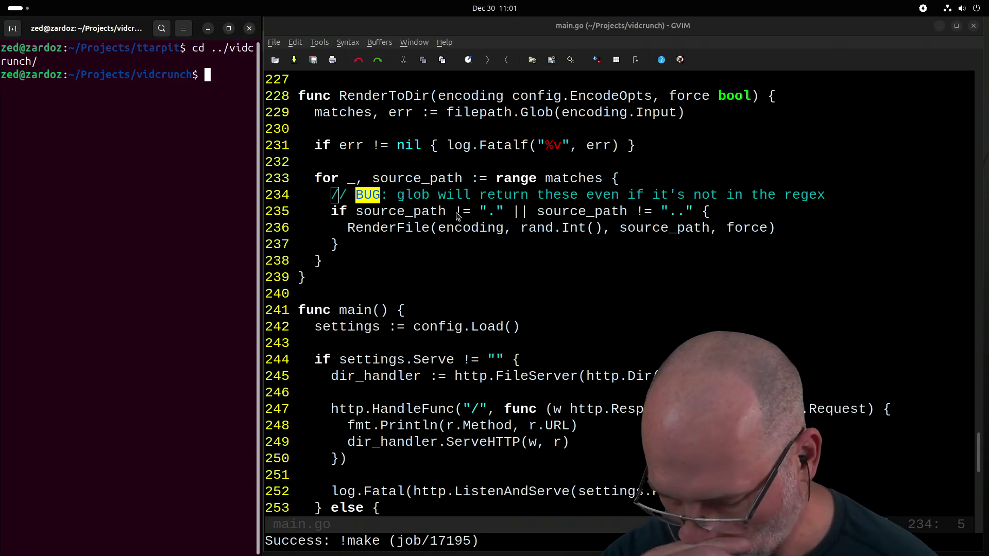
{"action": "mouse_move", "coordinate": [408, 554]}
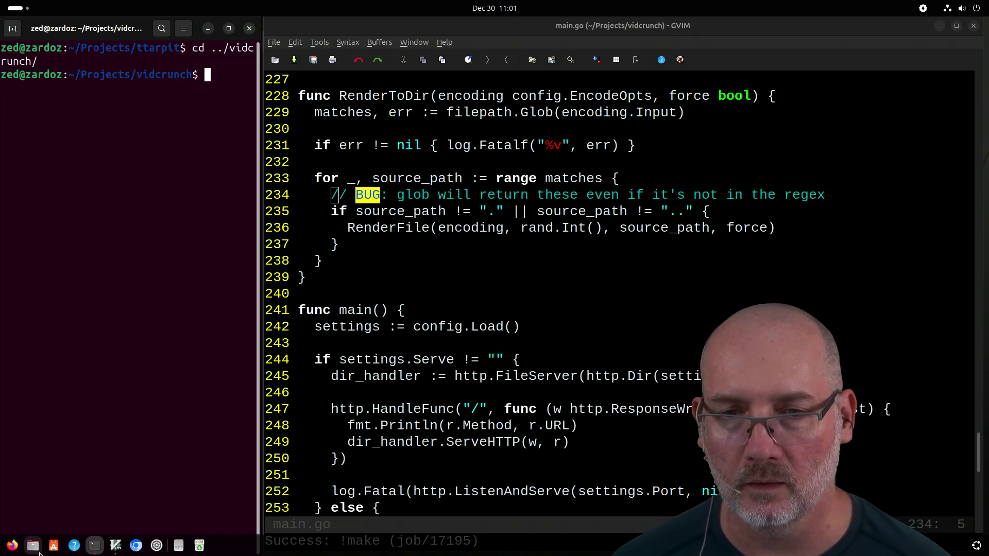
{"action": "left_click", "coordinate": [12, 545]}
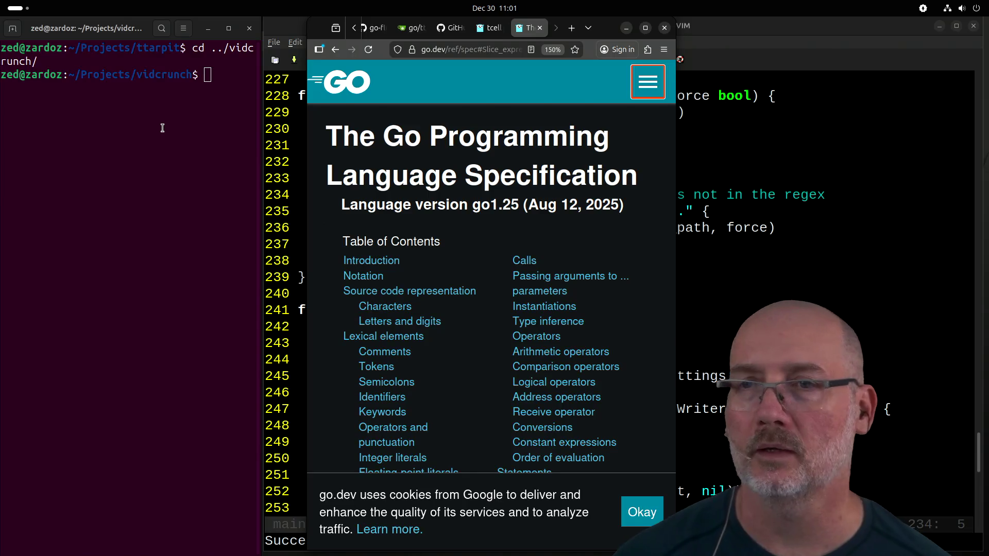
Move the browser to the left half and load twitch.tv in a new tab
{"action": "left_click_drag", "start_coordinate": [608, 35], "coordinate": [296, 30]}
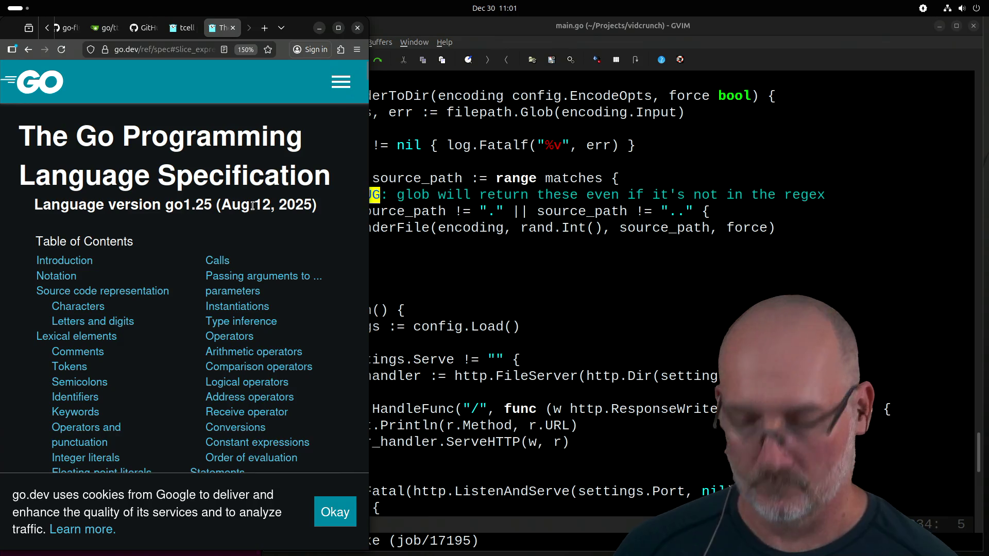
{"action": "key", "text": "ctrl+t"}
{"action": "type", "text": "twitch.tv"}
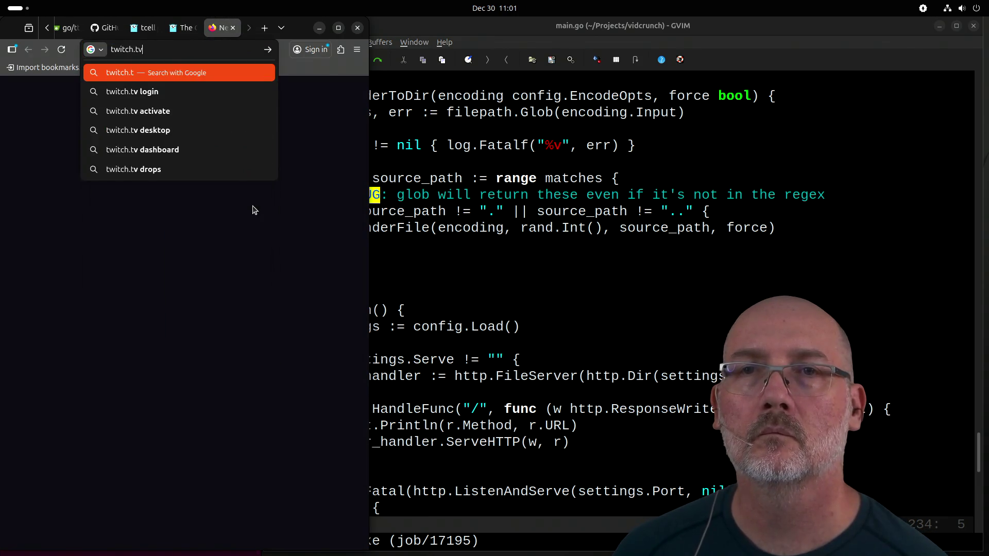
{"action": "key", "text": "Return"}
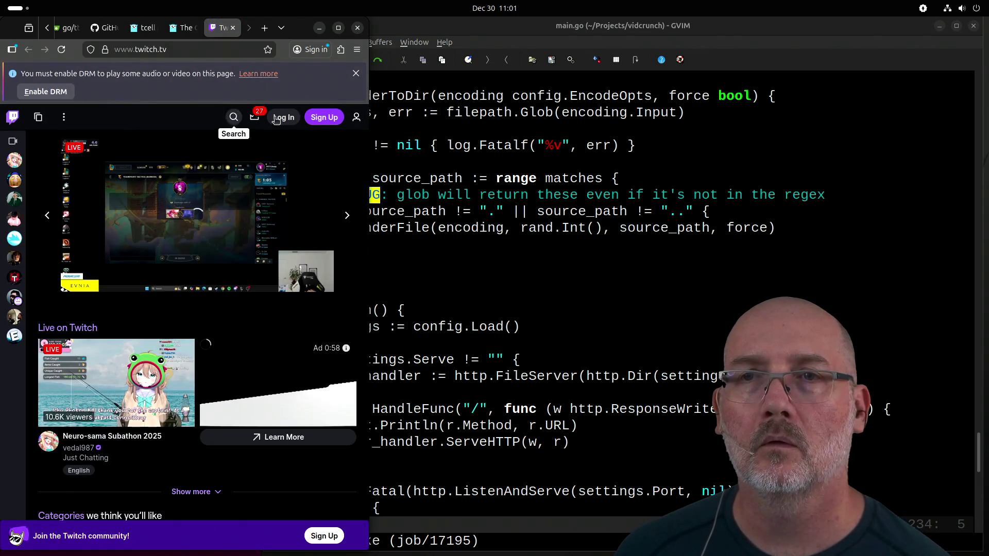
Search Twitch for the mathematician's trivia and Nintendo channel and open its page
{"action": "left_click", "coordinate": [234, 118]}
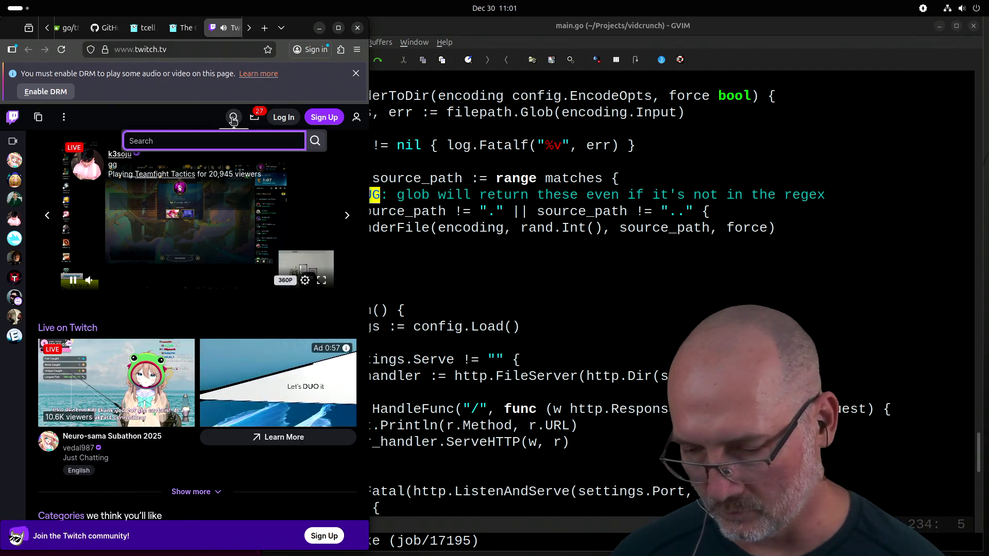
{"action": "type", "text": "eto"}
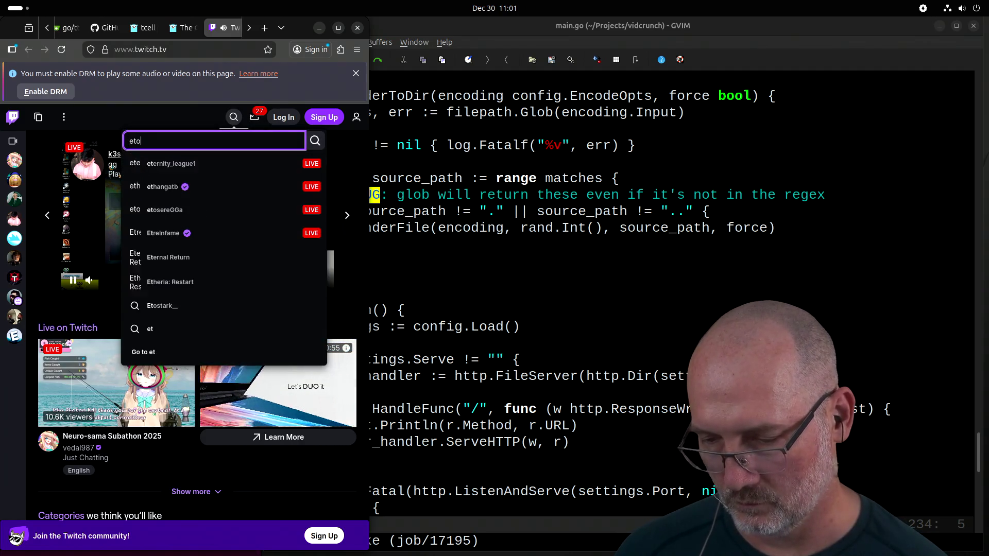
{"action": "type", "text": "the2ipi"}
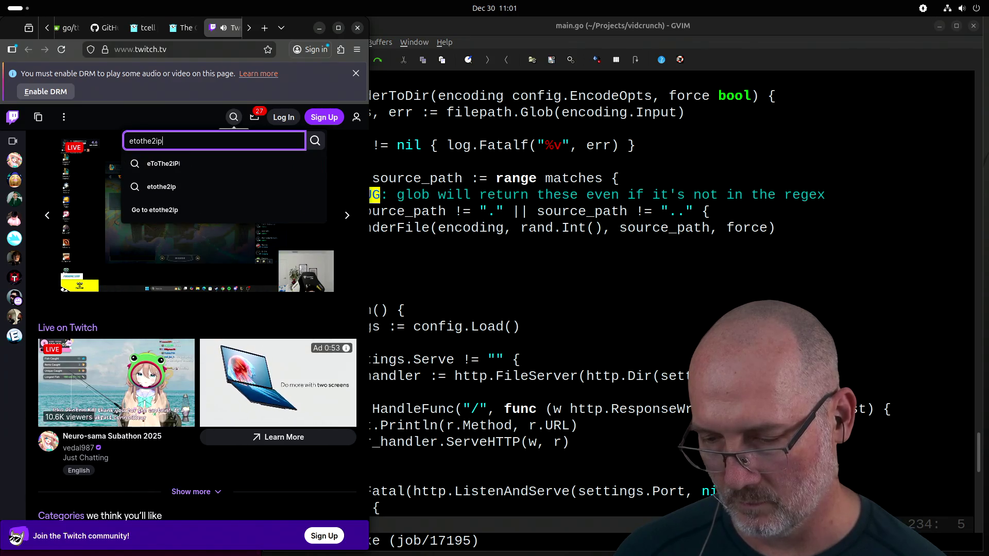
{"action": "left_click", "coordinate": [163, 167]}
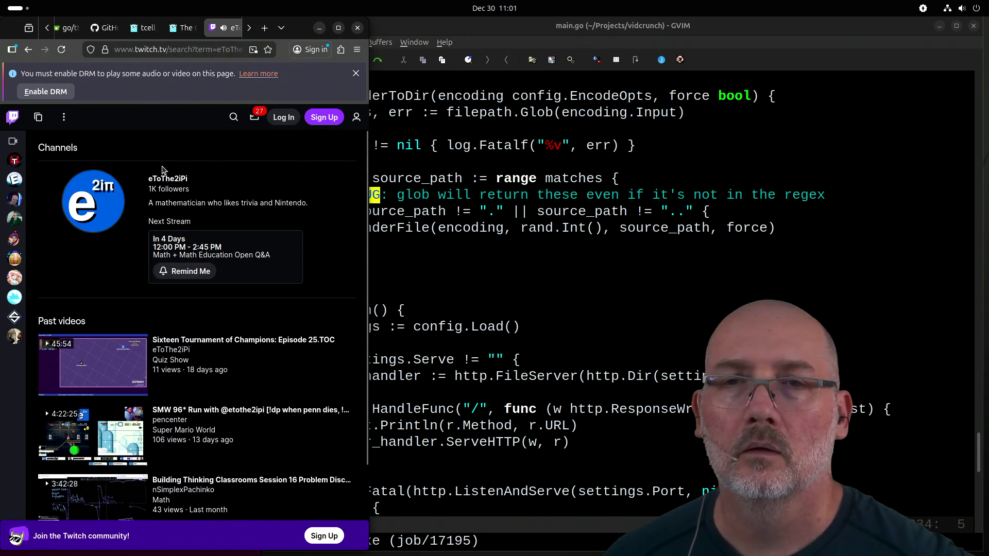
{"action": "left_click", "coordinate": [168, 179]}
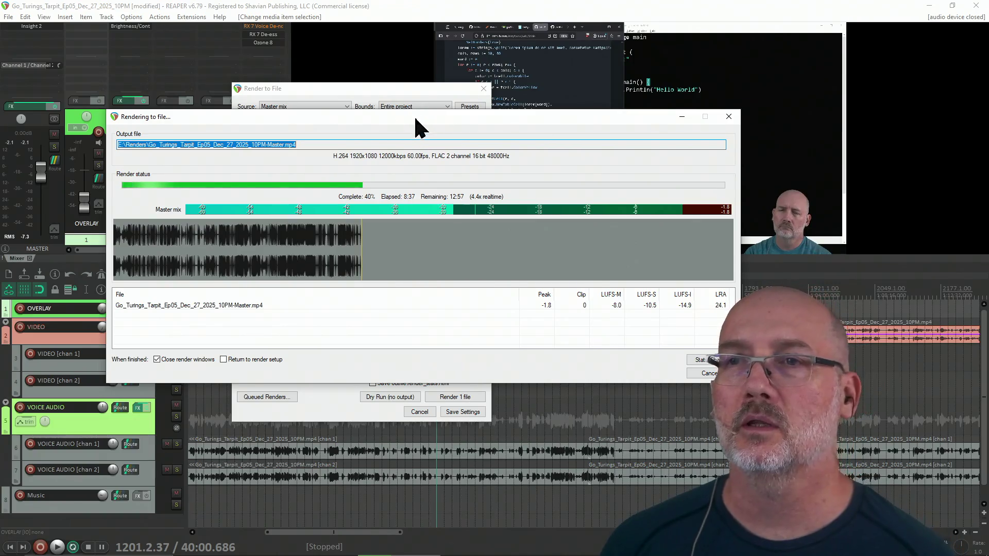
Leave the REAPER Ep05 render at its progress window and switch to Firefox's raycaster commit history
{"action": "key", "text": "alt+Tab"}
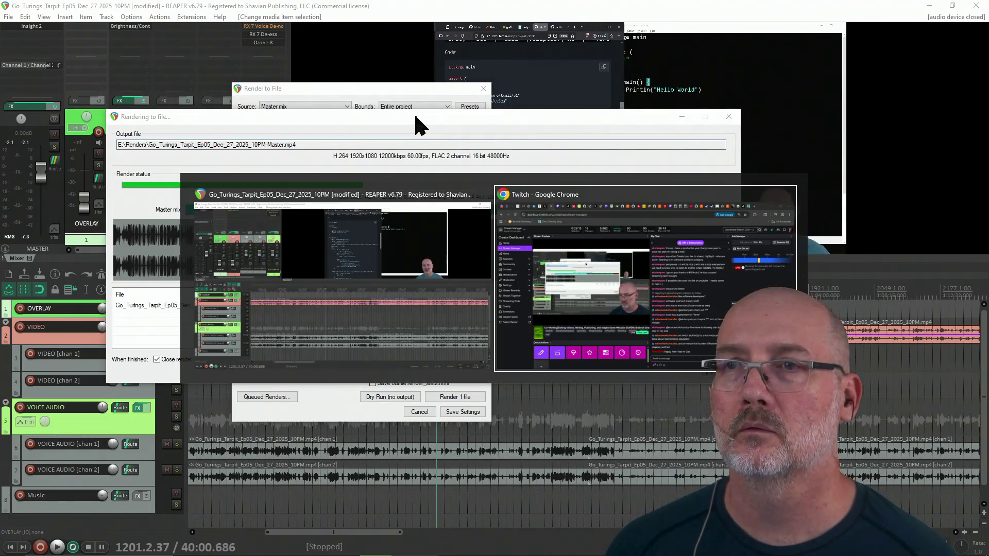
{"action": "key", "text": "Escape"}
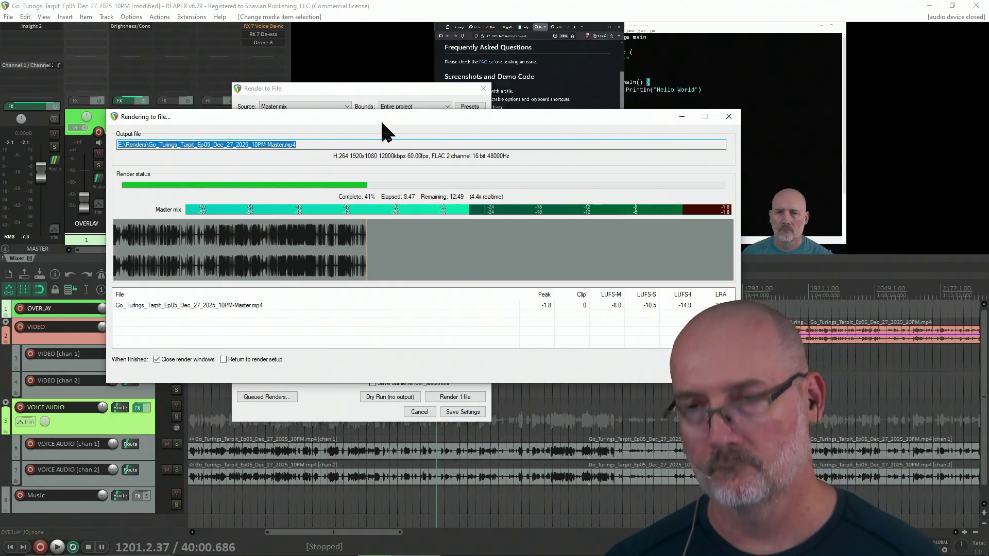
{"action": "key", "text": "alt+Tab"}
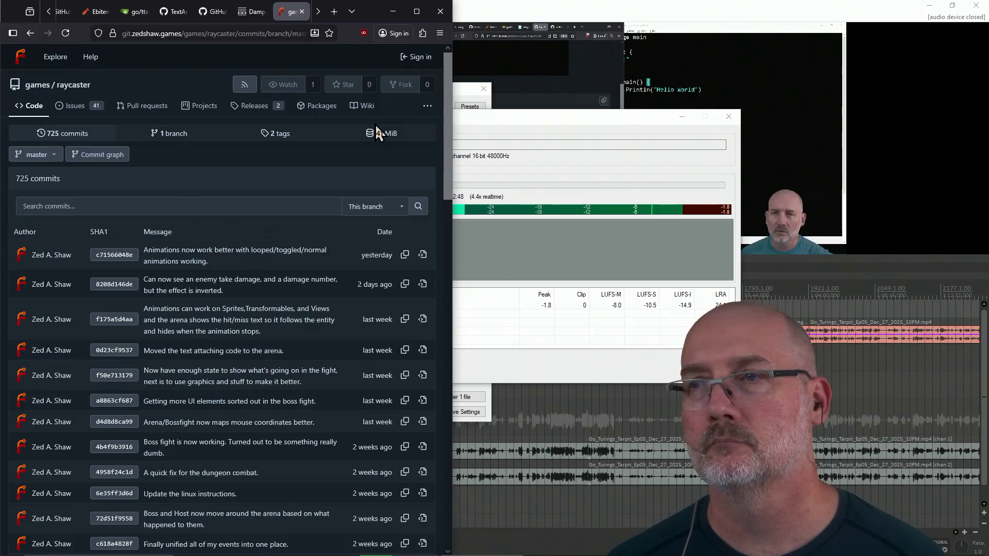
In a new tab, search Twitch for 'tothe' and open the mathematician's channel page
{"action": "key", "text": "ctrl+t"}
{"action": "type", "text": "twitch.tv/"}
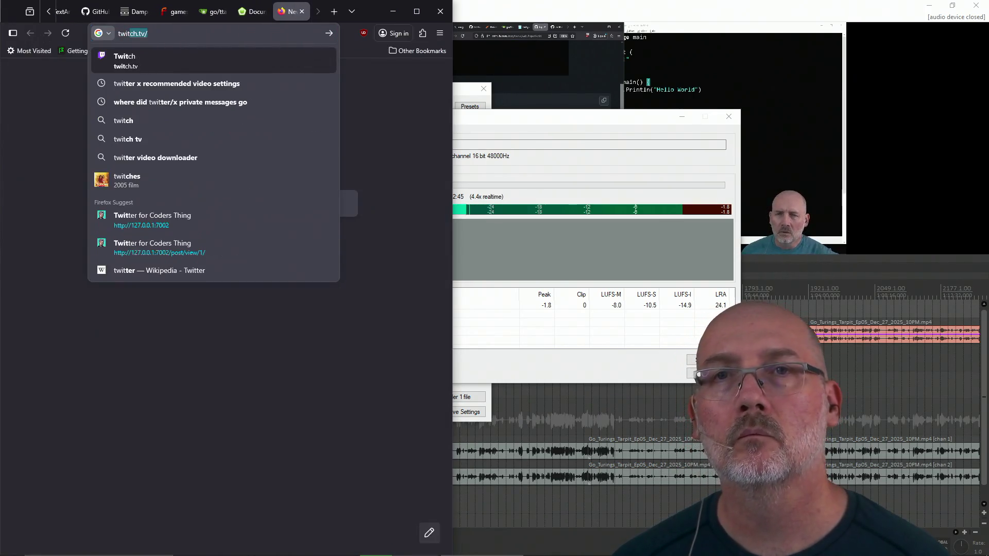
{"action": "key", "text": "Return"}
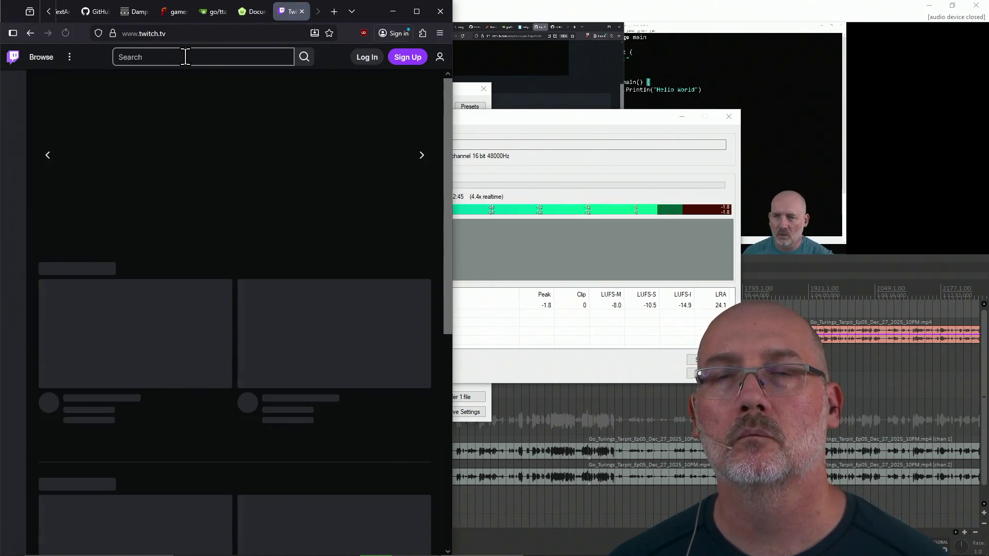
{"action": "left_click", "coordinate": [186, 57]}
{"action": "type", "text": "e"}
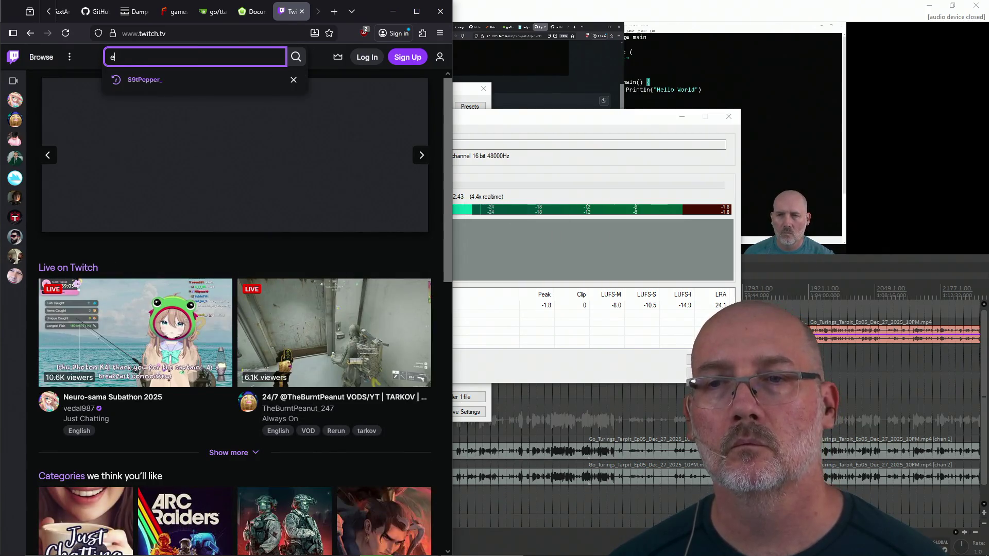
{"action": "type", "text": "tothe"}
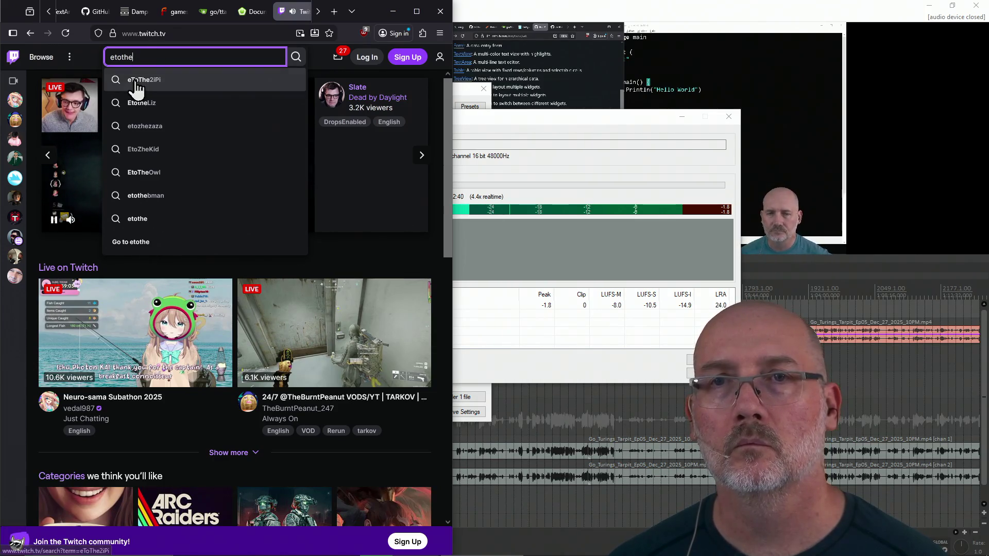
{"action": "left_click", "coordinate": [137, 80]}
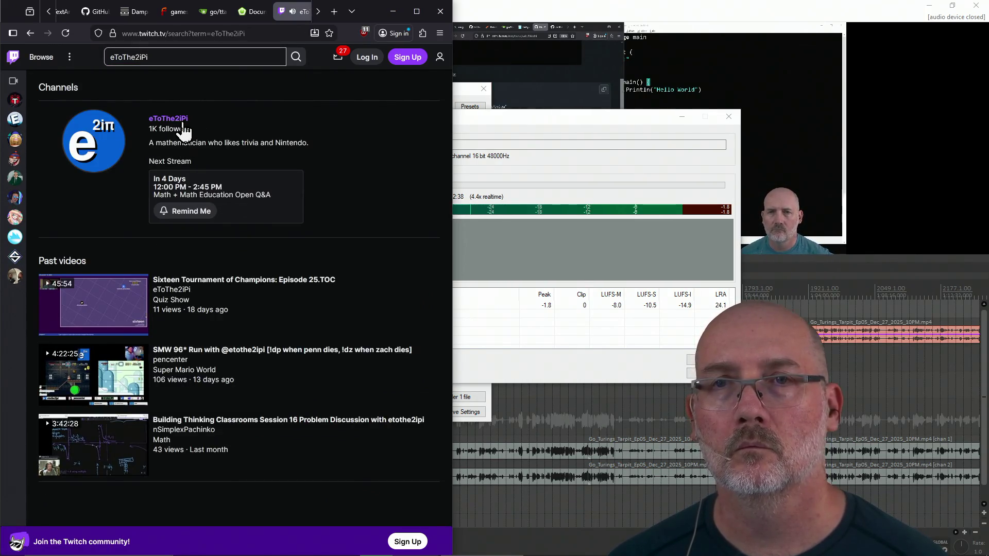
{"action": "left_click", "coordinate": [184, 122]}
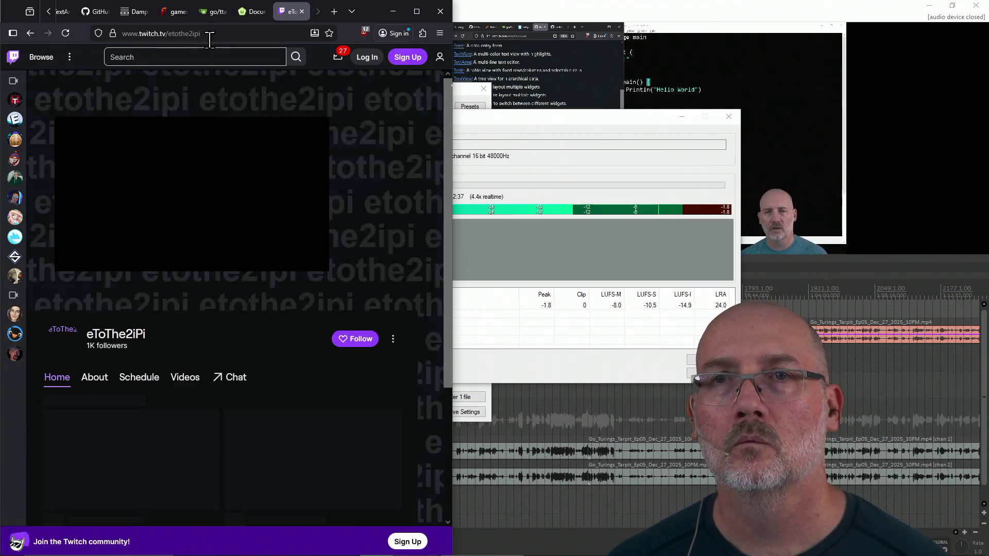
Select and copy the channel page address, then scroll the channel page
{"action": "left_click", "coordinate": [210, 34]}
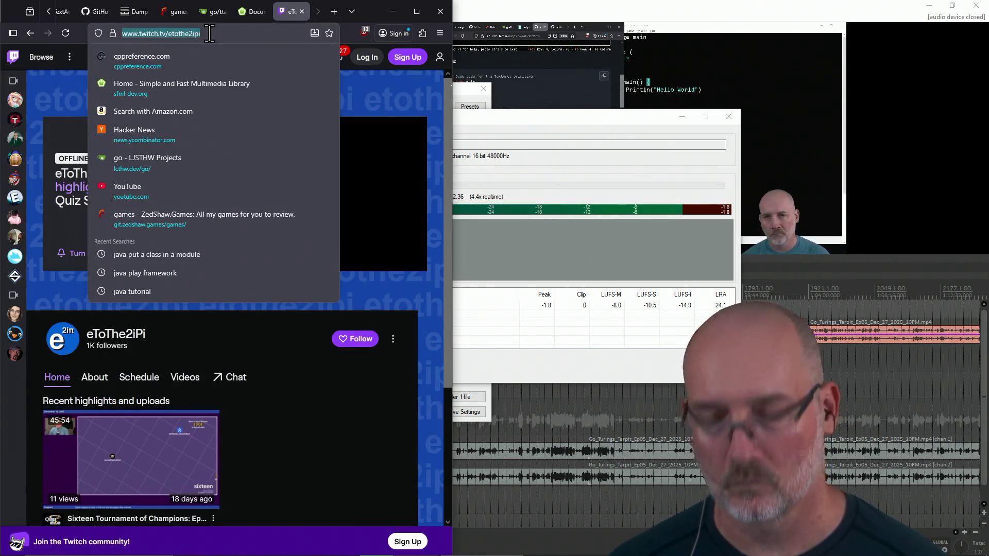
{"action": "key", "text": "Escape"}
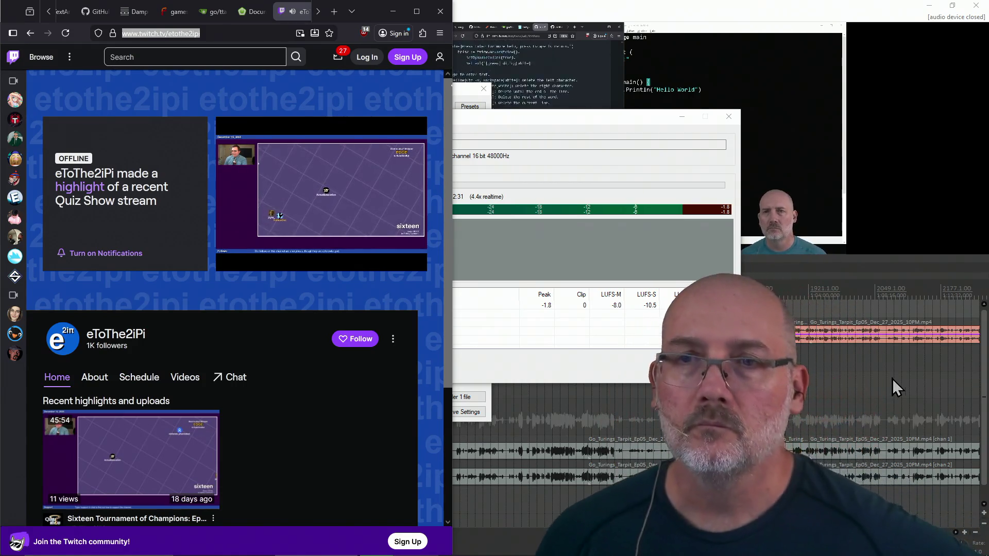
{"action": "mouse_move", "coordinate": [316, 176]}
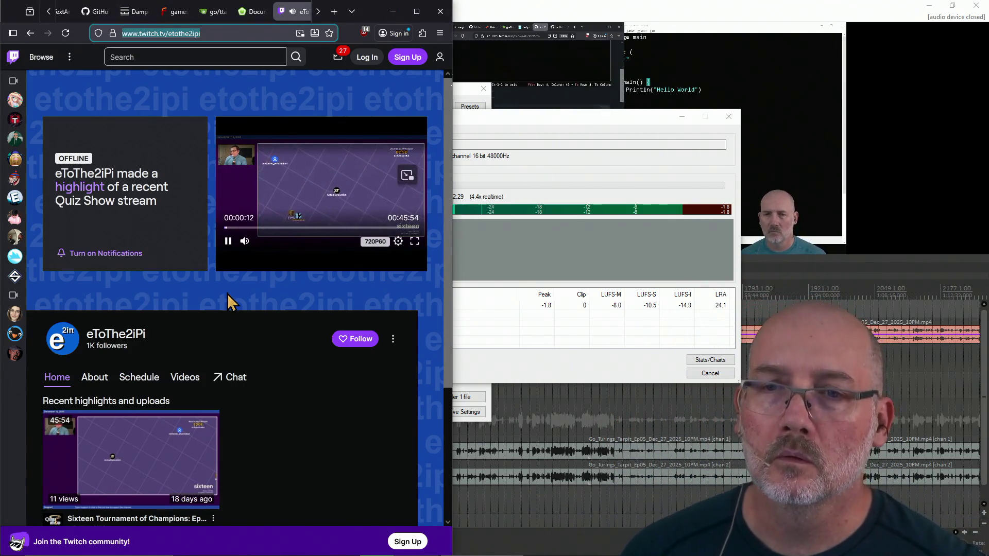
{"action": "scroll", "coordinate": [228, 296], "scroll_direction": "down", "scroll_amount": 3}
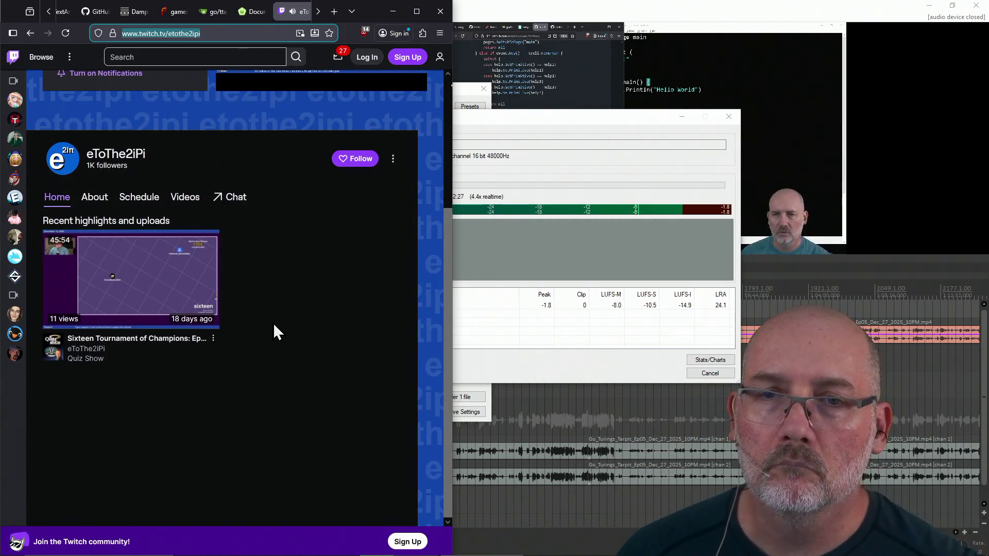
{"action": "scroll", "coordinate": [227, 338], "scroll_direction": "up", "scroll_amount": 3}
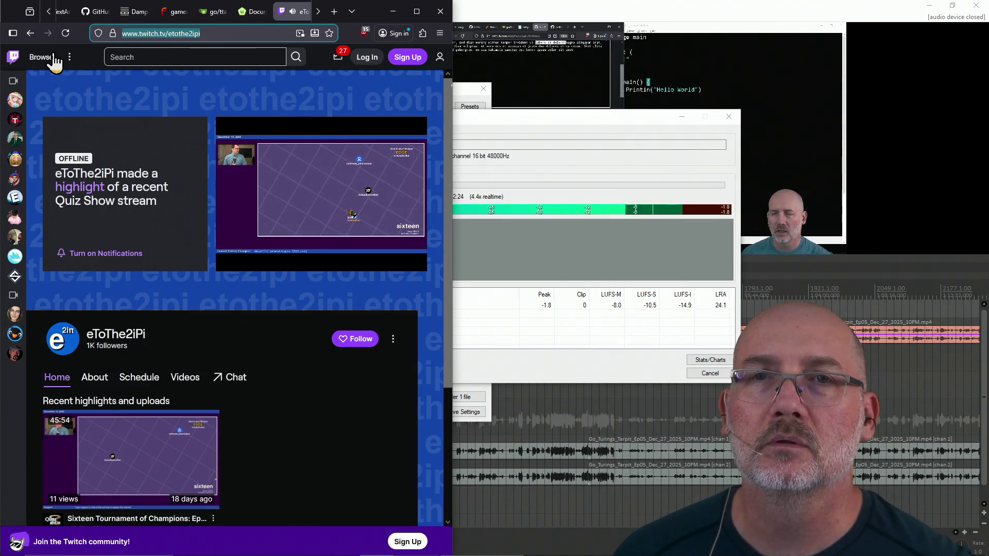
Return to the search results, reopen the channel, select its address and close the Twitch tab
{"action": "left_click", "coordinate": [30, 33]}
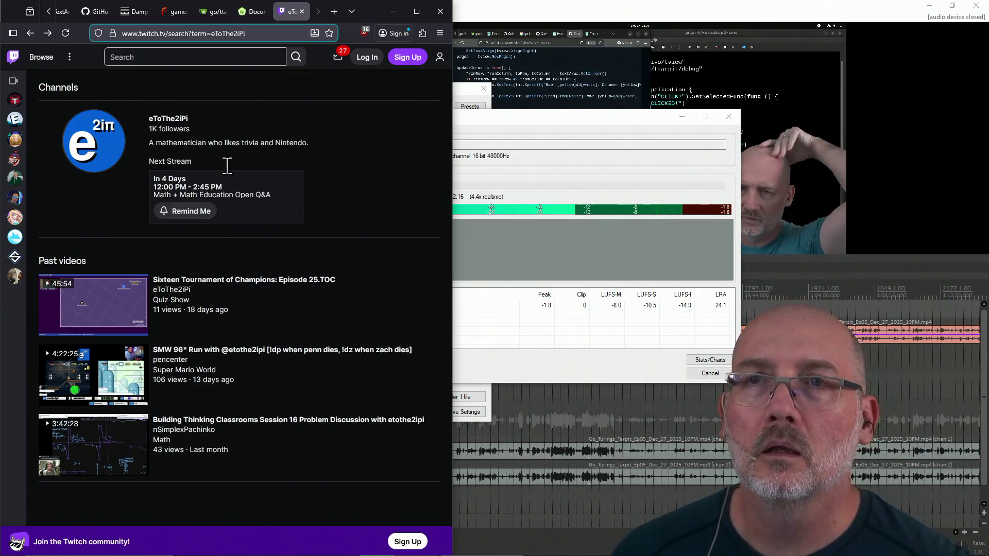
{"action": "key", "text": "ctrl+l"}
{"action": "left_click", "coordinate": [384, 150]}
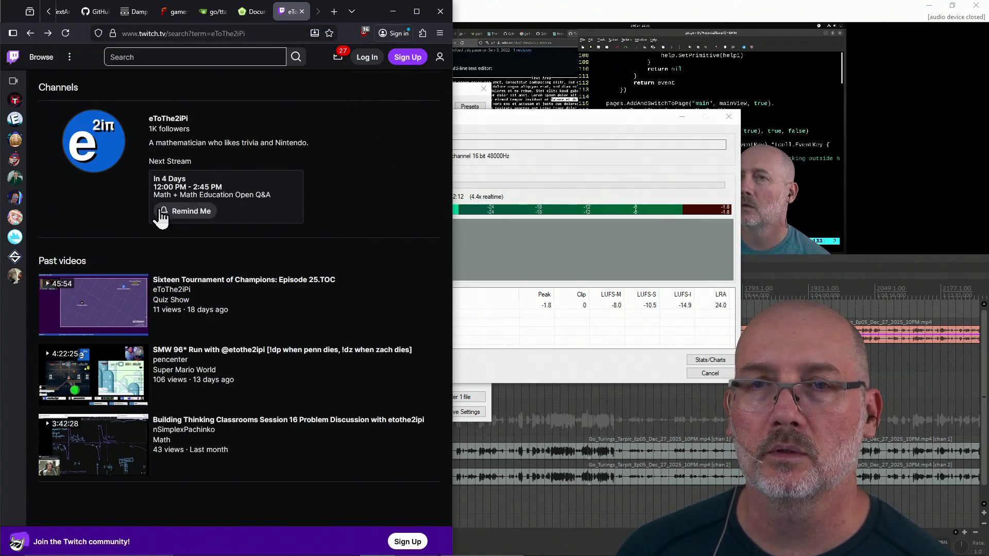
{"action": "left_click", "coordinate": [103, 159]}
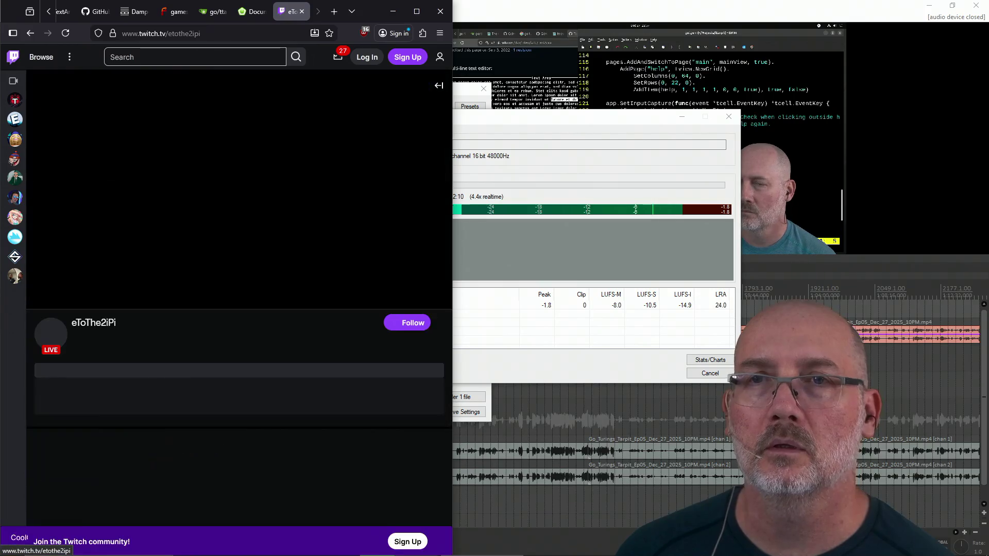
{"action": "left_click", "coordinate": [212, 33]}
{"action": "key", "text": "ctrl+w"}
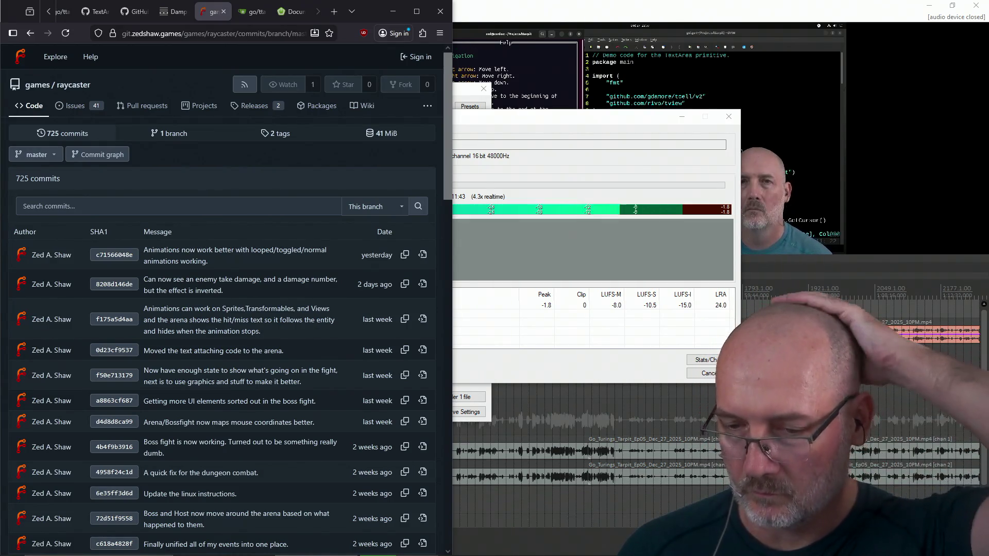
Bring REAPER's render progress window to the front to check the render
{"action": "left_click", "coordinate": [456, 12]}
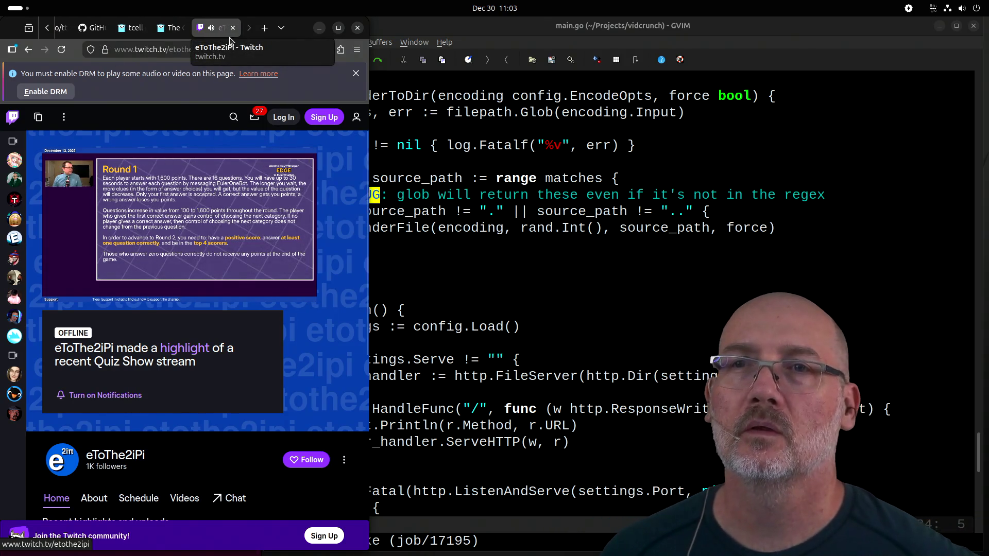
Close the Twitch tab, narrow the terminal beside GVim, and scroll main.go to RenderToDir
{"action": "left_click", "coordinate": [235, 28]}
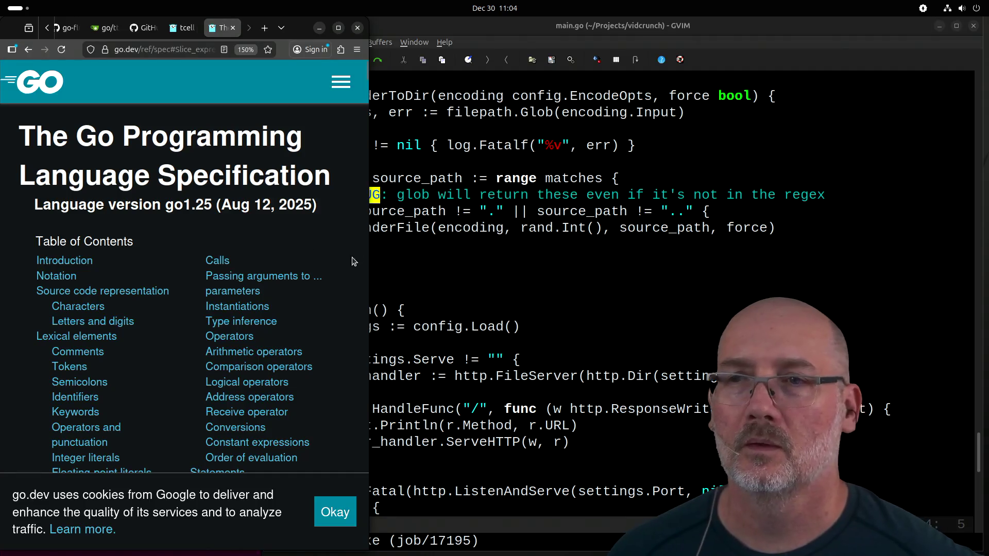
{"action": "left_click", "coordinate": [466, 273]}
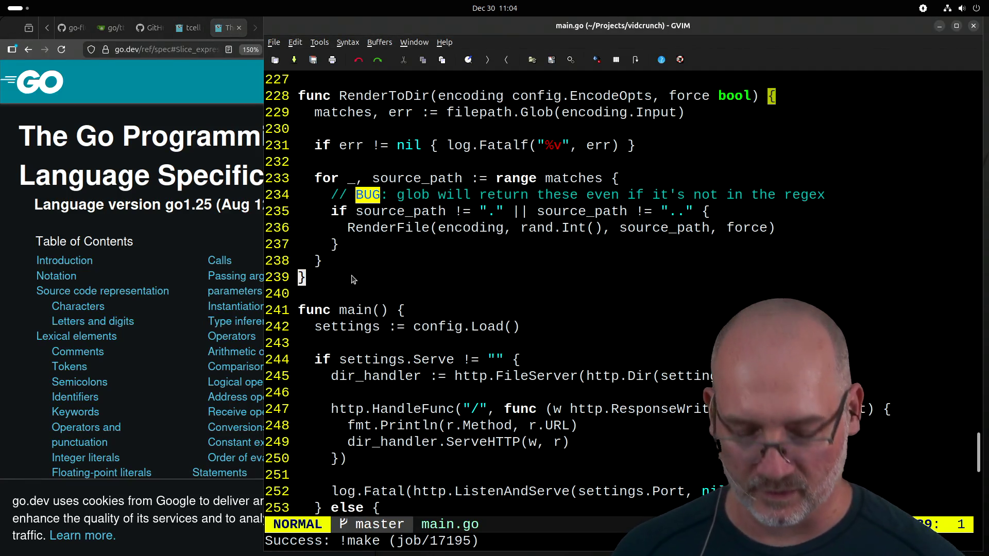
{"action": "key", "text": "alt+Tab"}
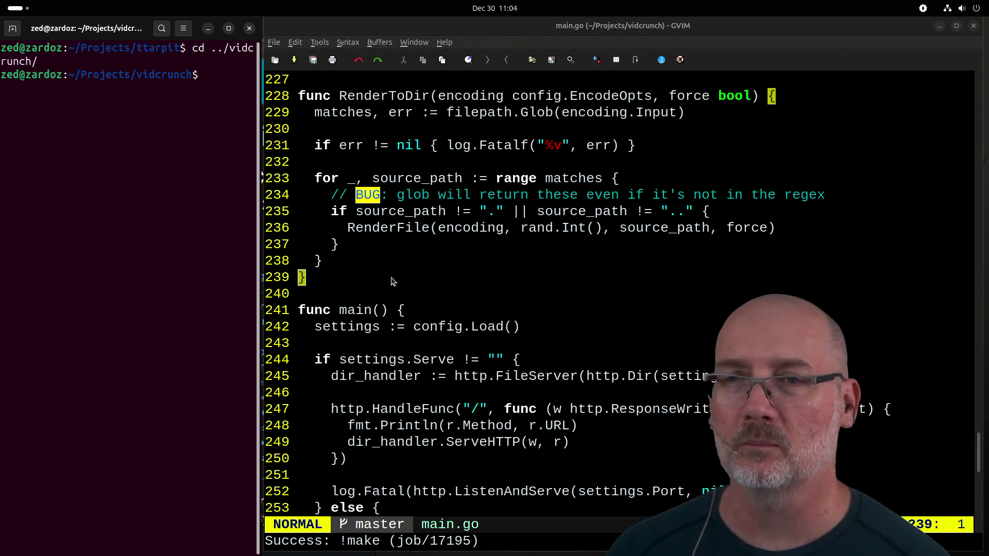
{"action": "left_click_drag", "start_coordinate": [262, 277], "coordinate": [259, 276]}
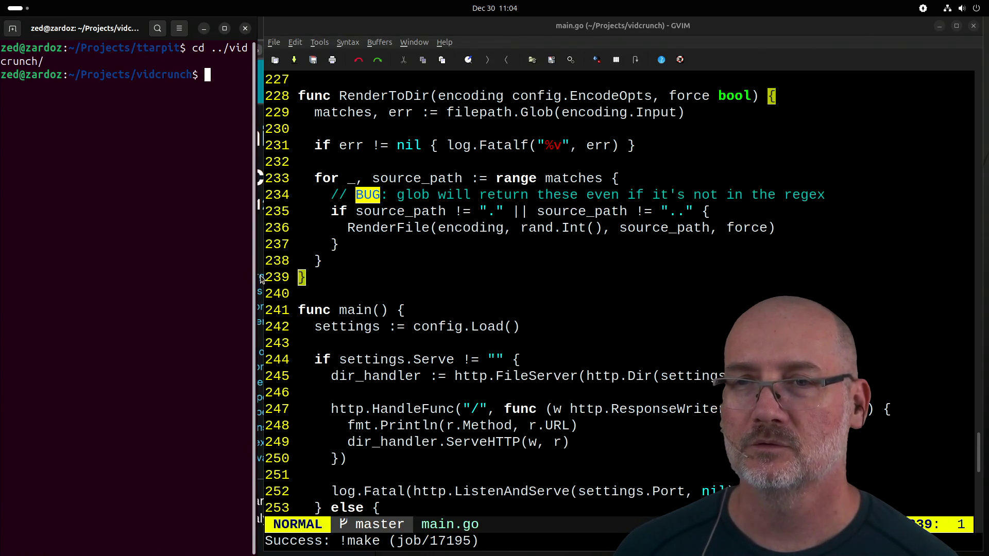
{"action": "left_click", "coordinate": [261, 277]}
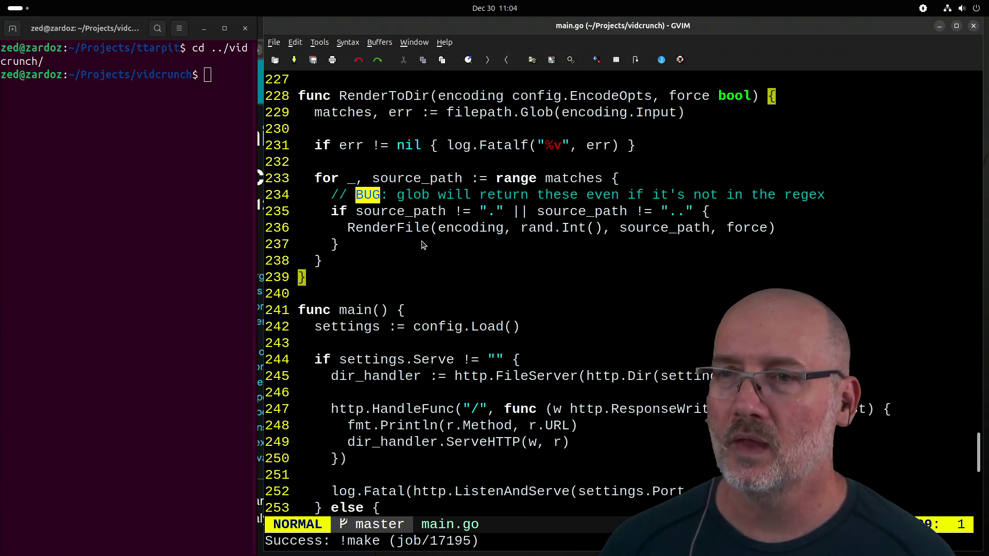
{"action": "scroll", "coordinate": [414, 244], "scroll_direction": "down", "scroll_amount": 2}
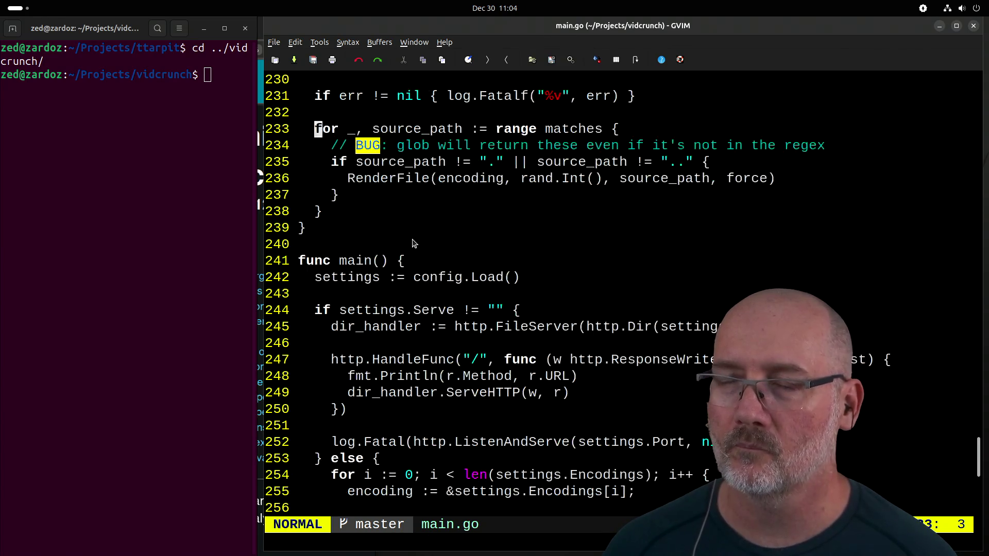
{"action": "scroll", "coordinate": [463, 299], "scroll_direction": "down", "scroll_amount": 1}
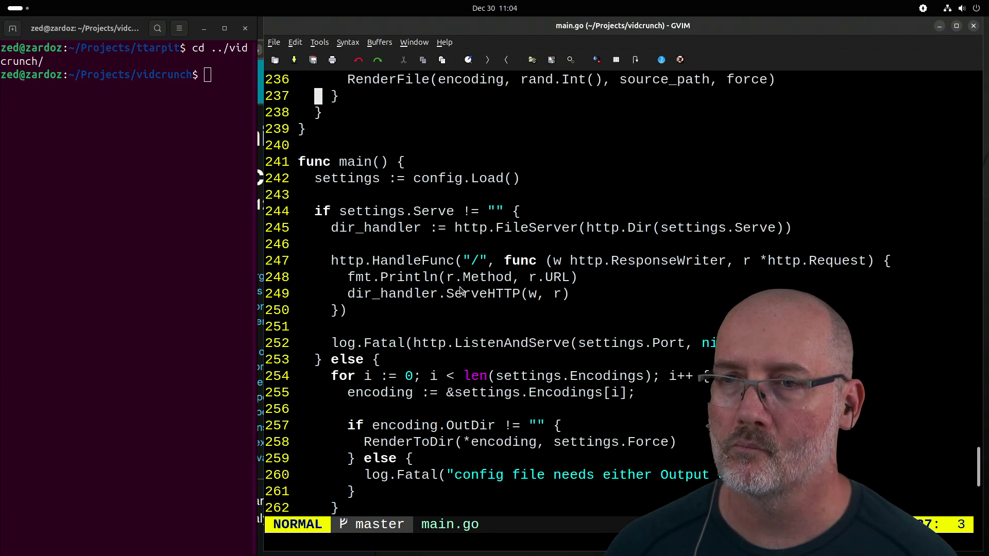
{"action": "scroll", "coordinate": [461, 290], "scroll_direction": "up", "scroll_amount": 4}
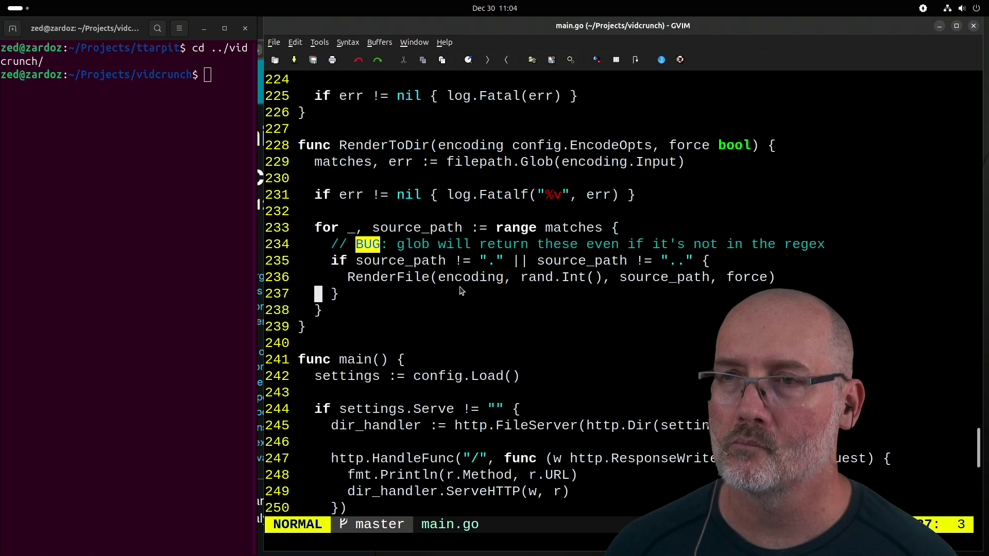
Change line 231's log.Fatalf("%v", err) into log.Fatal(err) in RenderToDir
{"action": "left_click", "coordinate": [350, 280]}
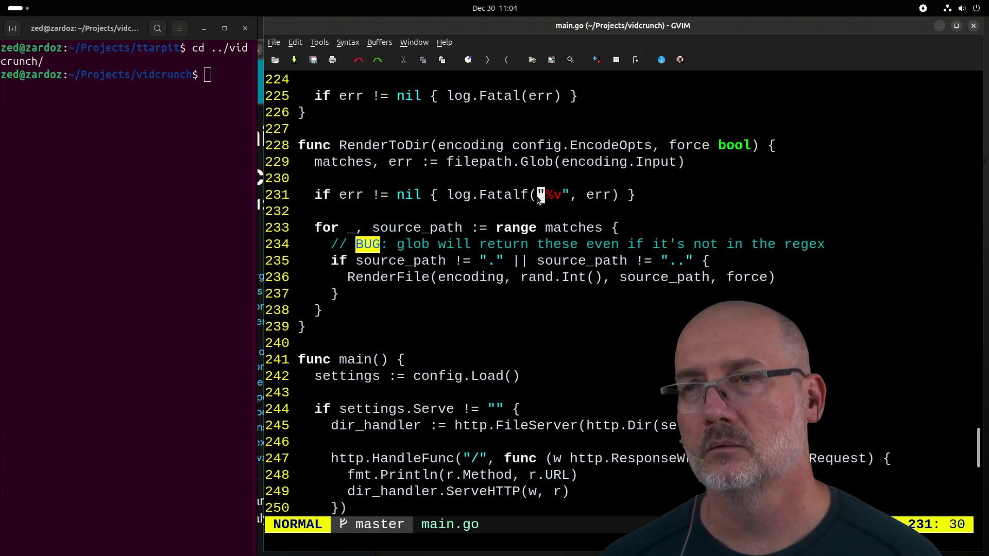
{"action": "key", "text": "x"}
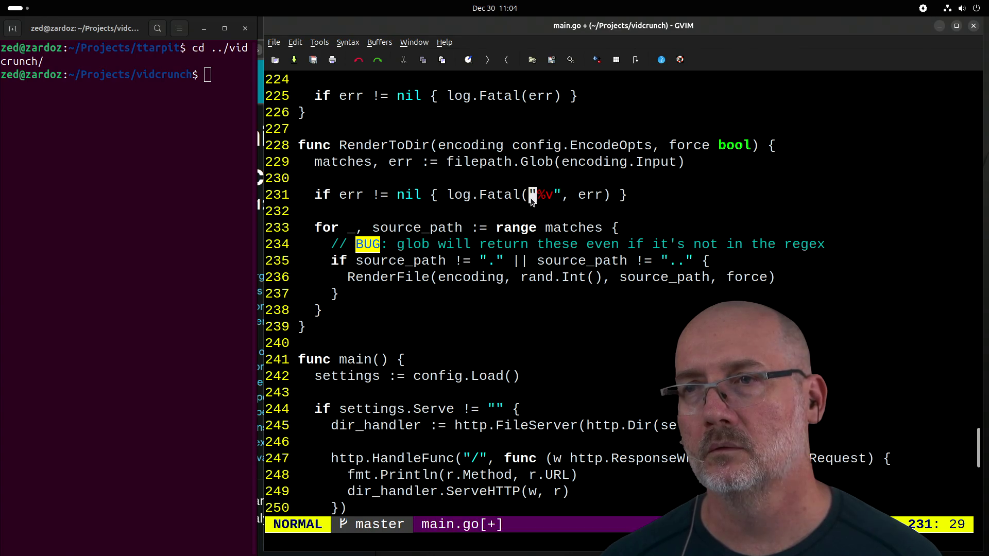
{"action": "left_click_drag", "start_coordinate": [532, 196], "coordinate": [571, 200]}
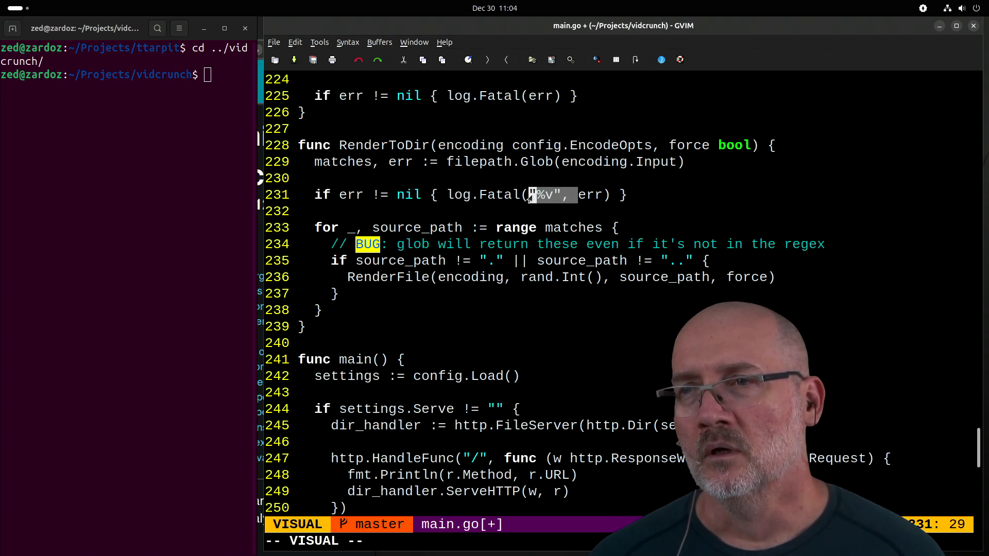
{"action": "key", "text": "d"}
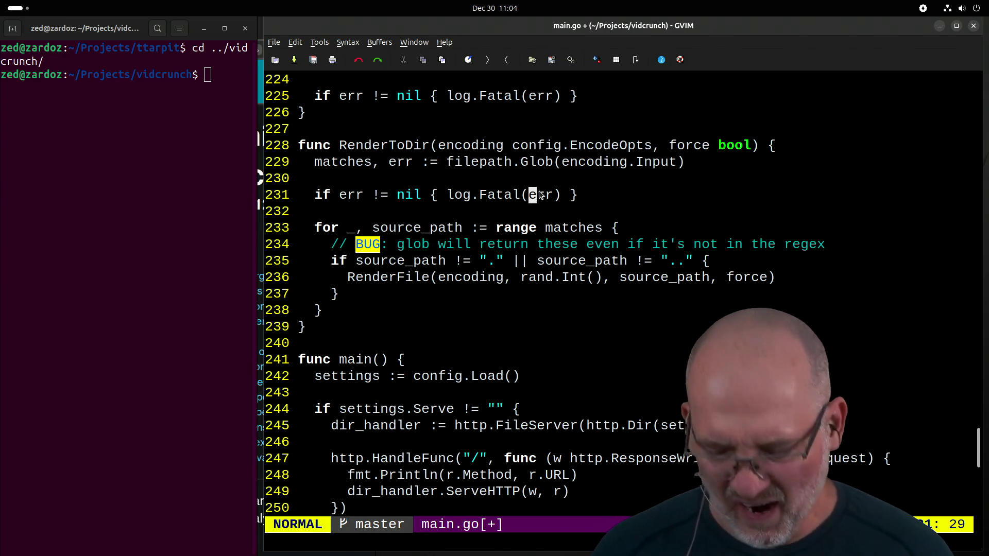
Save main.go with :w and rebuild the project with :make
{"action": "type", "text": ":wa"}
{"action": "key", "text": "Return"}
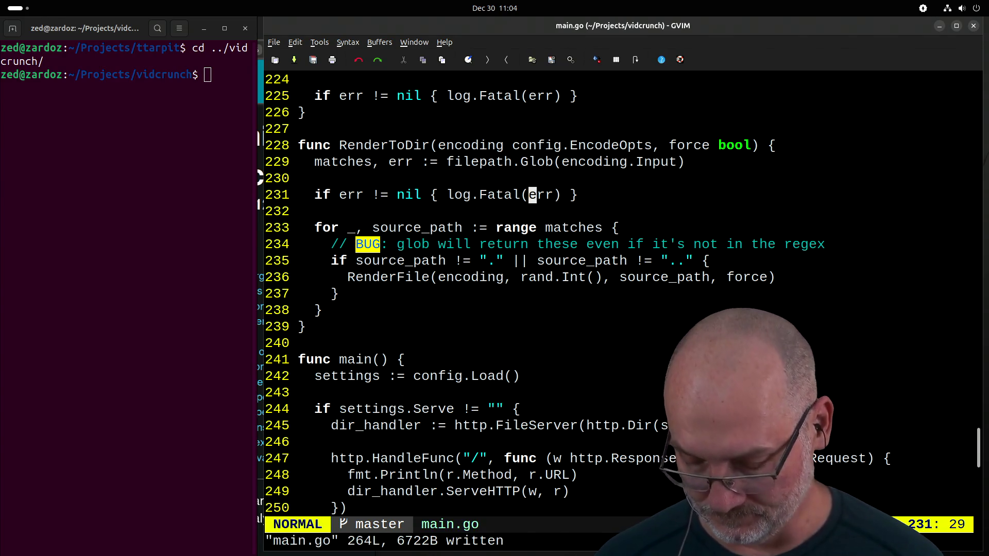
{"action": "key", "text": "m"}
{"action": "key", "text": "Return"}
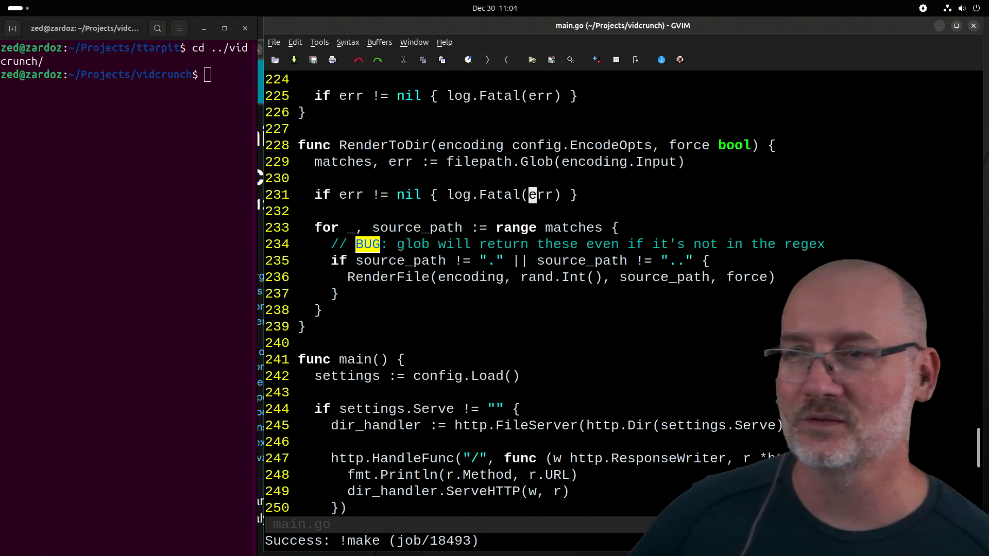
{"action": "left_click", "coordinate": [156, 120]}
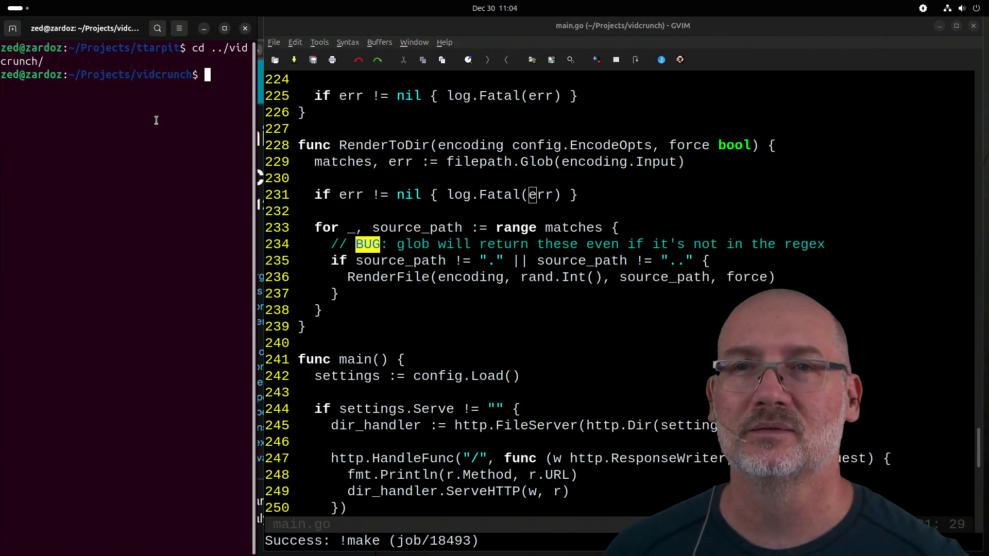
Run sudo cp vidcrunch `which vidcrunch` in the terminal to install the new build
{"action": "key", "text": "alt+Tab"}
{"action": "key", "text": "alt+Tab"}
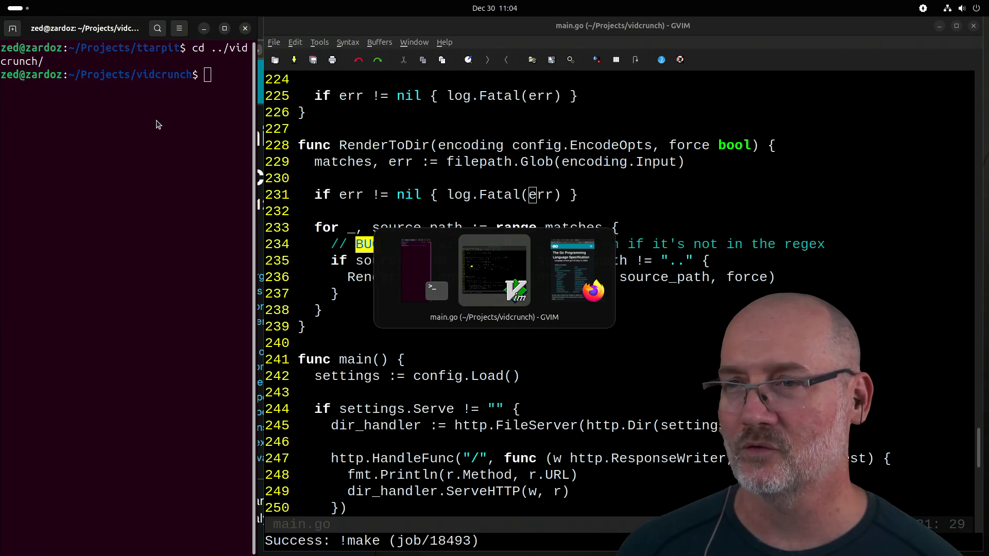
{"action": "key", "text": "alt+Tab"}
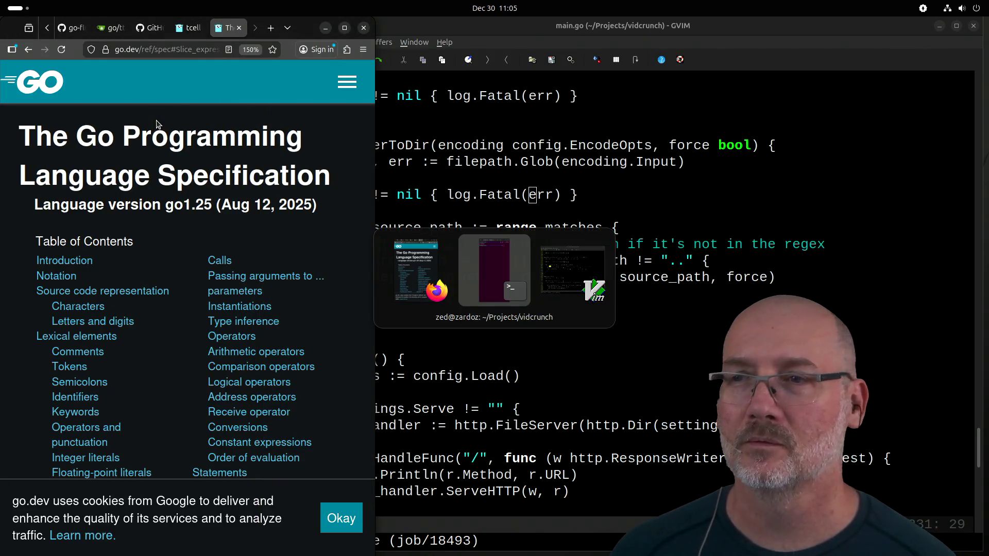
{"action": "key", "text": "alt+Tab"}
{"action": "key", "text": "alt+Tab"}
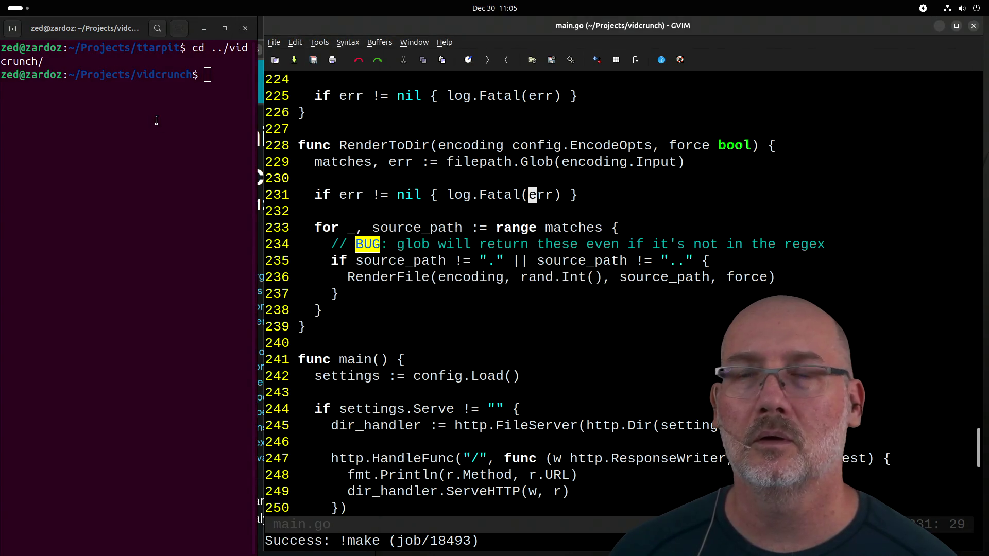
{"action": "left_click", "coordinate": [131, 110]}
{"action": "type", "text": "sudo cp"}
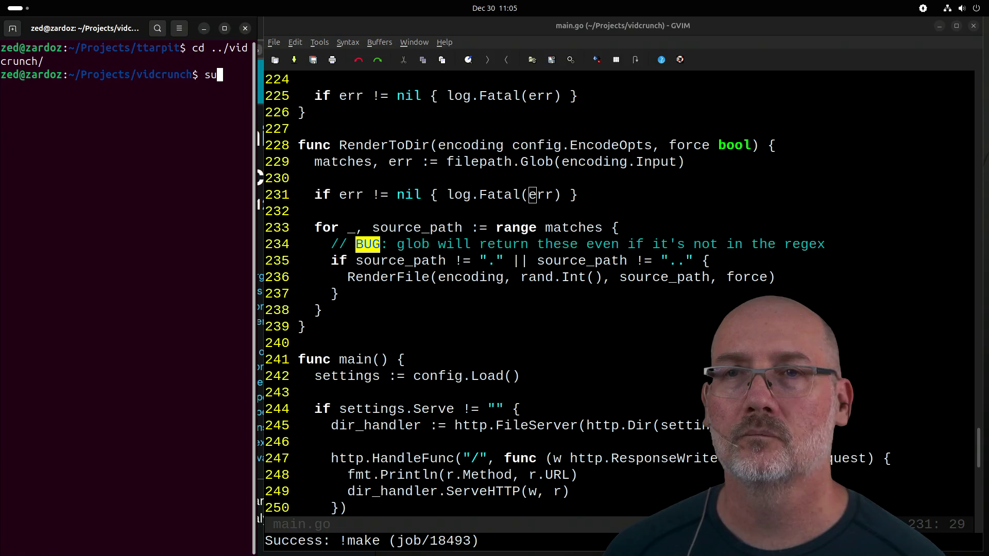
{"action": "type", "text": " vid"}
{"action": "key", "text": "Tab"}
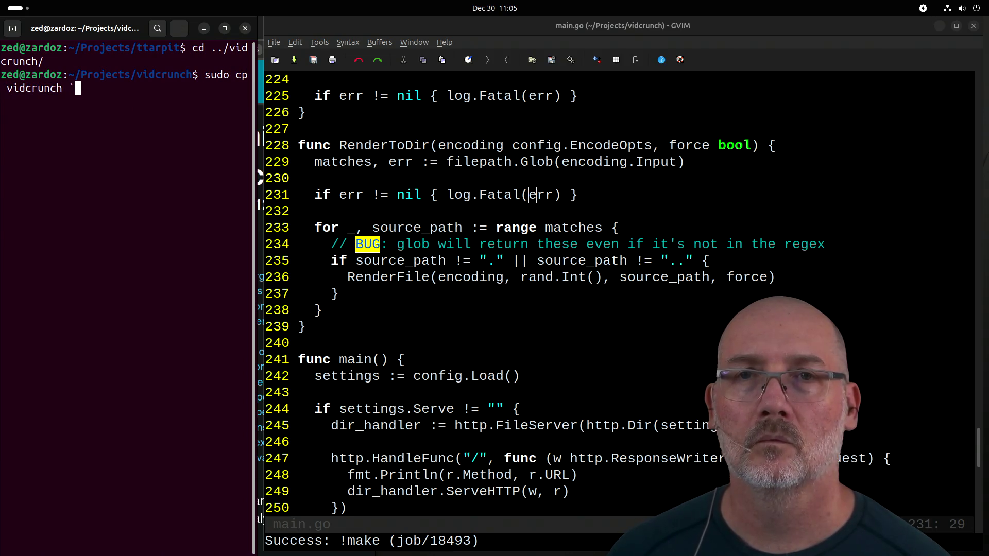
{"action": "type", "text": "which vidcr"}
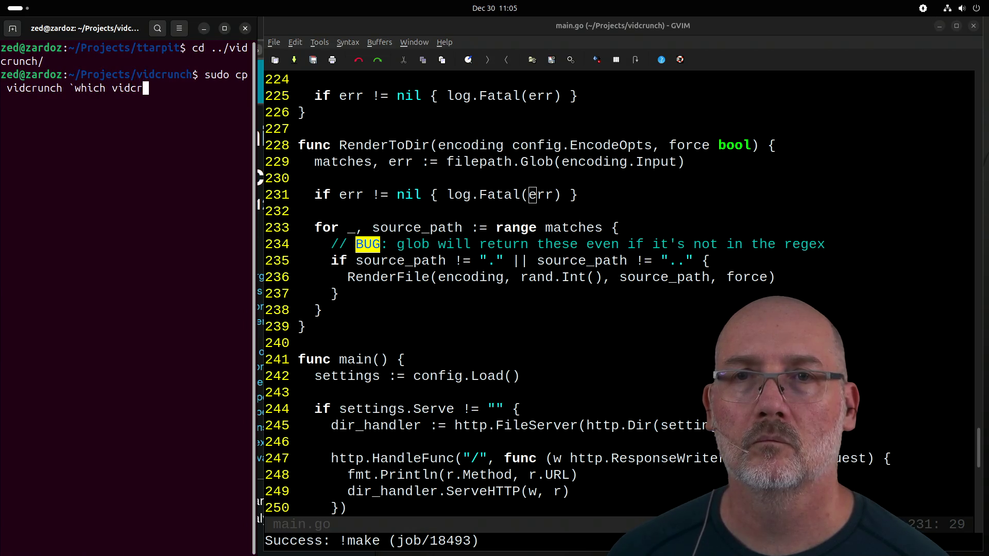
{"action": "type", "text": "unch`"}
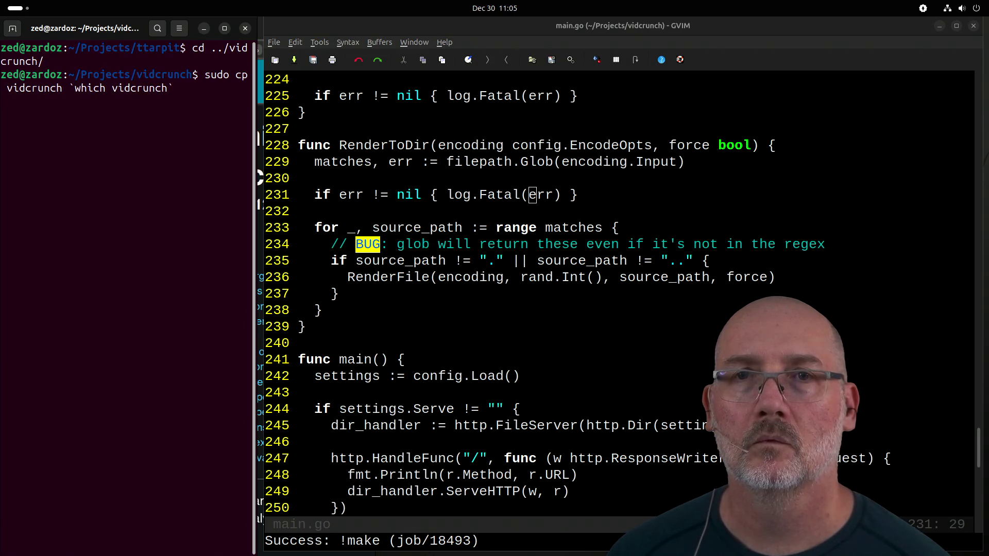
{"action": "key", "text": "Return"}
{"action": "key", "text": "Return"}
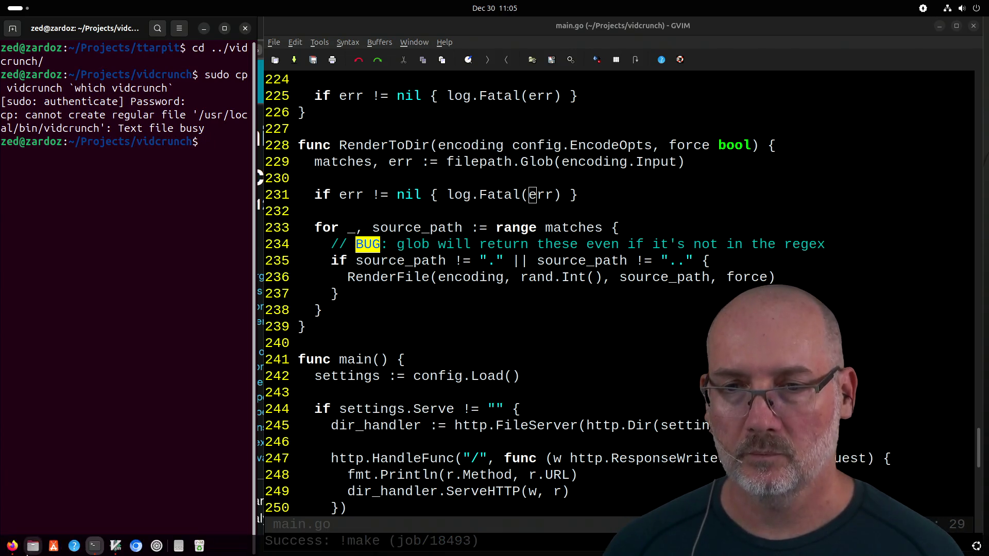
Open, reorder and close an extra terminal tab, then open the Activities overview
{"action": "left_click", "coordinate": [13, 30]}
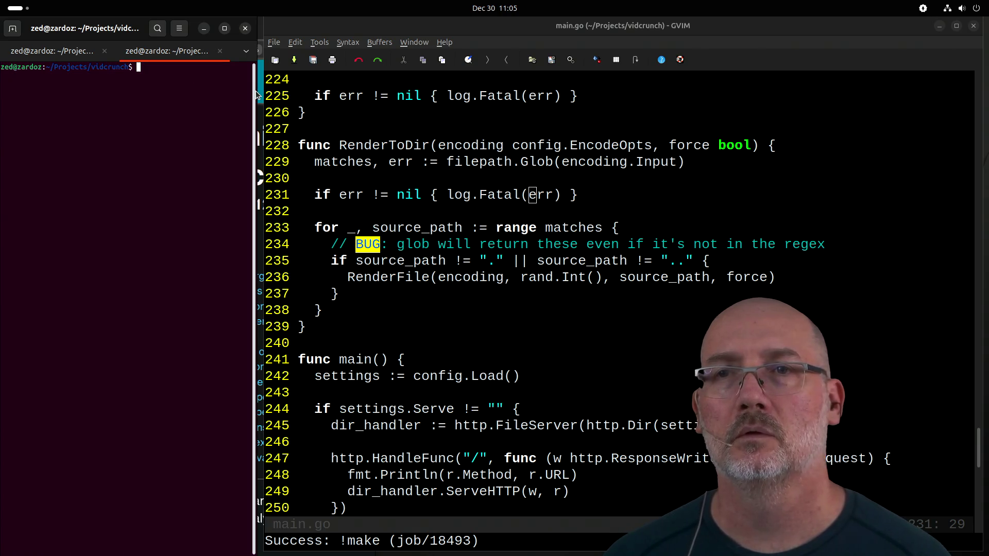
{"action": "mouse_move", "coordinate": [192, 60]}
{"action": "left_mouse_down"}
{"action": "mouse_move", "coordinate": [72, 59]}
{"action": "mouse_move", "coordinate": [205, 61]}
{"action": "left_mouse_up"}
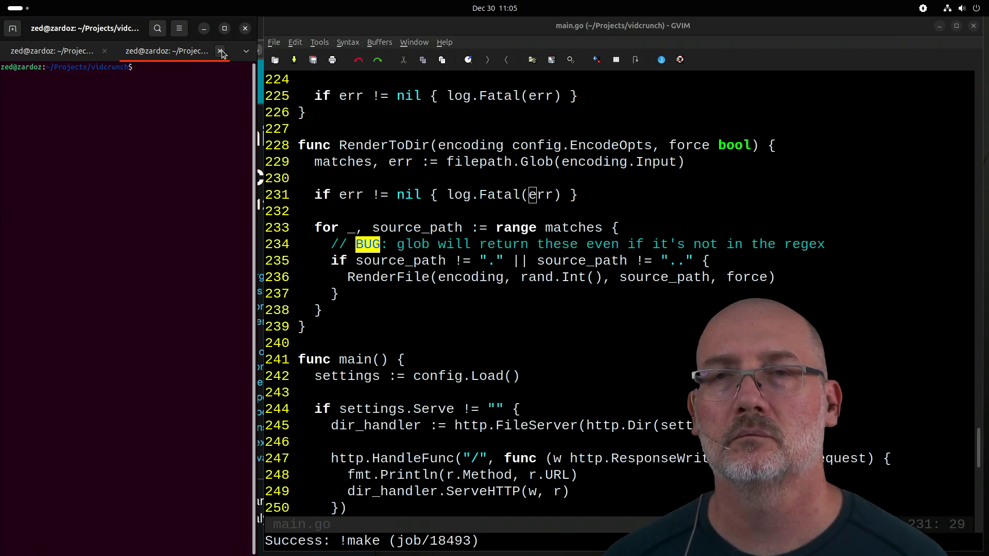
{"action": "left_click", "coordinate": [222, 52]}
{"action": "mouse_move", "coordinate": [75, 553]}
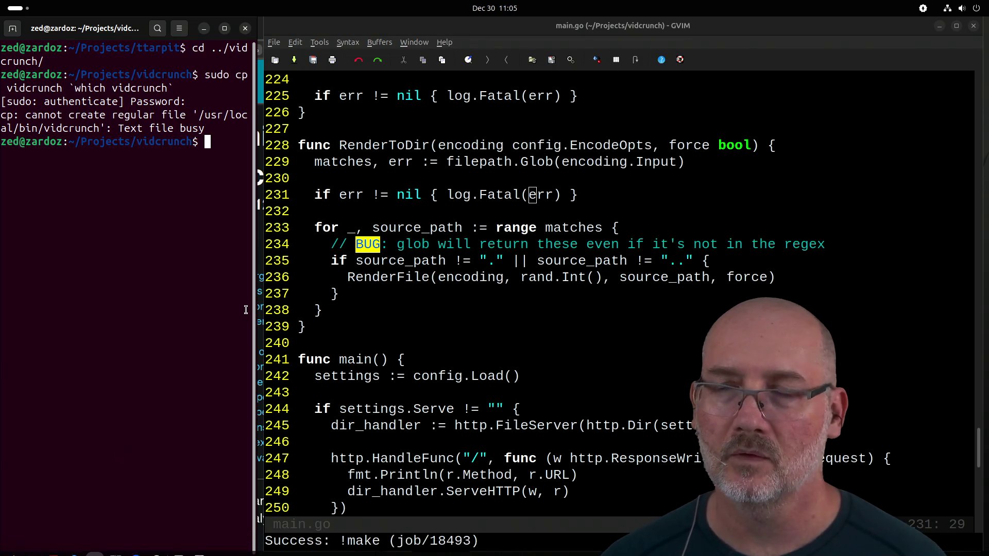
{"action": "key", "text": "super"}
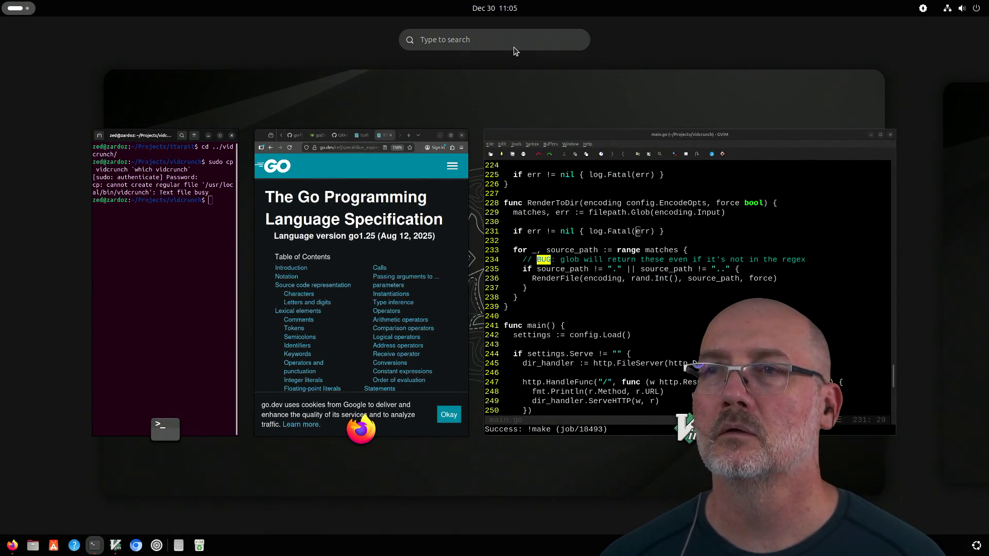
Launch a new Terminal, run cd and tmux attach -d, then move and enlarge the window
{"action": "type", "text": "terminal"}
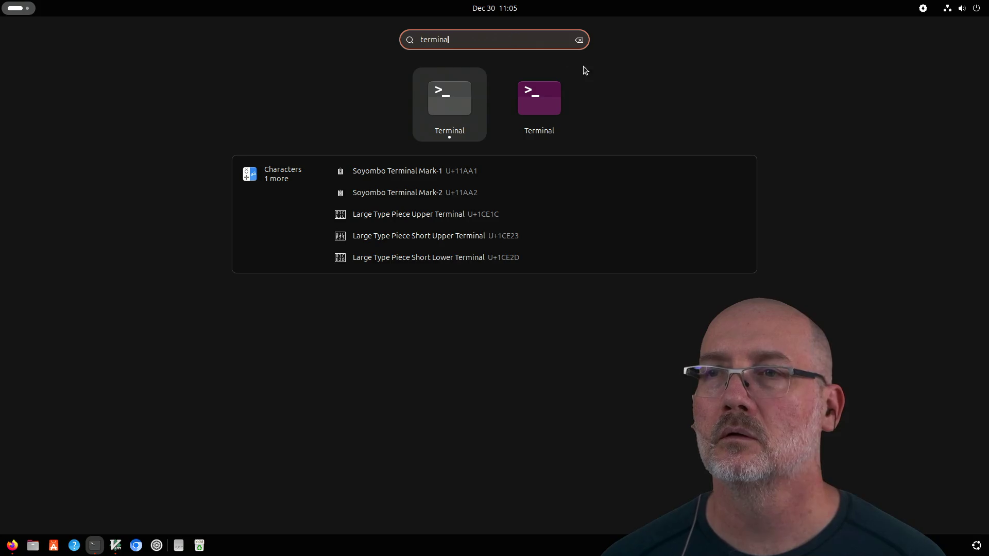
{"action": "left_click", "coordinate": [533, 106]}
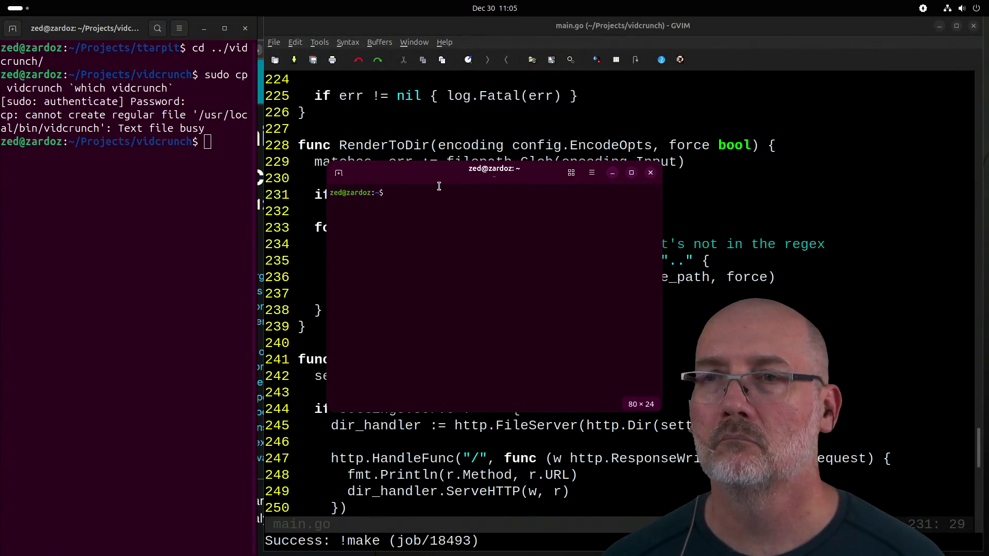
{"action": "left_click_drag", "start_coordinate": [443, 173], "coordinate": [276, 149]}
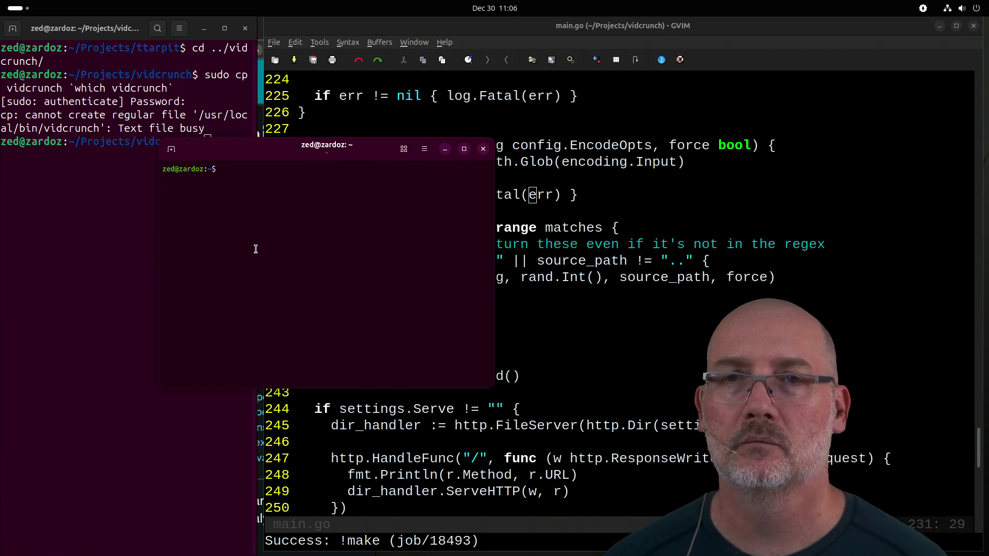
{"action": "type", "text": "cd"}
{"action": "key", "text": "Return"}
{"action": "type", "text": "tmux attach -d"}
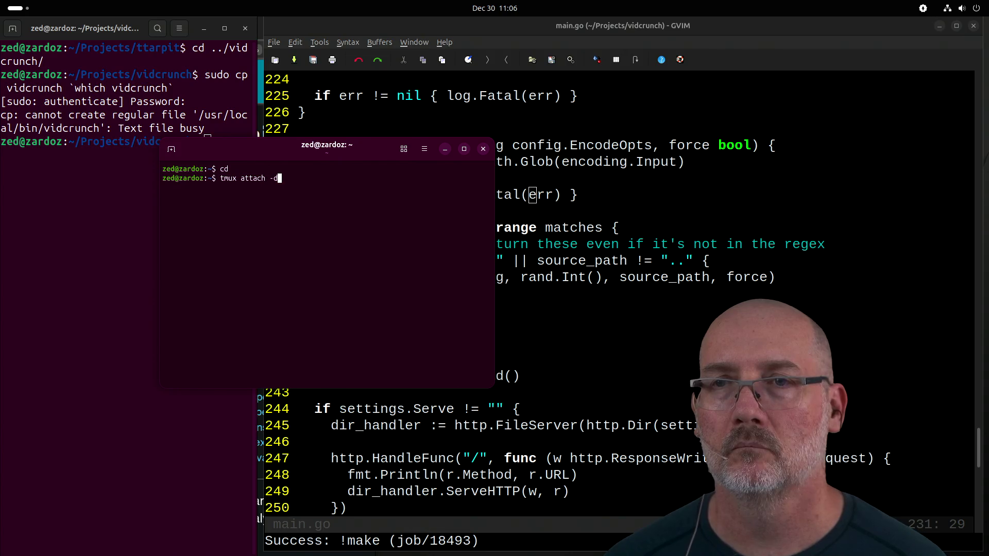
{"action": "key", "text": "Return"}
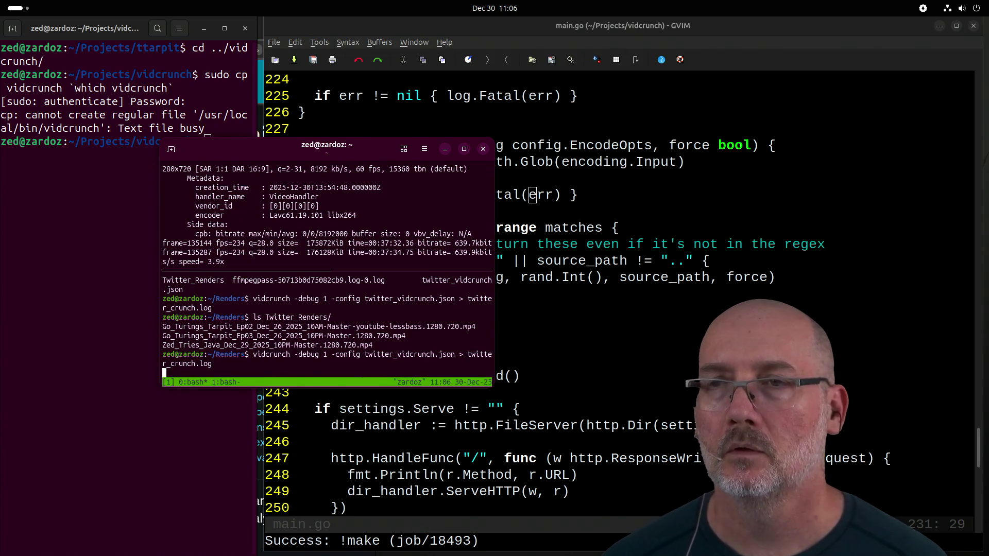
{"action": "mouse_move", "coordinate": [364, 157]}
{"action": "left_mouse_down"}
{"action": "mouse_move", "coordinate": [455, 61]}
{"action": "mouse_move", "coordinate": [458, 38]}
{"action": "left_mouse_up"}
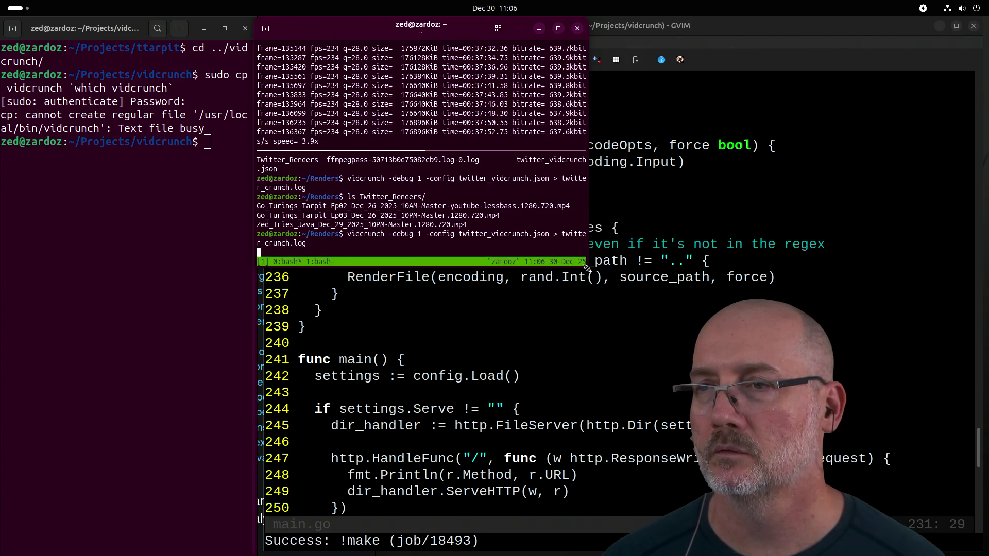
{"action": "mouse_move", "coordinate": [587, 265]}
{"action": "left_mouse_down"}
{"action": "mouse_move", "coordinate": [728, 406]}
{"action": "mouse_move", "coordinate": [732, 431]}
{"action": "left_mouse_up"}
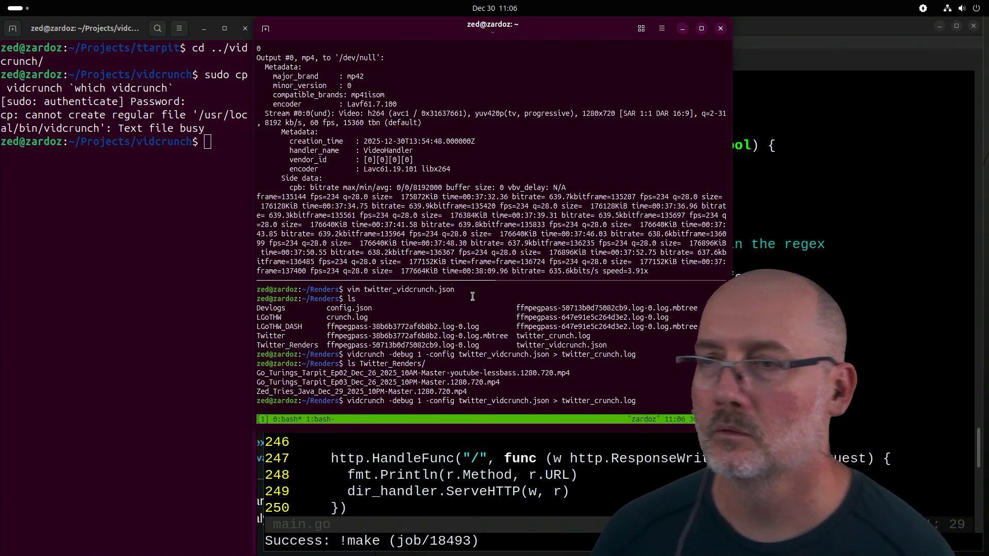
Drag the tmux terminal window about 370 px to the left to uncover the editor
{"action": "left_click_drag", "start_coordinate": [554, 38], "coordinate": [300, 38]}
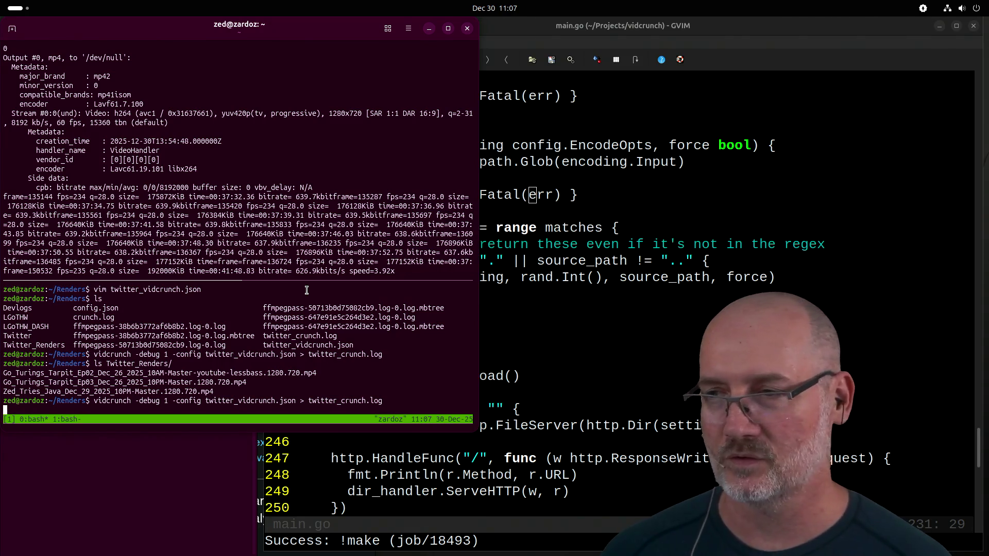
Raise the vidcrunch terminal, widen the tmux window over the editor, and bring up the Go spec page
{"action": "left_click", "coordinate": [95, 492]}
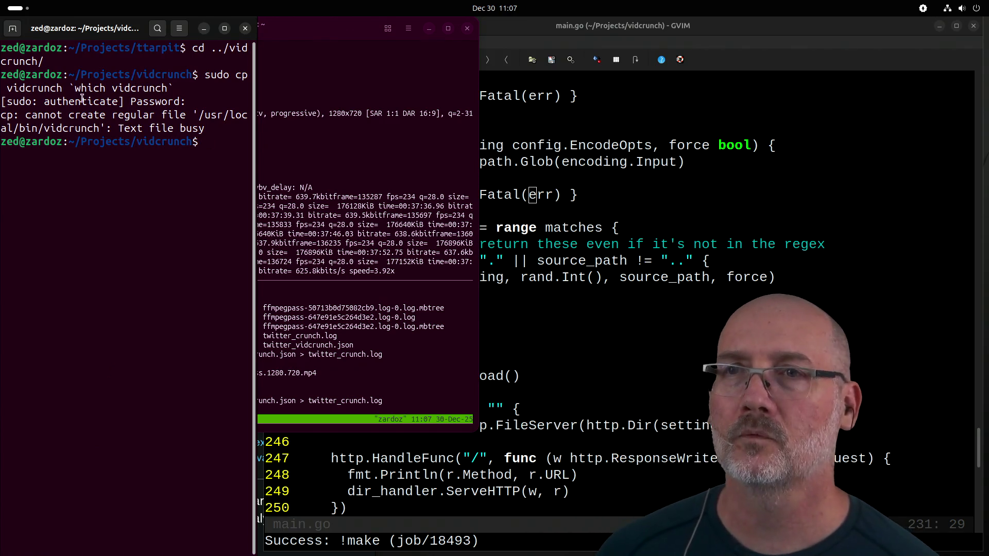
{"action": "mouse_move", "coordinate": [309, 28]}
{"action": "left_mouse_down"}
{"action": "mouse_move", "coordinate": [591, 26]}
{"action": "mouse_move", "coordinate": [566, 26]}
{"action": "mouse_move", "coordinate": [532, 64]}
{"action": "left_mouse_up"}
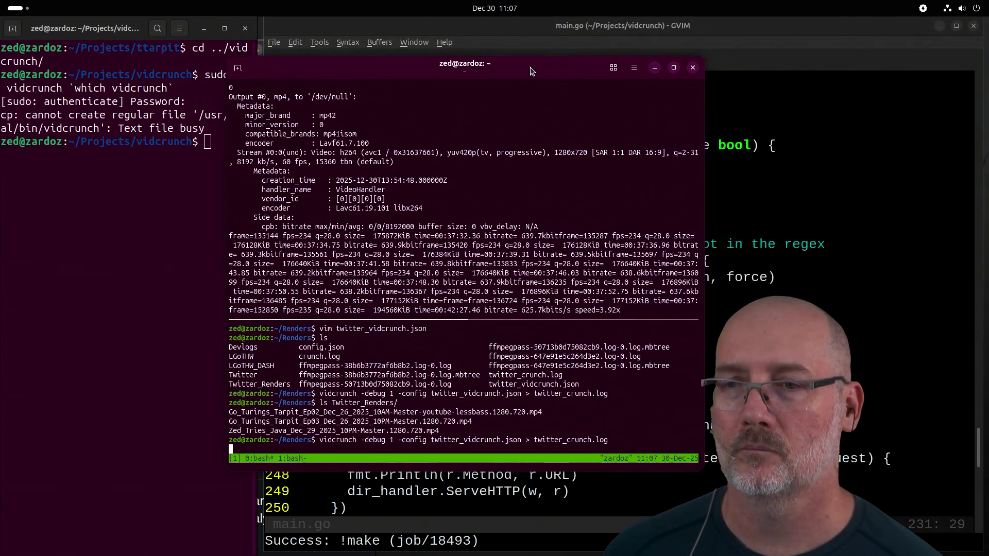
{"action": "left_click", "coordinate": [125, 221]}
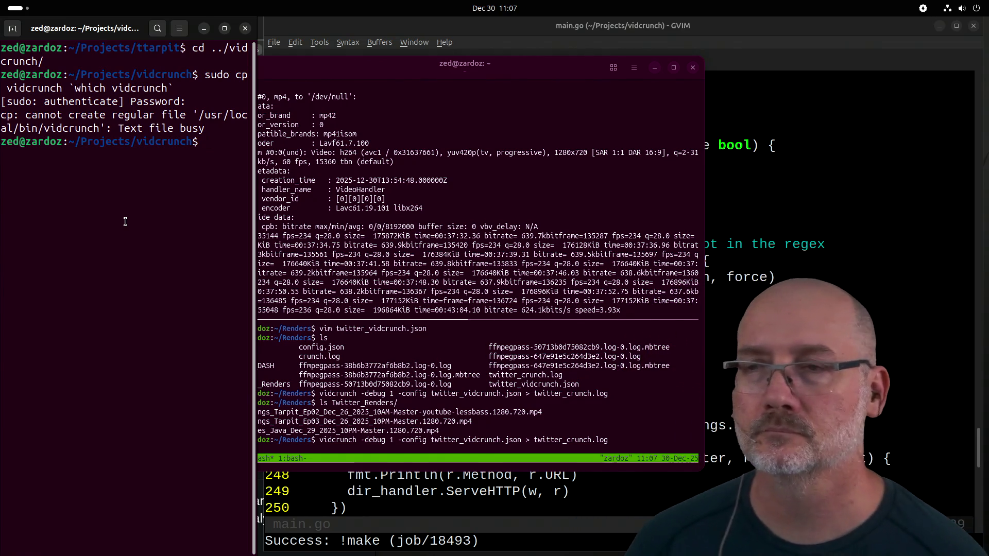
{"action": "left_click_drag", "start_coordinate": [443, 63], "coordinate": [499, 32]}
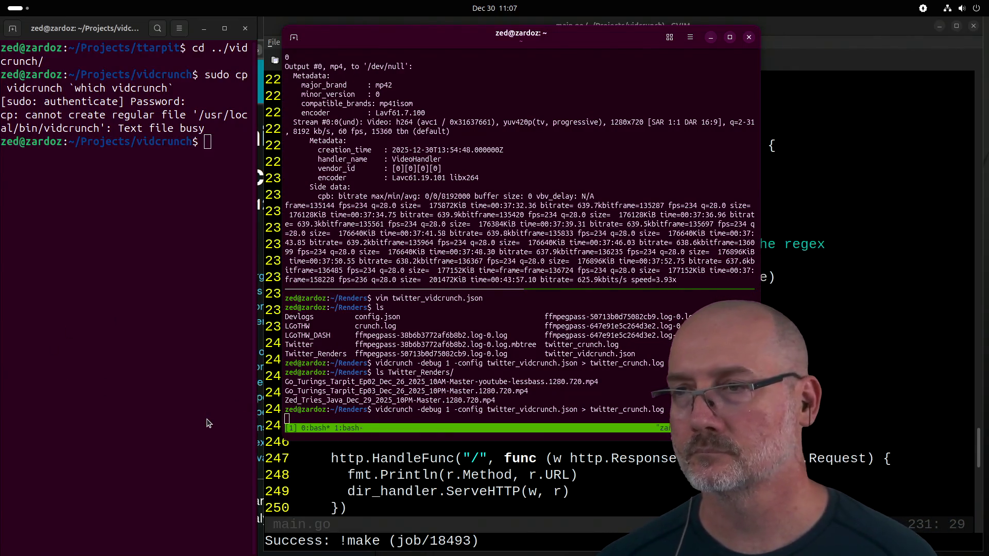
{"action": "key", "text": "alt+Tab"}
{"action": "key", "text": "alt+Tab"}
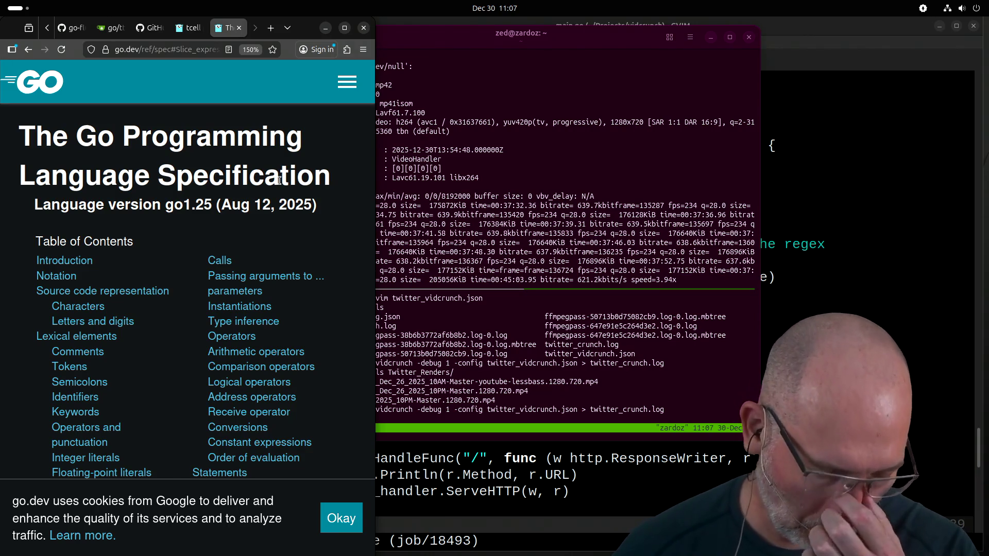
Close the vidcrunch main.go buffer in GVim with :bd
{"action": "left_click", "coordinate": [815, 32]}
{"action": "left_click", "coordinate": [449, 145]}
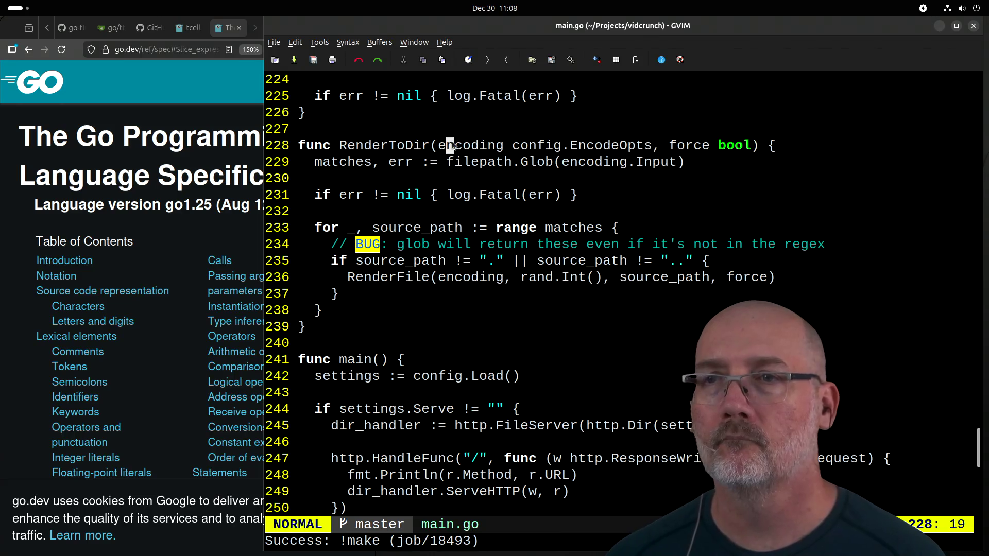
{"action": "type", "text": ":Bd"}
{"action": "key", "text": "Return"}
{"action": "type", "text": ":bd"}
{"action": "key", "text": "Return"}
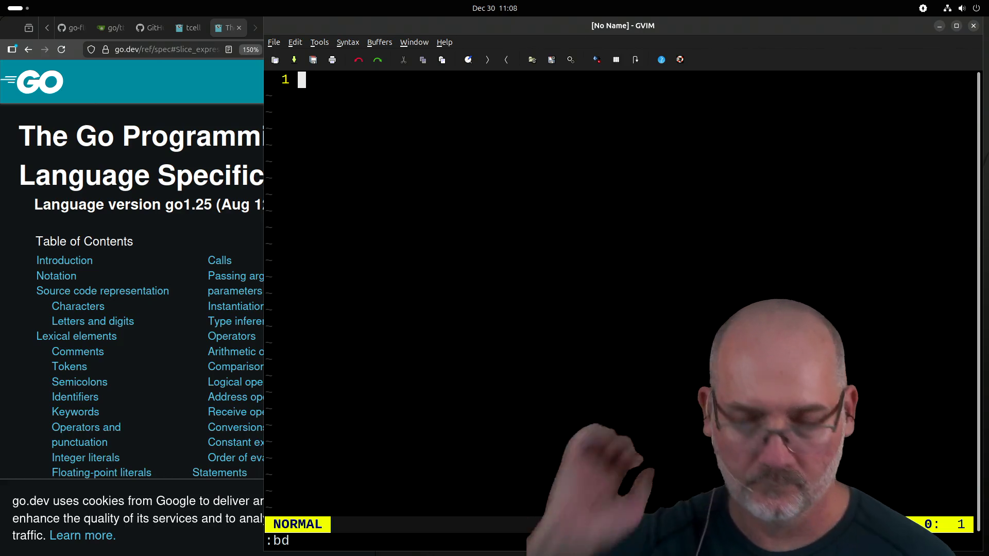
Change GVim's working directory to ~/Projects/ttarpit/ with :cd
{"action": "type", "text": ":cd ~/ro"}
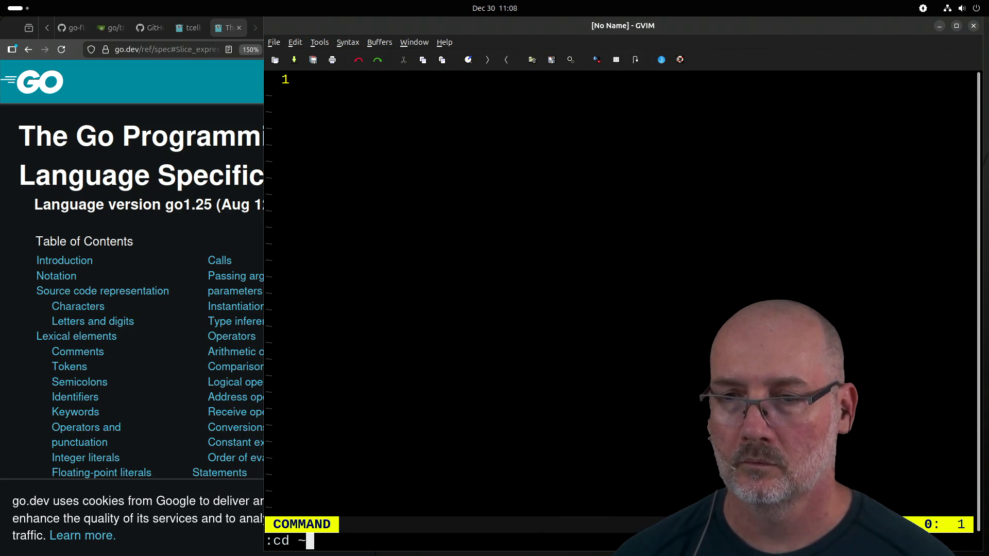
{"action": "key", "text": "BackSpace"}
{"action": "key", "text": "BackSpace"}
{"action": "type", "text": "Proj"}
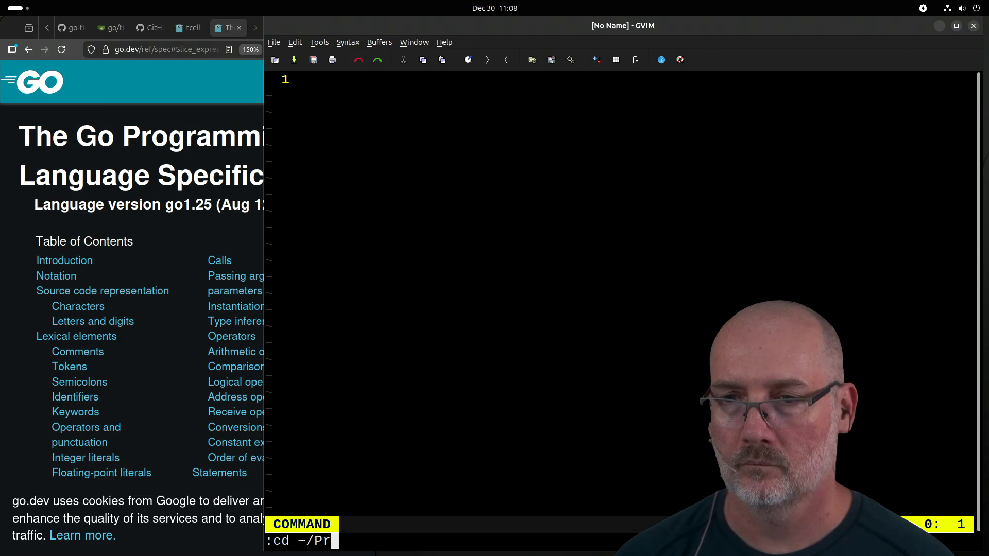
{"action": "key", "text": "Tab"}
{"action": "type", "text": "tt"}
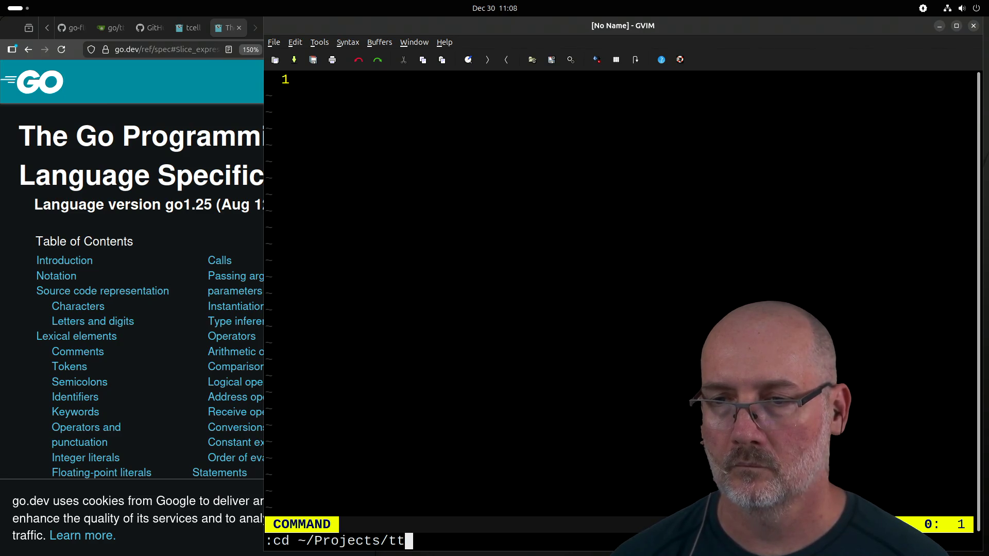
{"action": "key", "text": "Tab"}
{"action": "key", "text": "Return"}
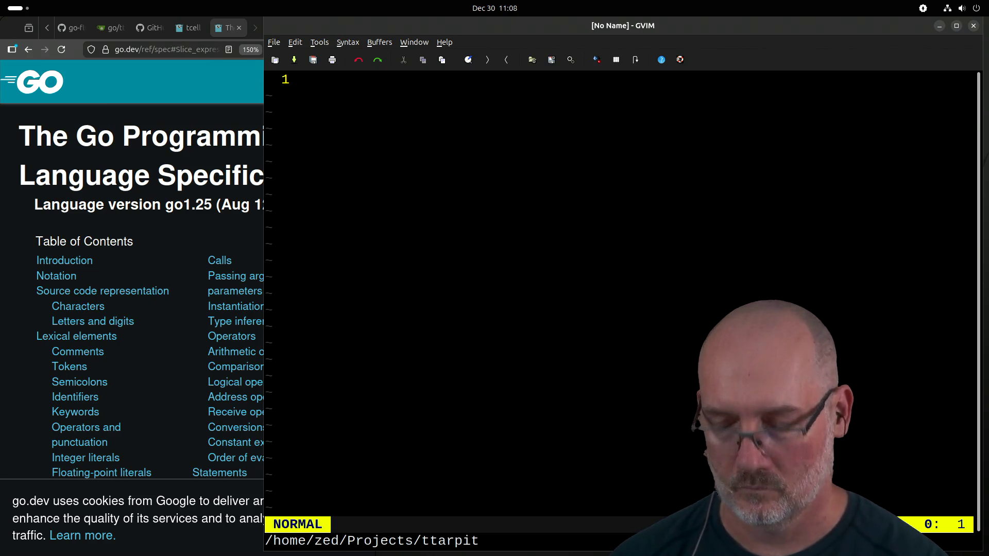
Open ttarpit's main.go, then open builder/build.go
{"action": "type", "text": ":e main.go"}
{"action": "key", "text": "Return"}
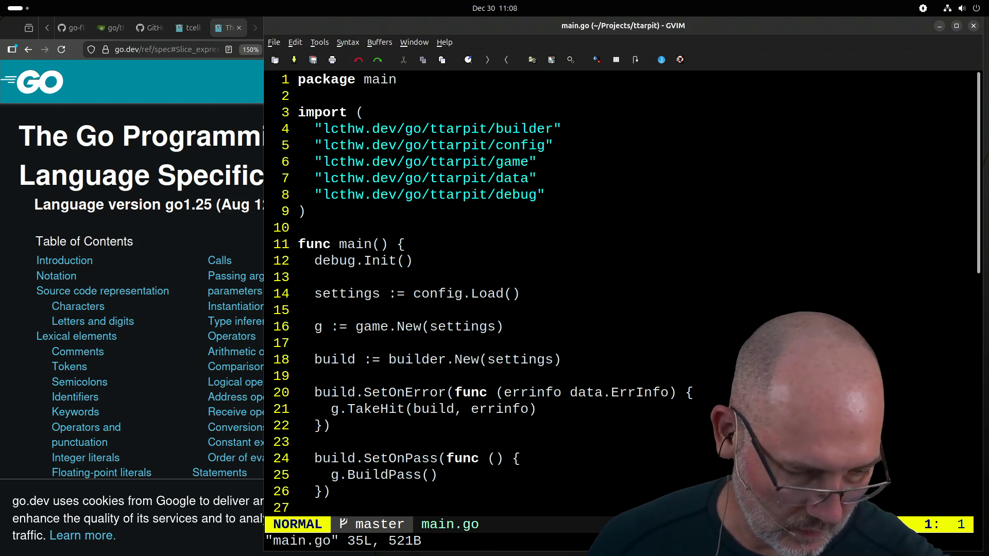
{"action": "key", "text": "j"}
{"action": "key", "text": "j"}
{"action": "key", "text": "j"}
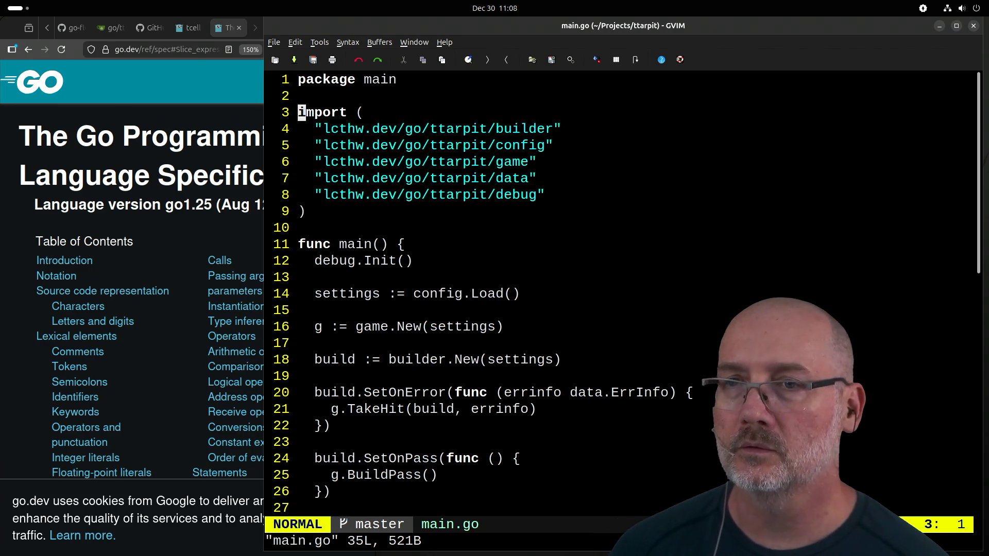
{"action": "scroll", "coordinate": [437, 147], "scroll_direction": "down", "scroll_amount": 1}
{"action": "type", "text": ":e "}
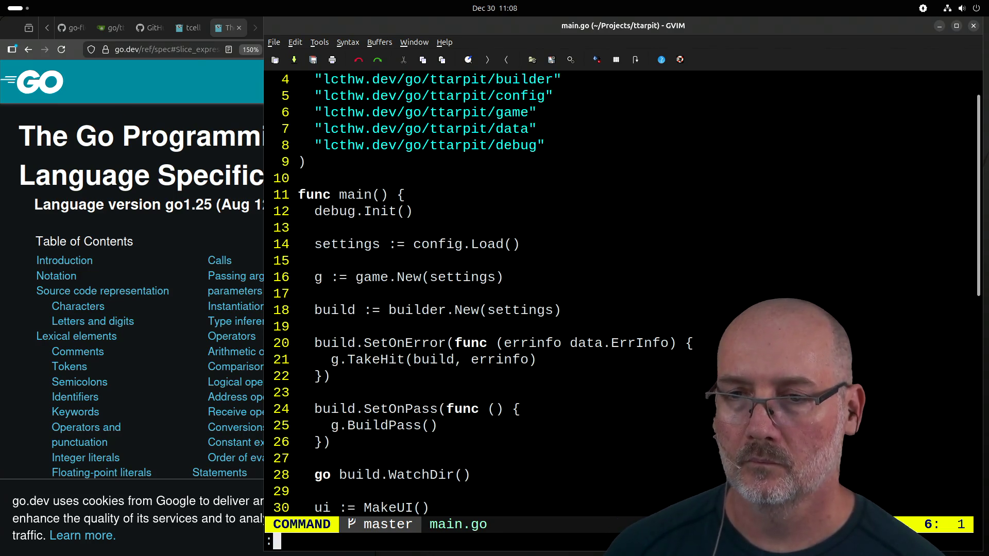
{"action": "type", "text": "builder/build.go"}
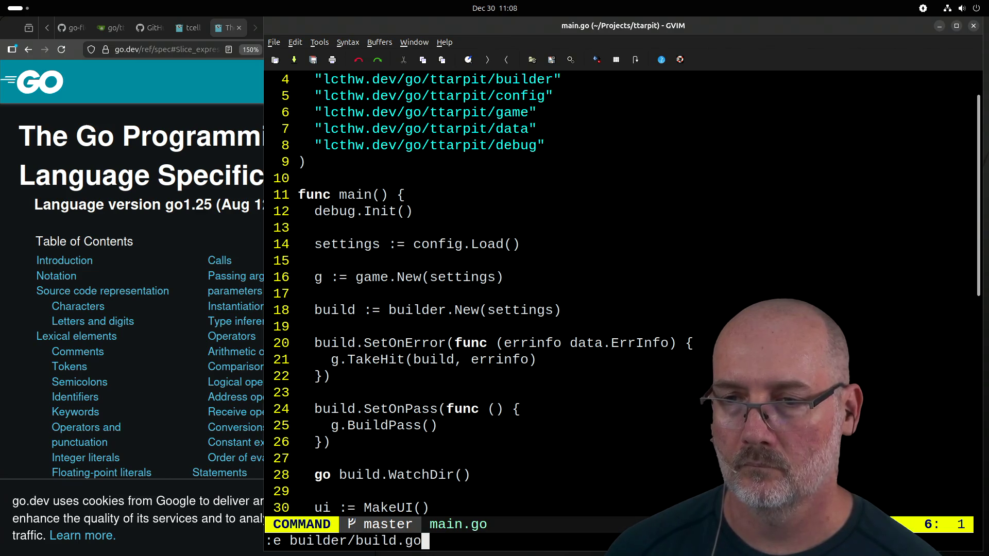
{"action": "key", "text": "Return"}
{"action": "scroll", "coordinate": [515, 137], "scroll_direction": "down", "scroll_amount": 4}
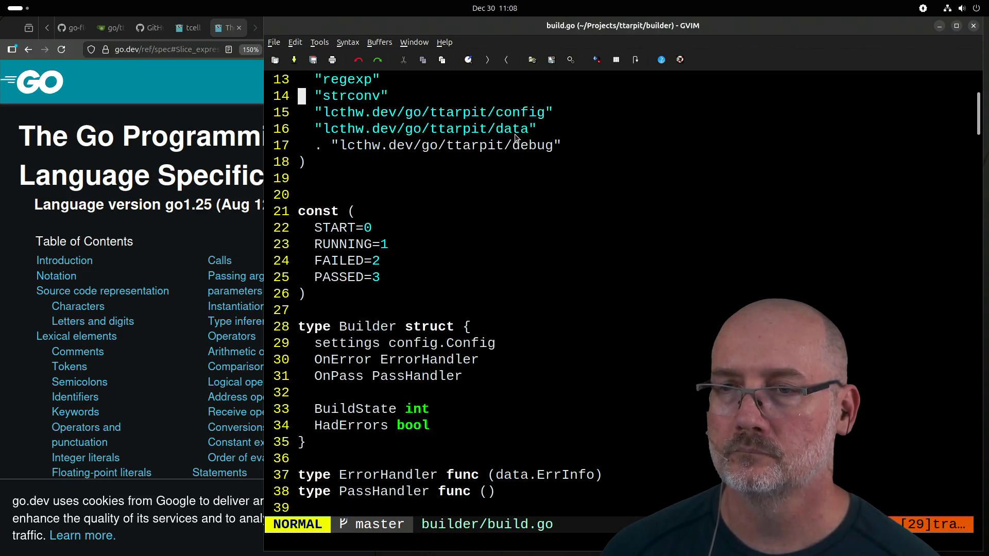
Browse build.go's builder functions, searching /Log to jump to the LaunchLogger match on line 76
{"action": "scroll", "coordinate": [652, 221], "scroll_direction": "down", "scroll_amount": 7}
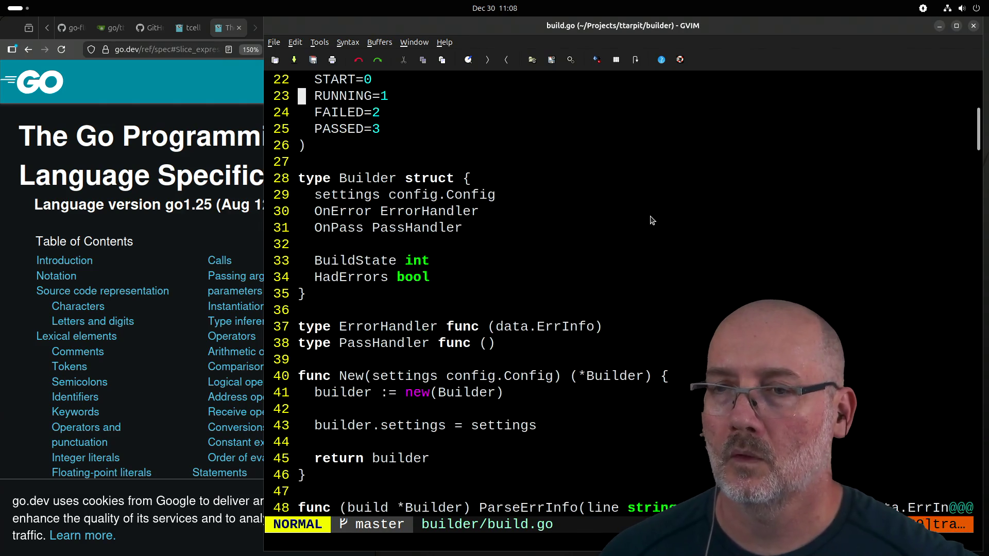
{"action": "scroll", "coordinate": [652, 220], "scroll_direction": "down", "scroll_amount": 1}
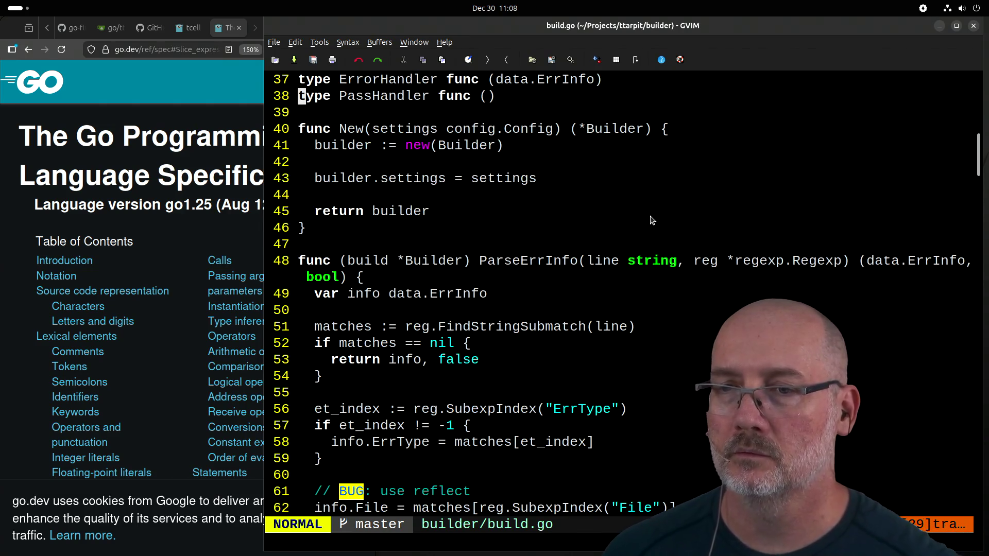
{"action": "type", "text": "/Log"}
{"action": "scroll", "coordinate": [652, 221], "scroll_direction": "down", "scroll_amount": 1}
{"action": "key", "text": "Return"}
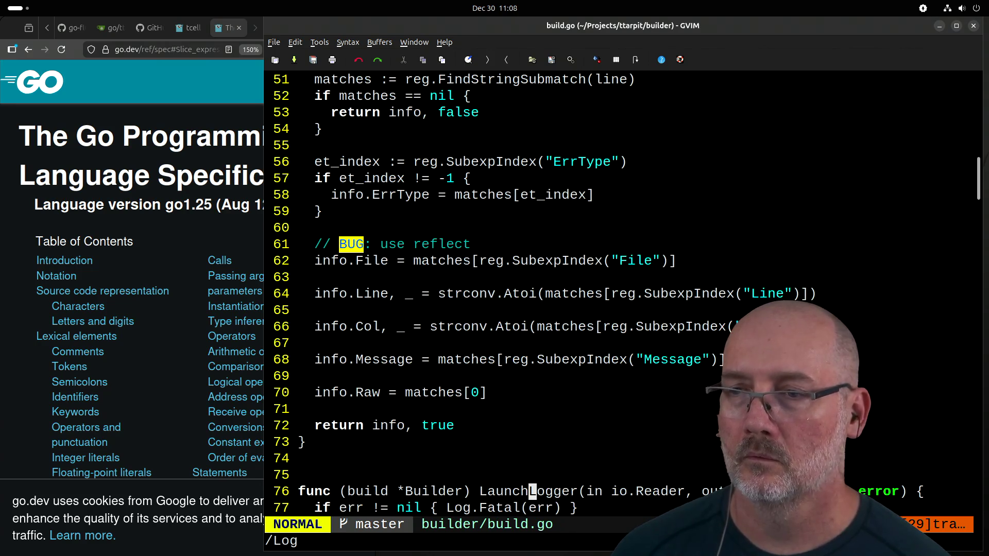
{"action": "scroll", "coordinate": [650, 215], "scroll_direction": "down", "scroll_amount": 8}
{"action": "scroll", "coordinate": [652, 215], "scroll_direction": "down", "scroll_amount": 3}
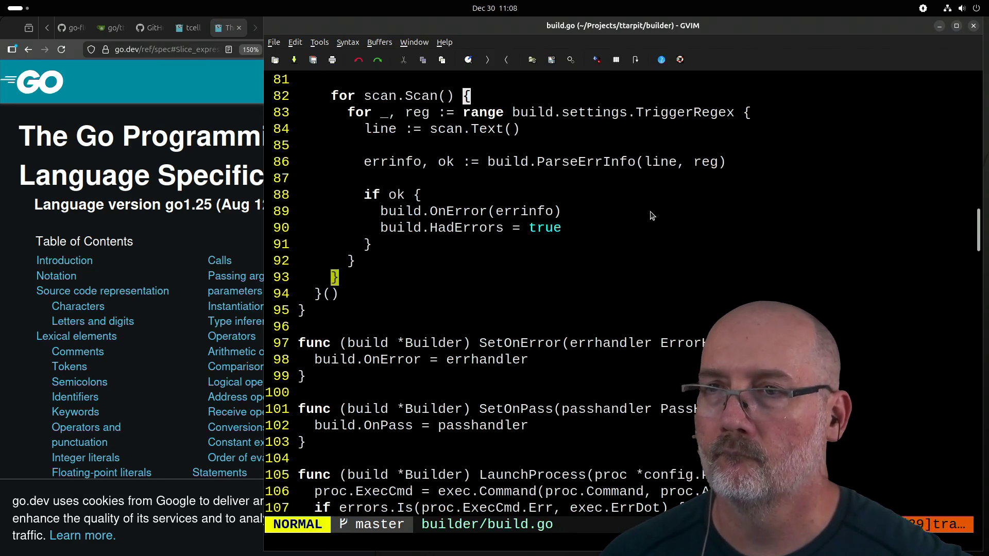
{"action": "scroll", "coordinate": [652, 215], "scroll_direction": "up", "scroll_amount": 1}
{"action": "scroll", "coordinate": [460, 319], "scroll_direction": "down", "scroll_amount": 4}
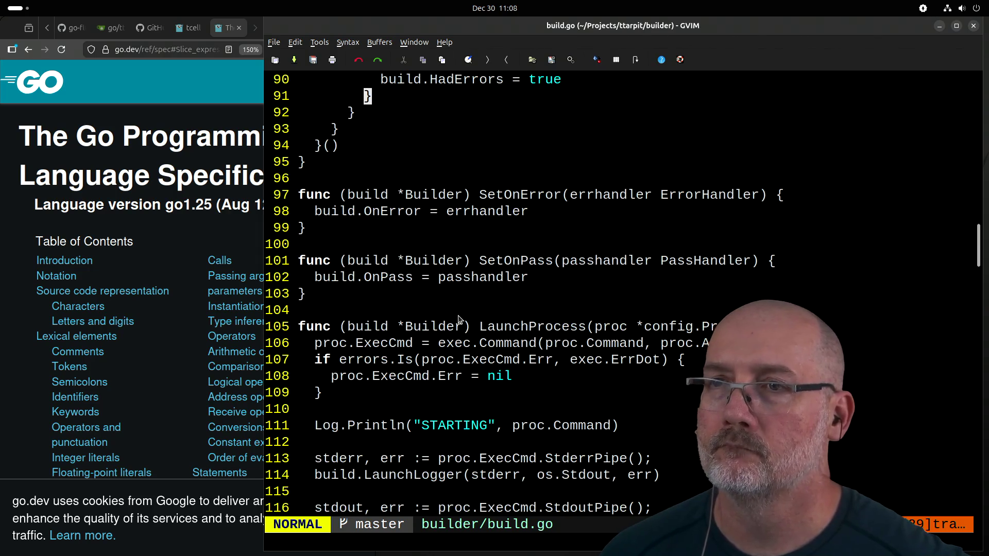
{"action": "scroll", "coordinate": [460, 320], "scroll_direction": "down", "scroll_amount": 1}
{"action": "scroll", "coordinate": [461, 319], "scroll_direction": "down", "scroll_amount": 6}
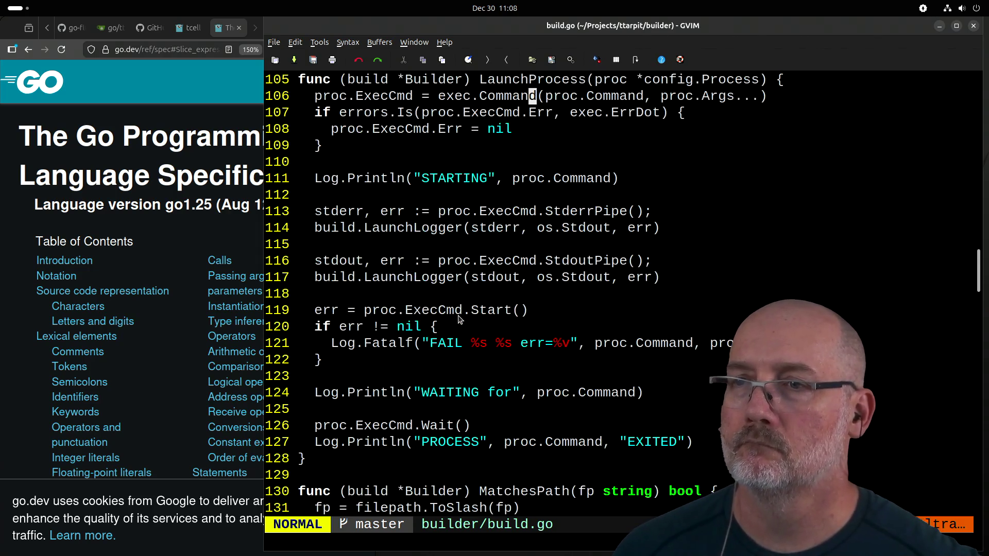
{"action": "scroll", "coordinate": [460, 320], "scroll_direction": "down", "scroll_amount": 9}
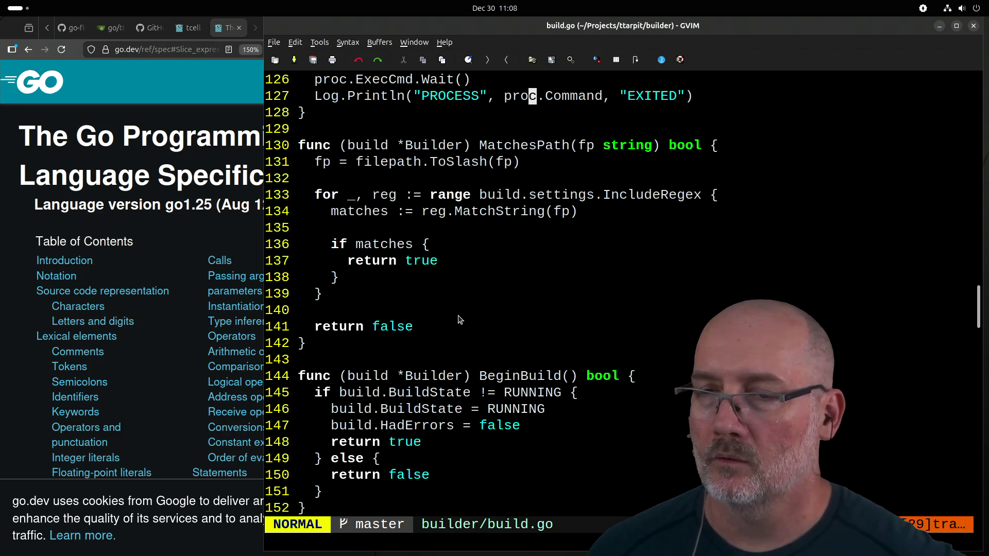
{"action": "scroll", "coordinate": [460, 320], "scroll_direction": "down", "scroll_amount": 5}
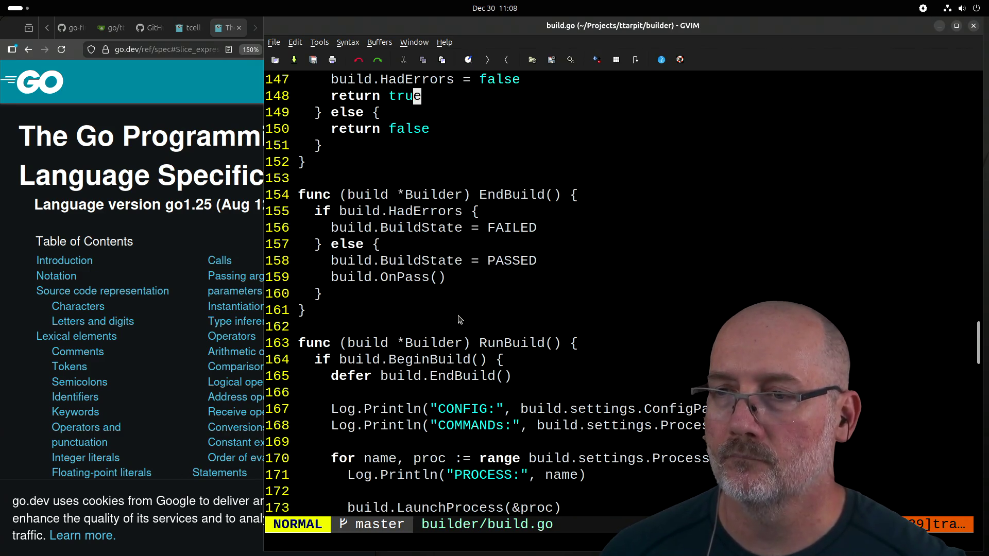
{"action": "scroll", "coordinate": [460, 320], "scroll_direction": "down", "scroll_amount": 3}
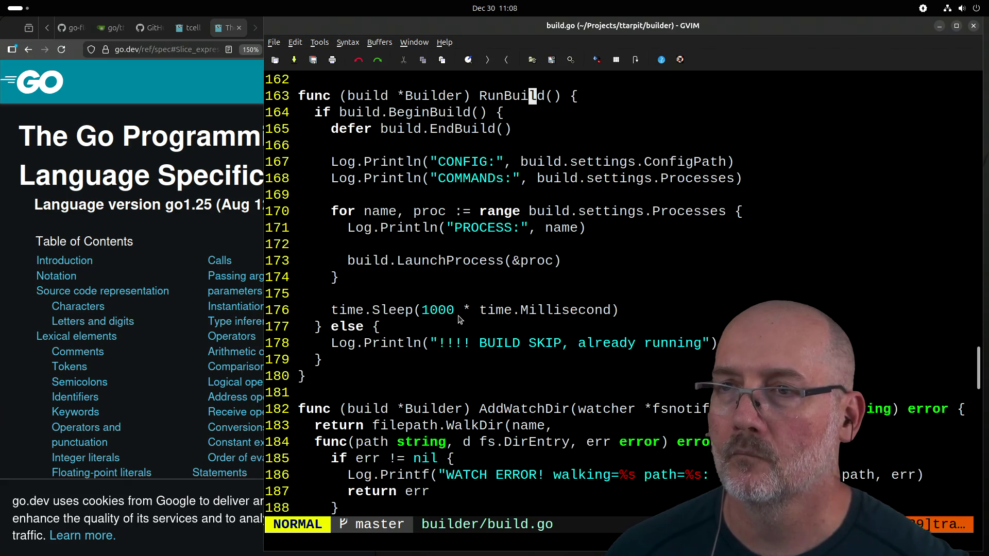
{"action": "scroll", "coordinate": [460, 320], "scroll_direction": "down", "scroll_amount": 4}
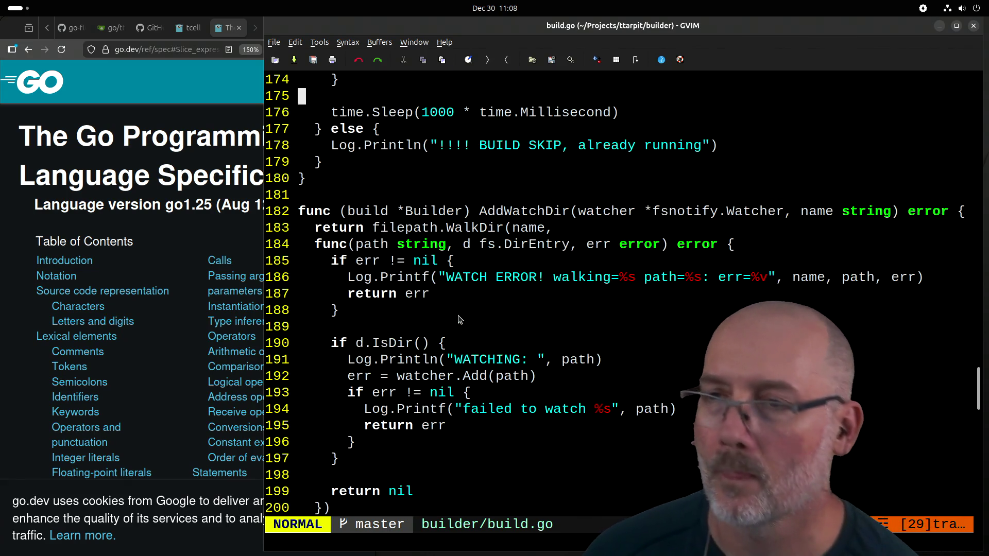
{"action": "scroll", "coordinate": [460, 319], "scroll_direction": "down", "scroll_amount": 1}
{"action": "scroll", "coordinate": [460, 319], "scroll_direction": "down", "scroll_amount": 9}
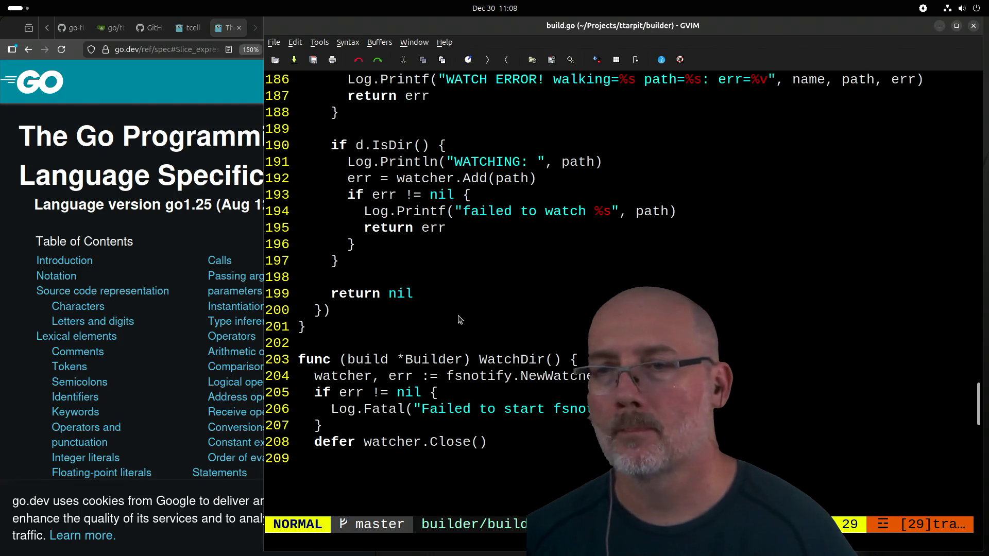
{"action": "scroll", "coordinate": [460, 319], "scroll_direction": "down", "scroll_amount": 7}
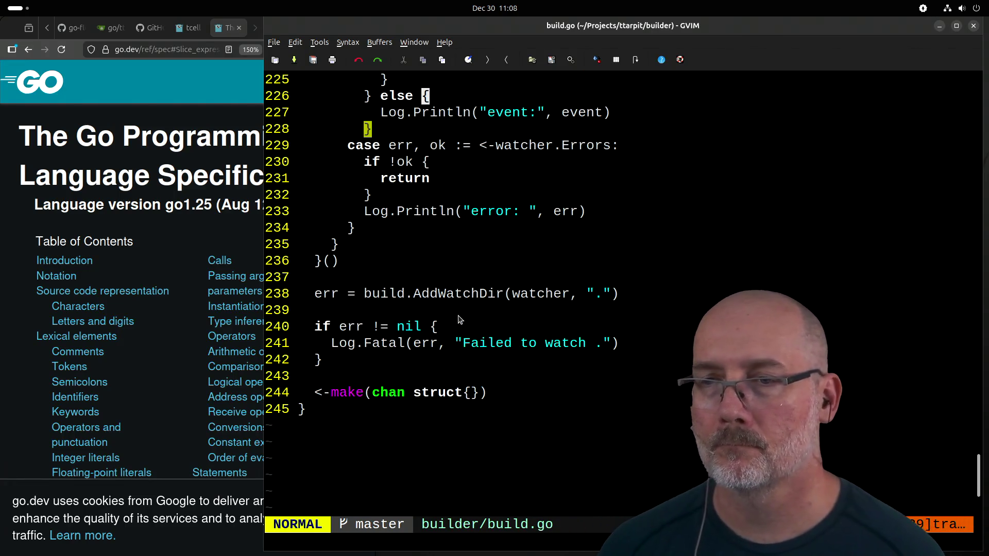
{"action": "scroll", "coordinate": [460, 319], "scroll_direction": "up", "scroll_amount": 13}
{"action": "scroll", "coordinate": [460, 319], "scroll_direction": "up", "scroll_amount": 20}
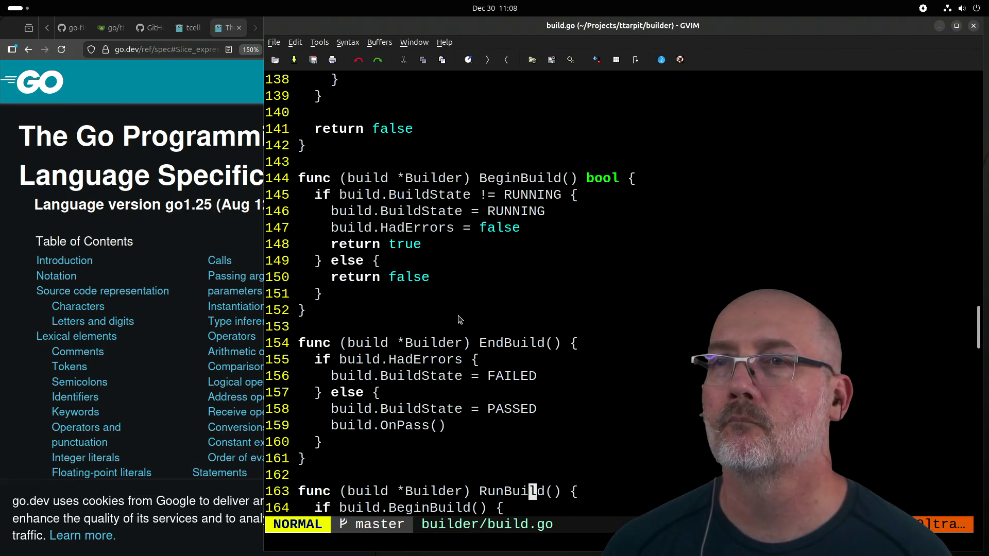
{"action": "scroll", "coordinate": [460, 319], "scroll_direction": "up", "scroll_amount": 12}
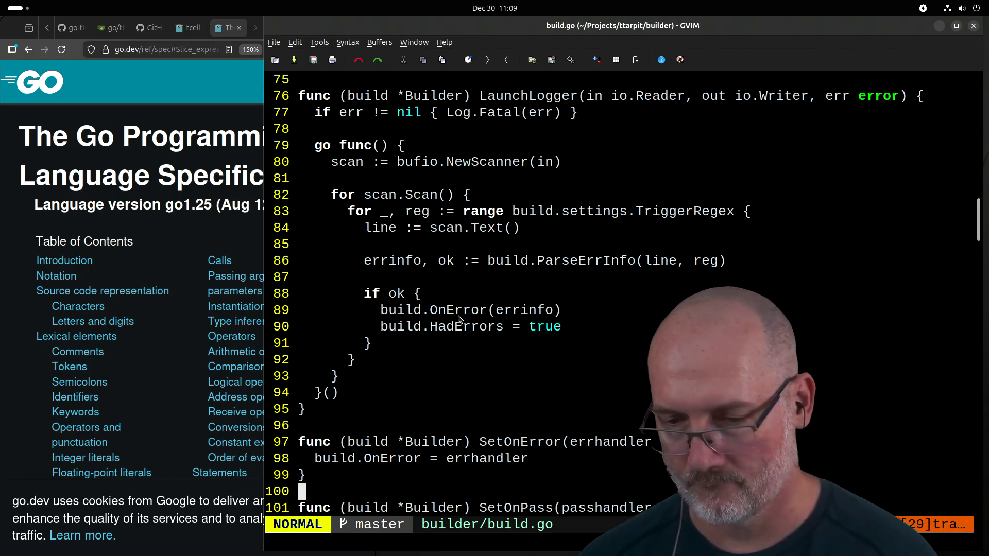
{"action": "scroll", "coordinate": [460, 319], "scroll_direction": "up", "scroll_amount": 2}
{"action": "scroll", "coordinate": [460, 320], "scroll_direction": "up", "scroll_amount": 11}
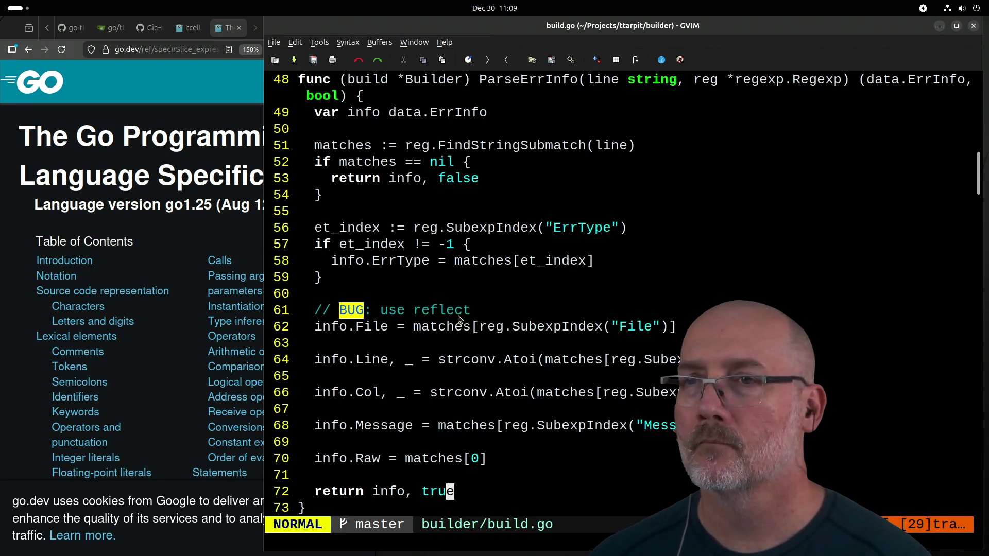
{"action": "scroll", "coordinate": [460, 320], "scroll_direction": "up", "scroll_amount": 7}
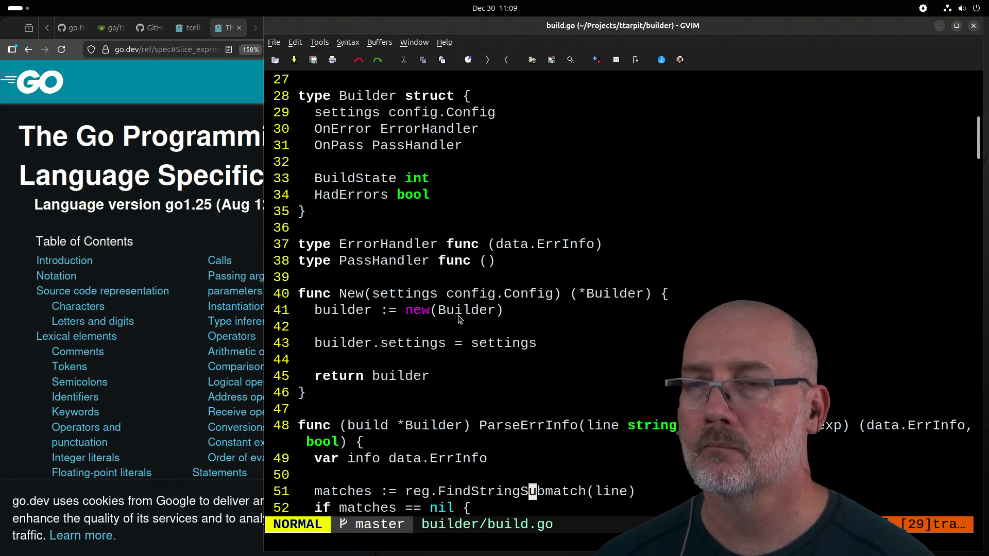
{"action": "scroll", "coordinate": [460, 320], "scroll_direction": "down", "scroll_amount": 2}
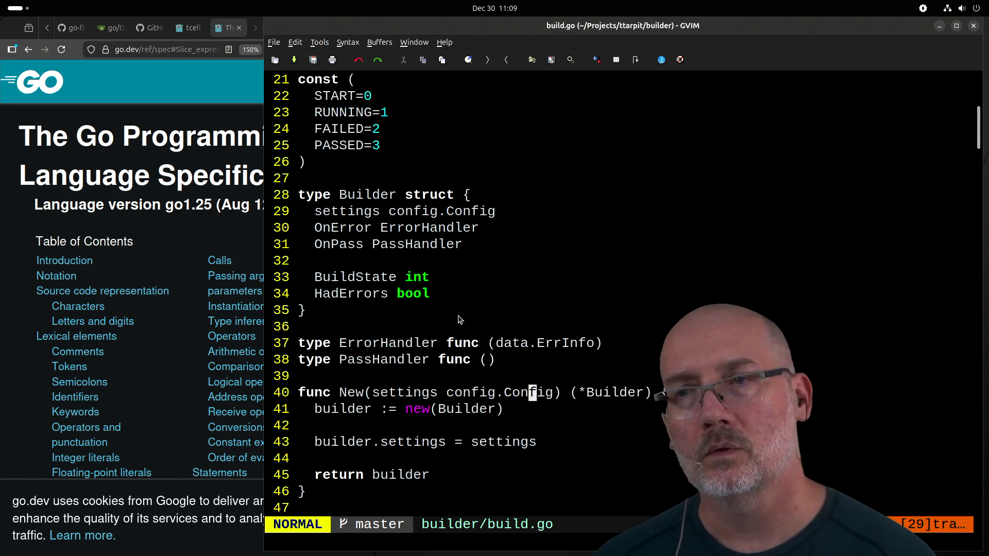
Open ui.go in place of build.go with :e ui.go
{"action": "type", "text": ":e ../"}
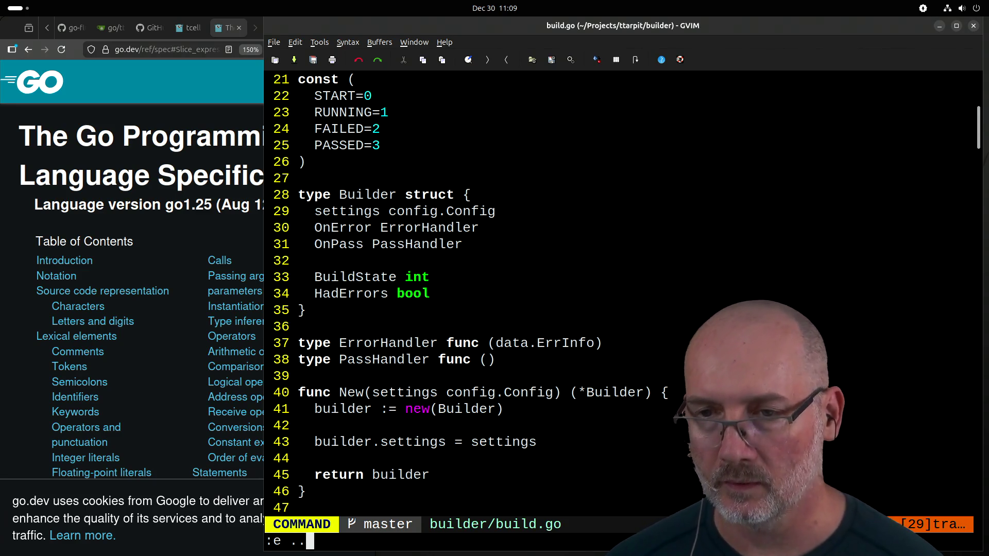
{"action": "key", "text": "BackSpace"}
{"action": "key", "text": "BackSpace"}
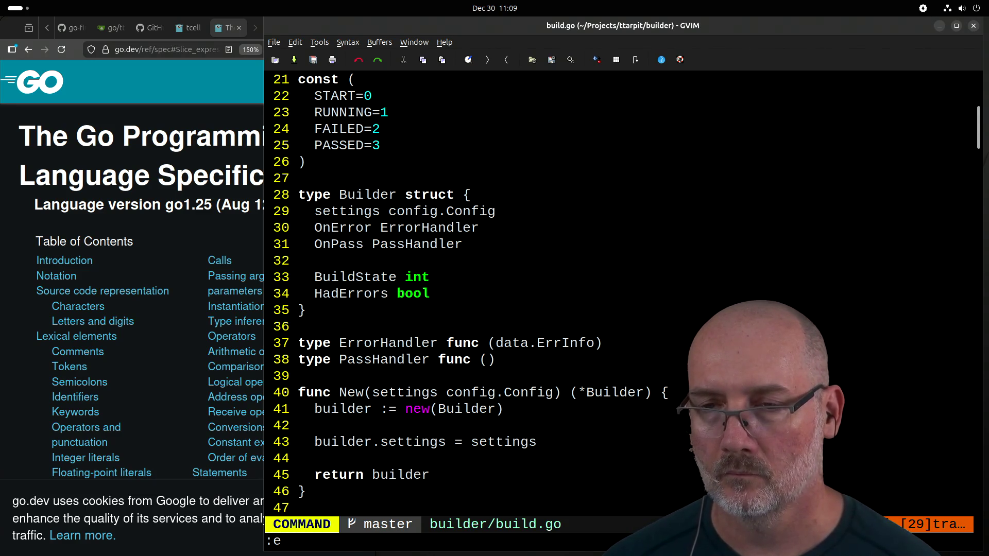
{"action": "type", "text": "ui.go"}
{"action": "key", "text": "Return"}
Read ui.go down to the ErrorLog loop on line 67, then open game/engine.go
{"action": "scroll", "coordinate": [484, 349], "scroll_direction": "down", "scroll_amount": 9}
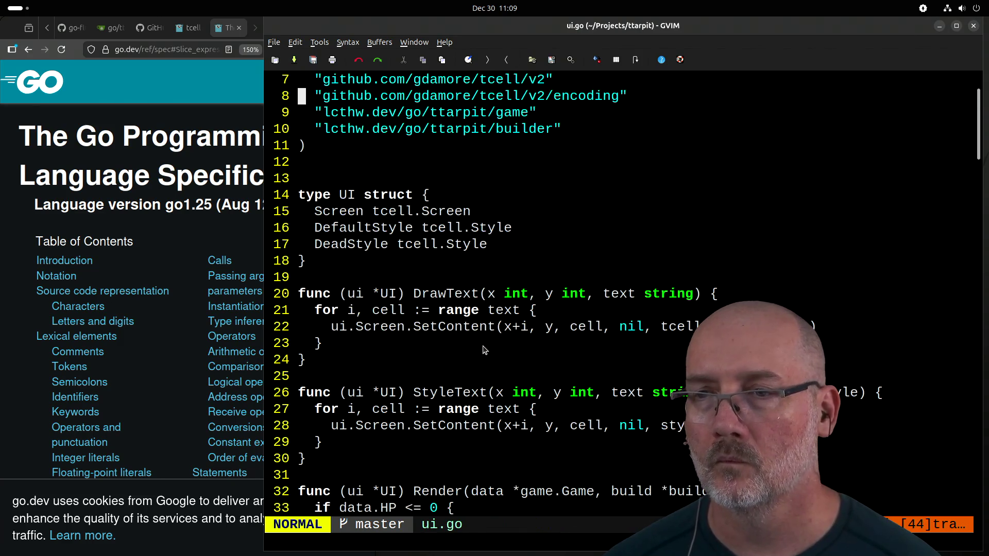
{"action": "scroll", "coordinate": [483, 349], "scroll_direction": "down", "scroll_amount": 7}
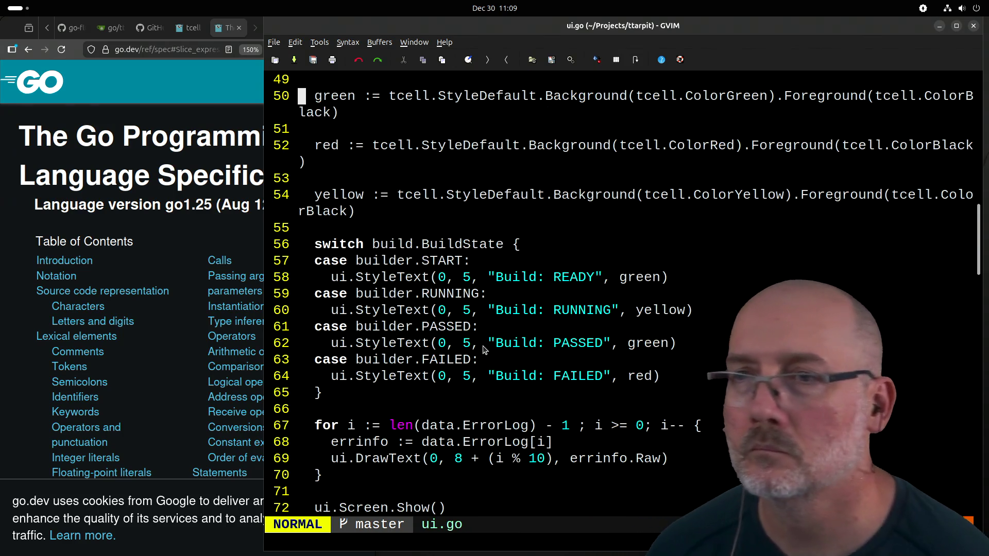
{"action": "scroll", "coordinate": [484, 349], "scroll_direction": "down", "scroll_amount": 1}
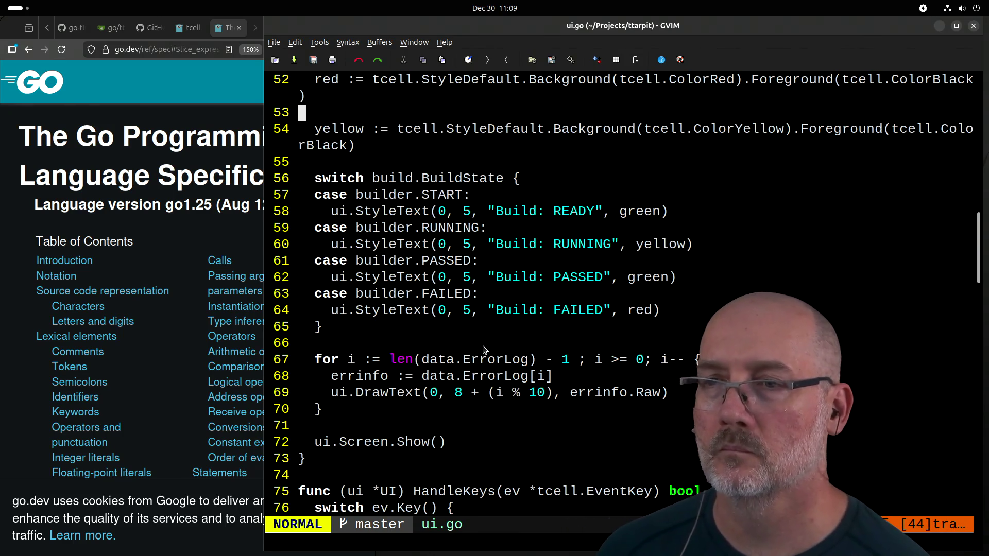
{"action": "scroll", "coordinate": [483, 349], "scroll_direction": "down", "scroll_amount": 1}
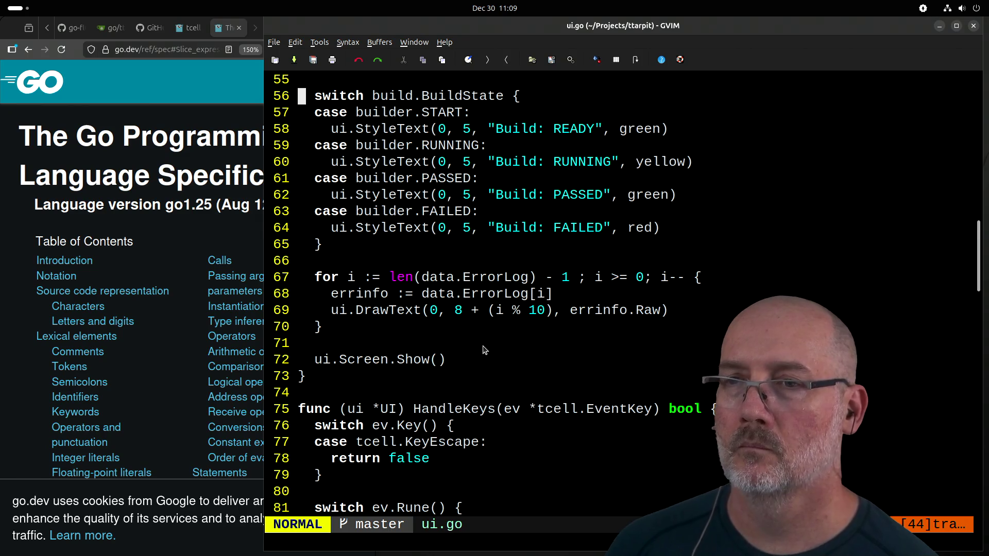
{"action": "left_click", "coordinate": [466, 279]}
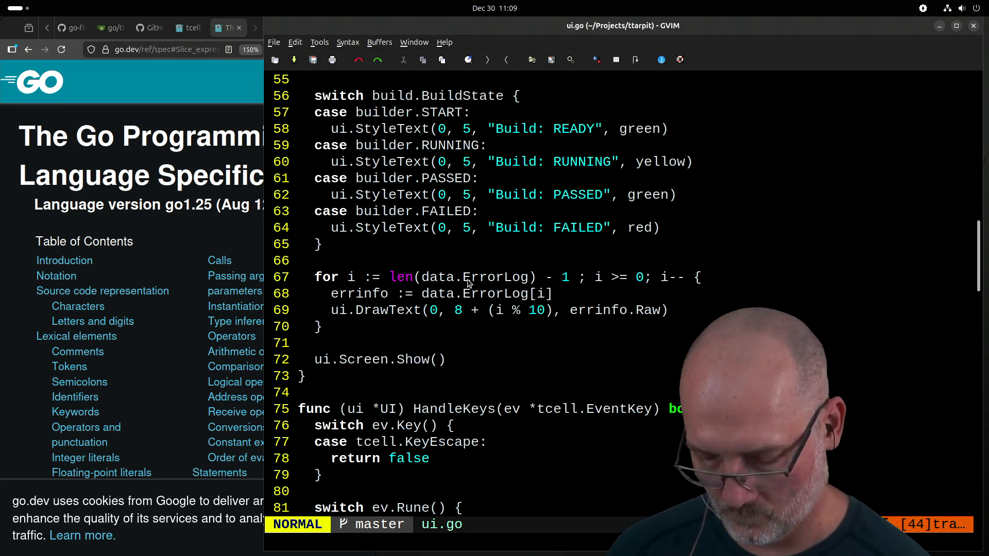
{"action": "type", "text": ":e game/engine.go"}
{"action": "key", "text": "Return"}
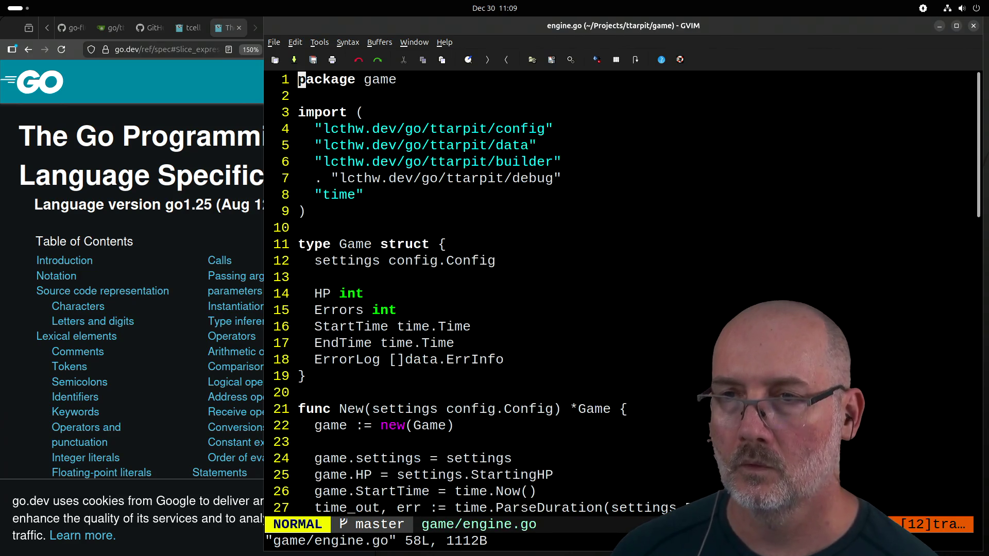
{"action": "left_click", "coordinate": [477, 362]}
{"action": "left_click", "coordinate": [360, 362]}
{"action": "key", "text": "asterisk"}
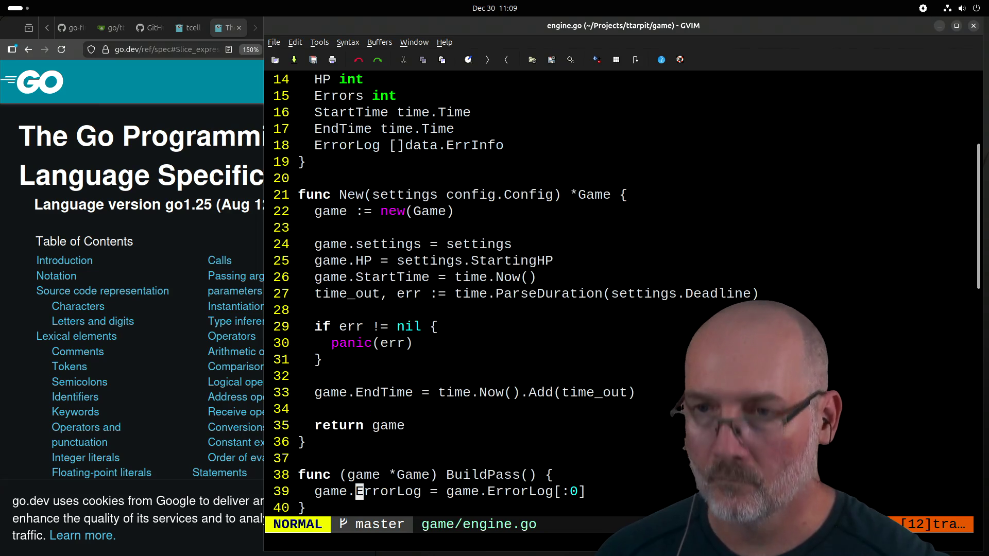
{"action": "scroll", "coordinate": [456, 335], "scroll_direction": "down", "scroll_amount": 3}
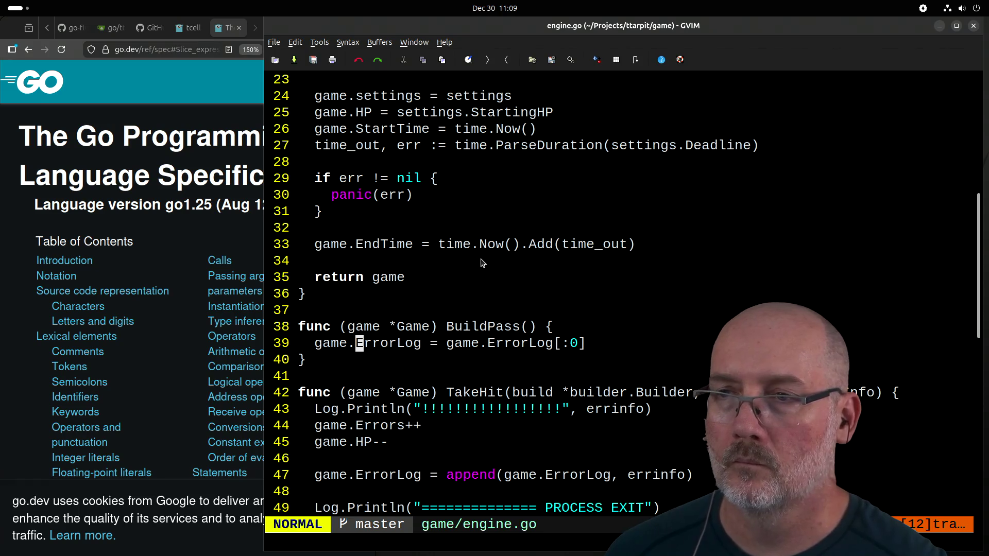
{"action": "key", "text": "asterisk"}
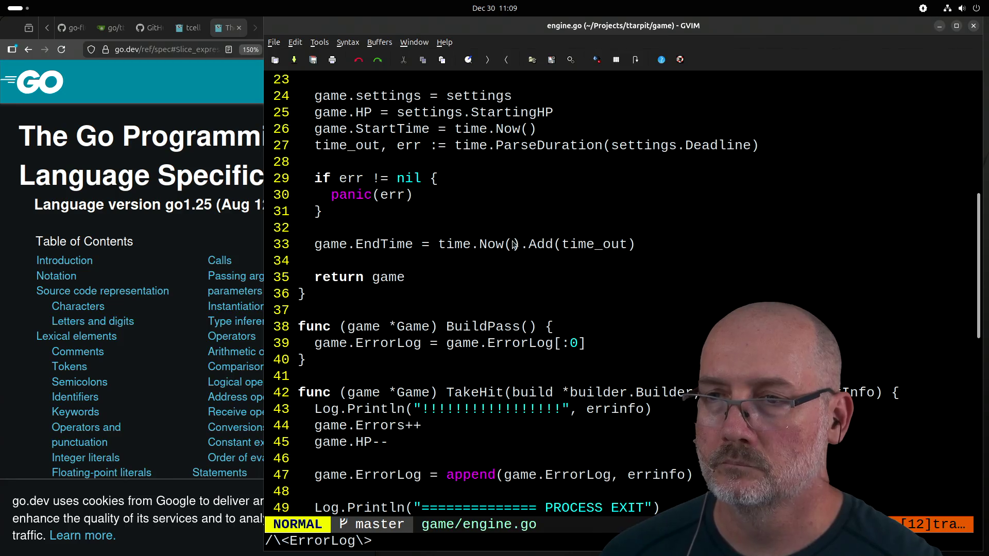
{"action": "scroll", "coordinate": [533, 232], "scroll_direction": "down", "scroll_amount": 4}
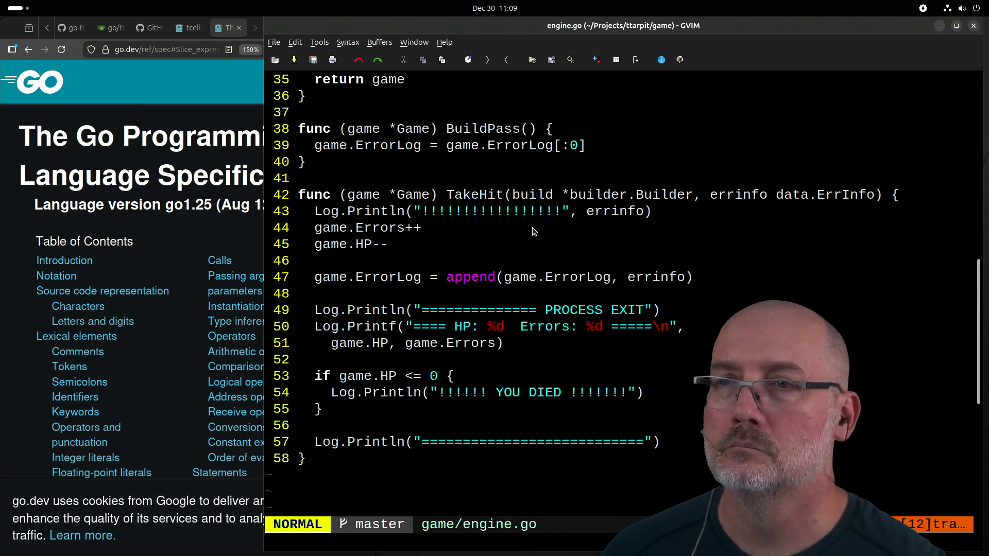
{"action": "left_click", "coordinate": [491, 129]}
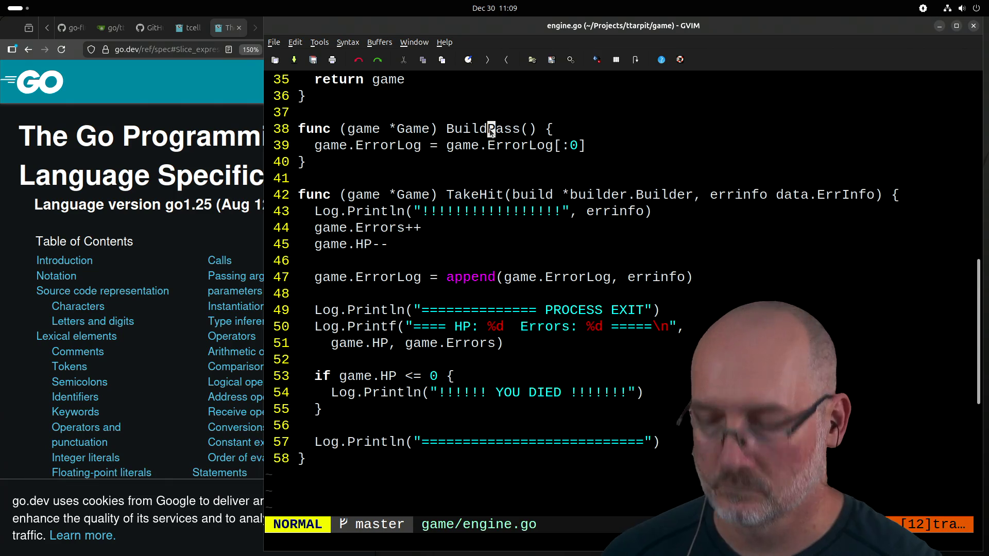
{"action": "key", "text": "asterisk"}
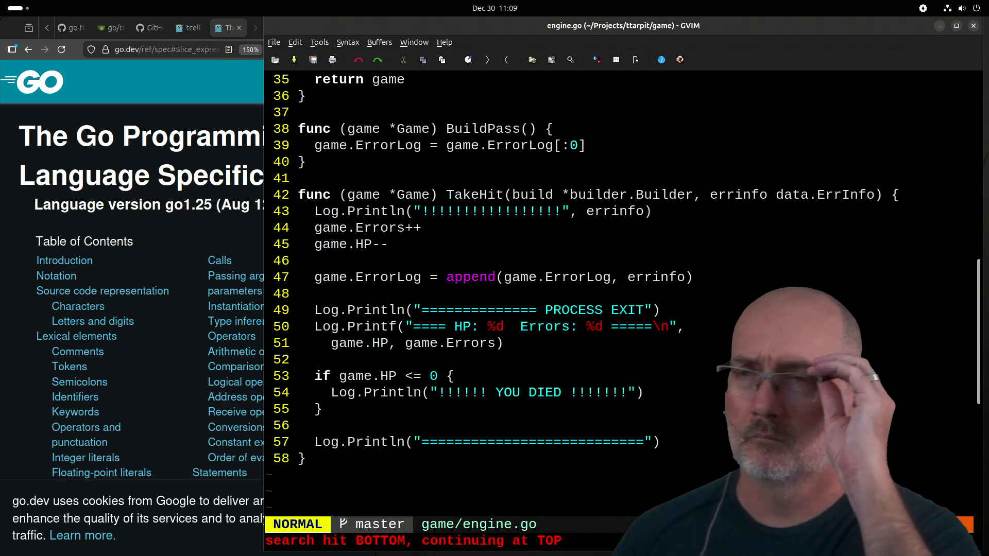
{"action": "scroll", "coordinate": [664, 241], "scroll_direction": "up", "scroll_amount": 6}
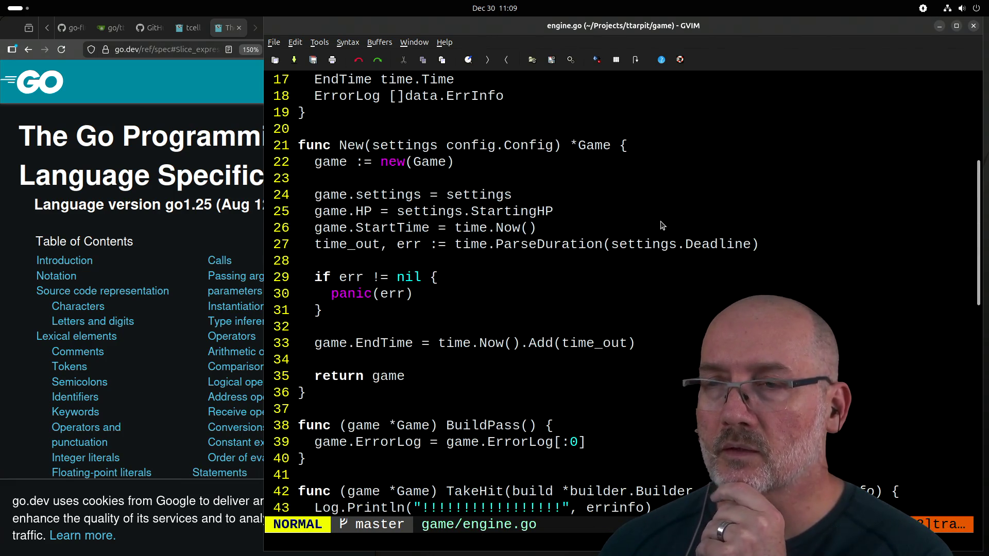
{"action": "scroll", "coordinate": [662, 226], "scroll_direction": "down", "scroll_amount": 6}
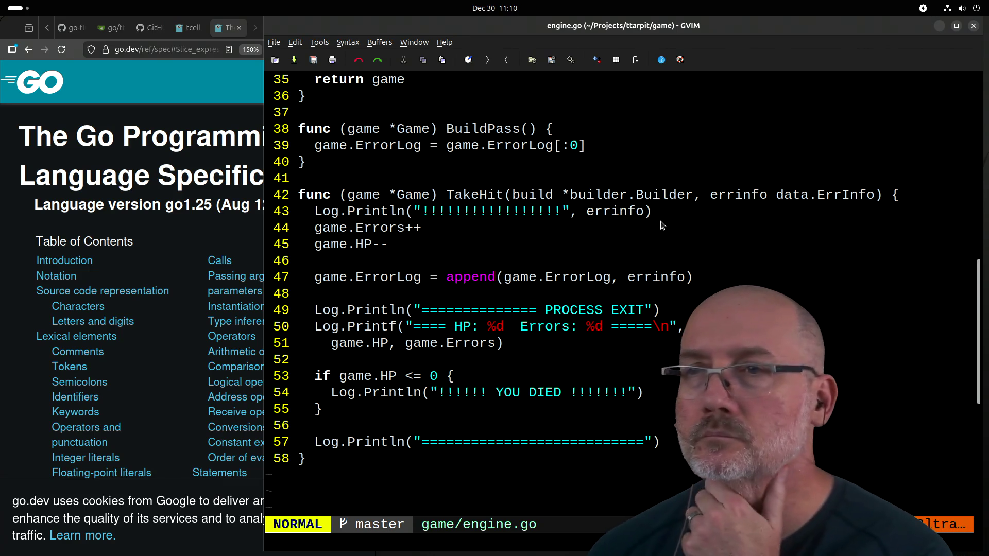
{"action": "left_click", "coordinate": [490, 129]}
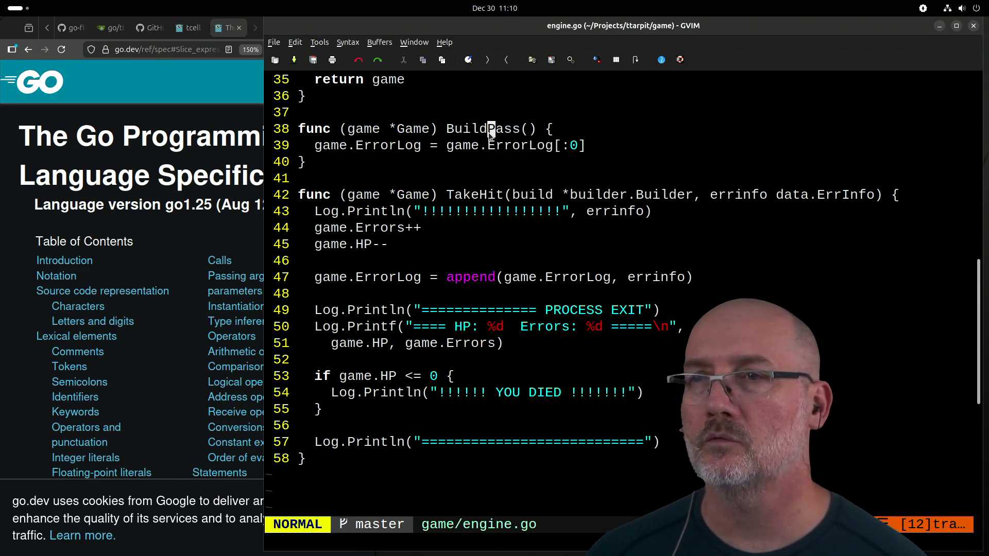
Abandon a mistaken edit of the BuildPass name with undo, restoring BuildPass
{"action": "type", "text": "cwTa"}
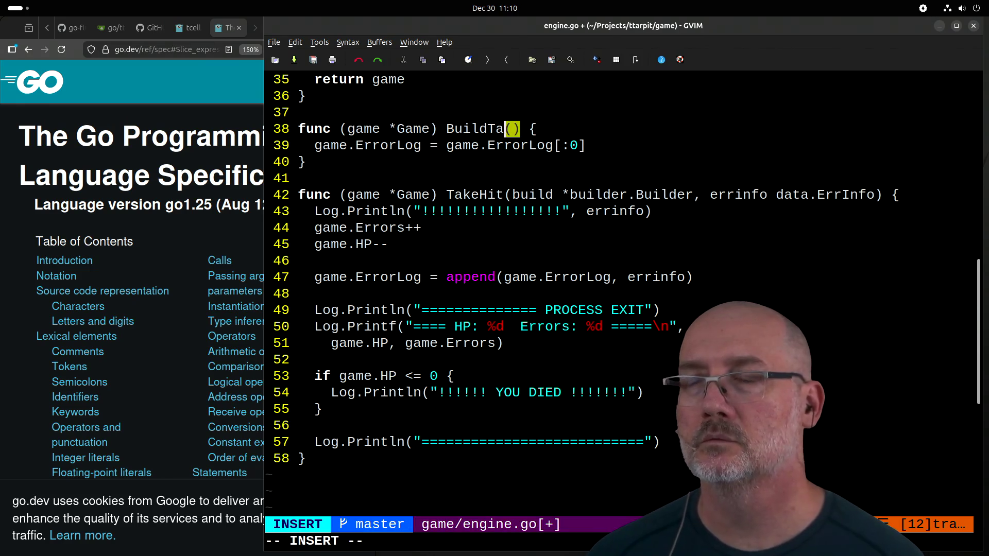
{"action": "key", "text": "BackSpace"}
{"action": "key", "text": "BackSpace"}
{"action": "key", "text": "Escape"}
{"action": "key", "text": "u"}
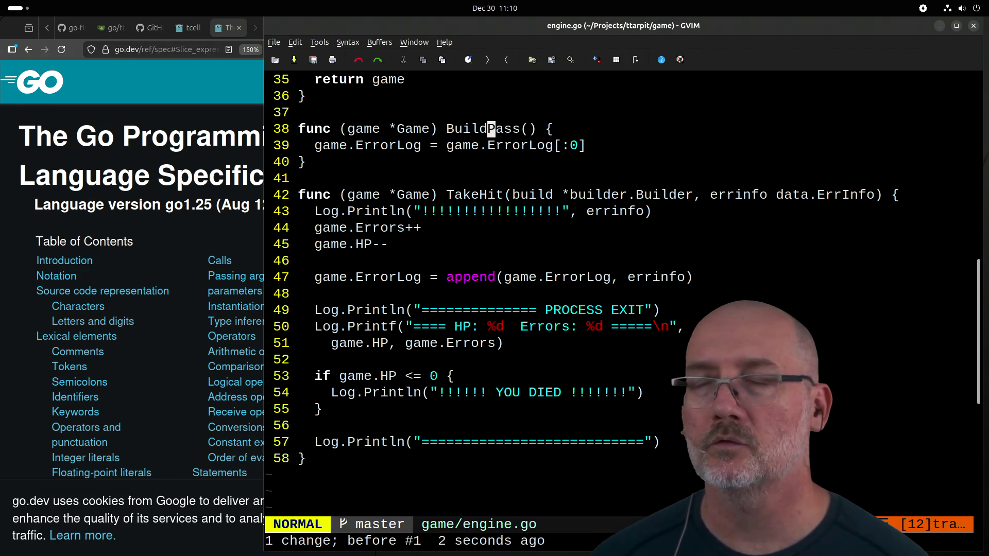
{"action": "scroll", "coordinate": [490, 130], "scroll_direction": "up", "scroll_amount": 2}
{"action": "scroll", "coordinate": [538, 193], "scroll_direction": "up", "scroll_amount": 8}
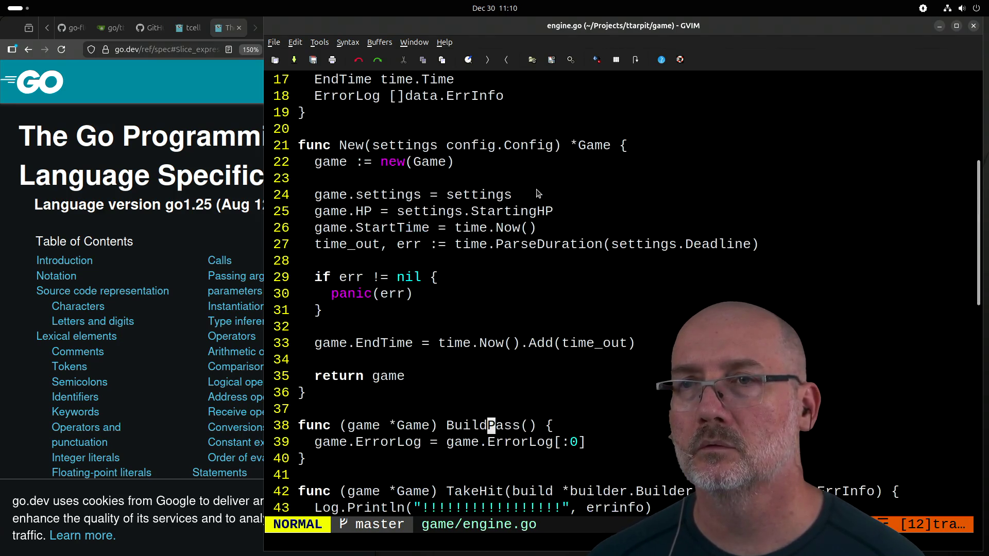
{"action": "scroll", "coordinate": [538, 193], "scroll_direction": "up", "scroll_amount": 1}
{"action": "scroll", "coordinate": [537, 193], "scroll_direction": "down", "scroll_amount": 7}
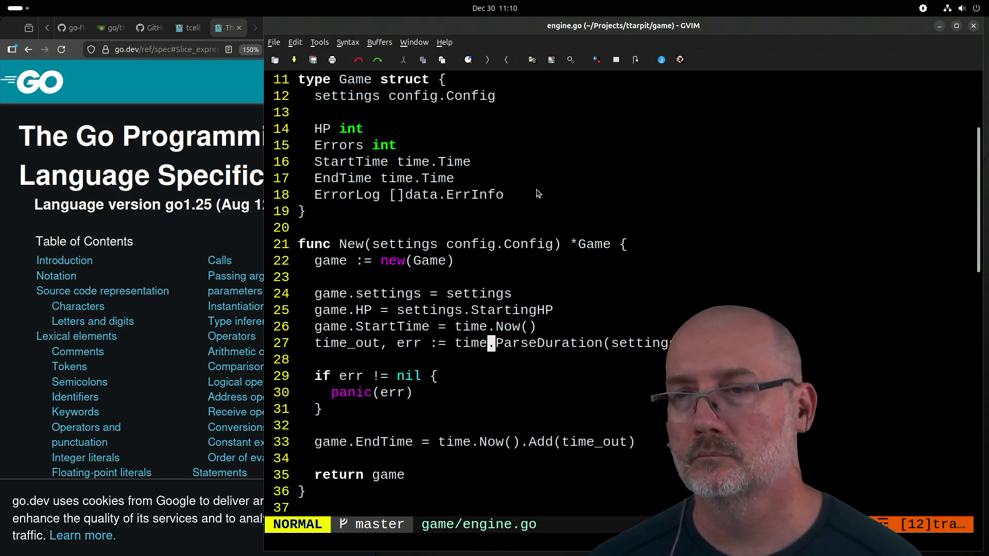
Change BuildPass to BuildStart on line 38 with cw and save engine.go
{"action": "left_click", "coordinate": [492, 326]}
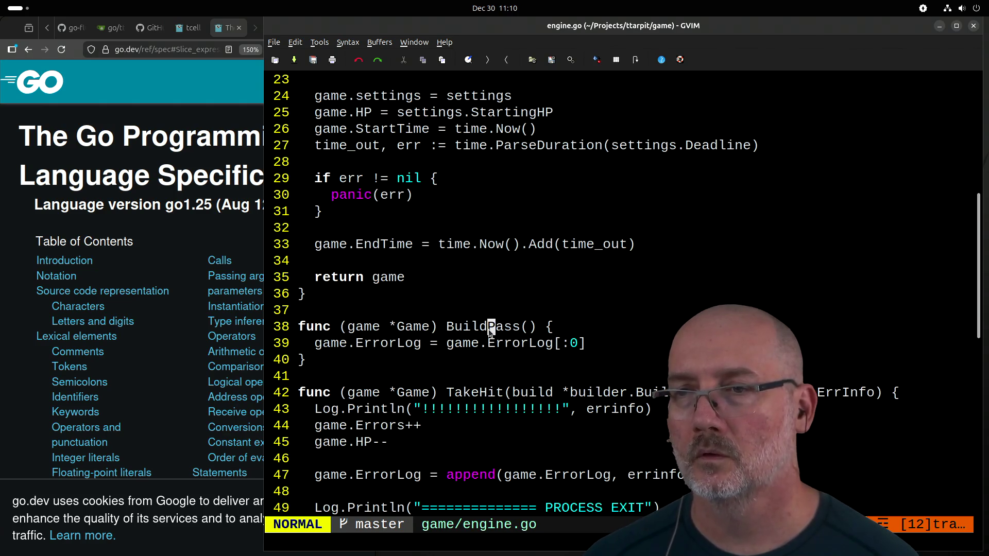
{"action": "type", "text": "cwStart"}
{"action": "key", "text": "Escape"}
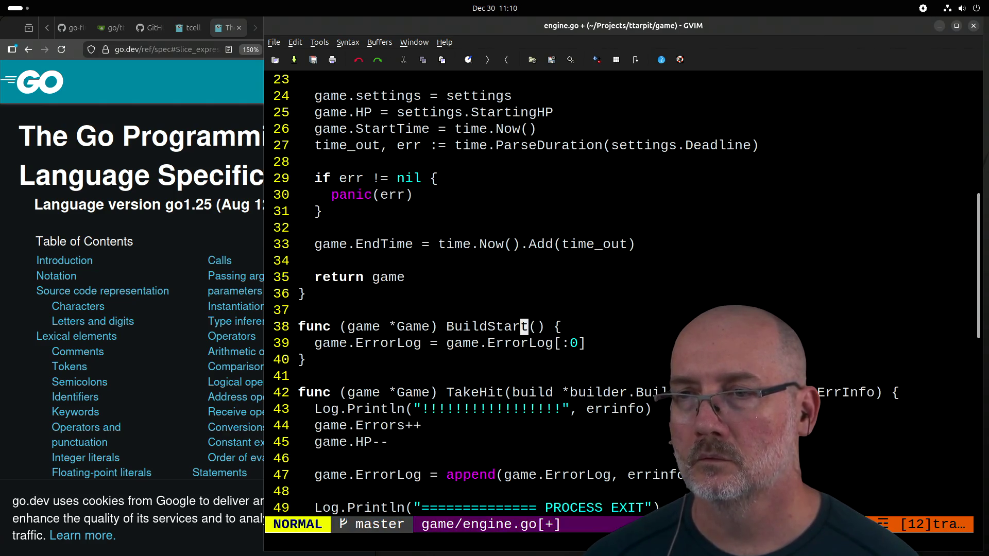
{"action": "type", "text": ":wa"}
{"action": "key", "text": "Return"}
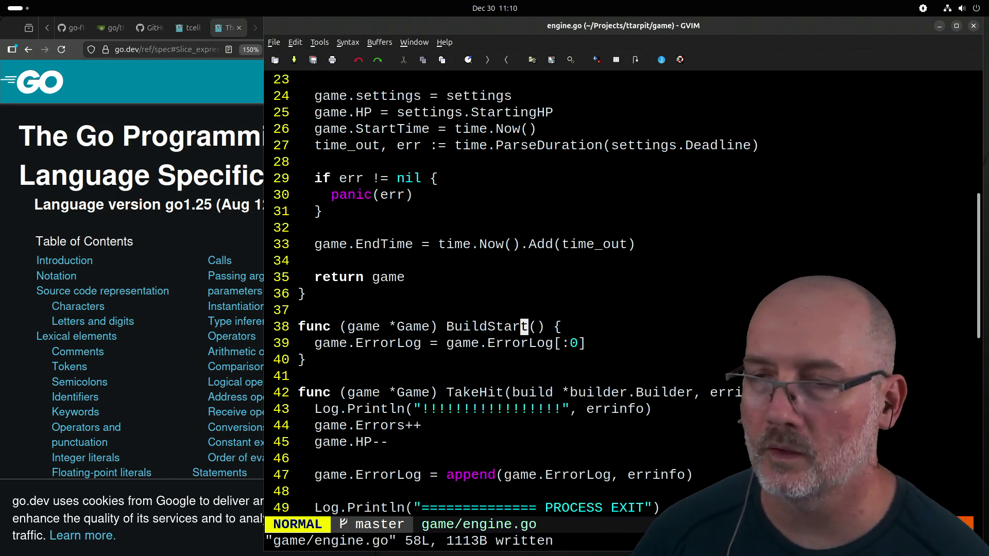
{"action": "key", "text": "j"}
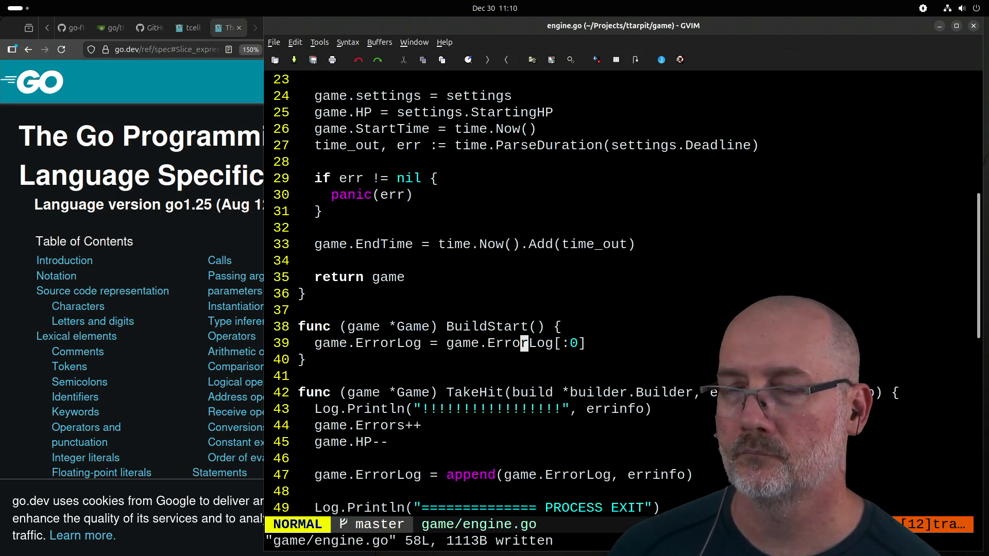
{"action": "type", "text": ":e "}
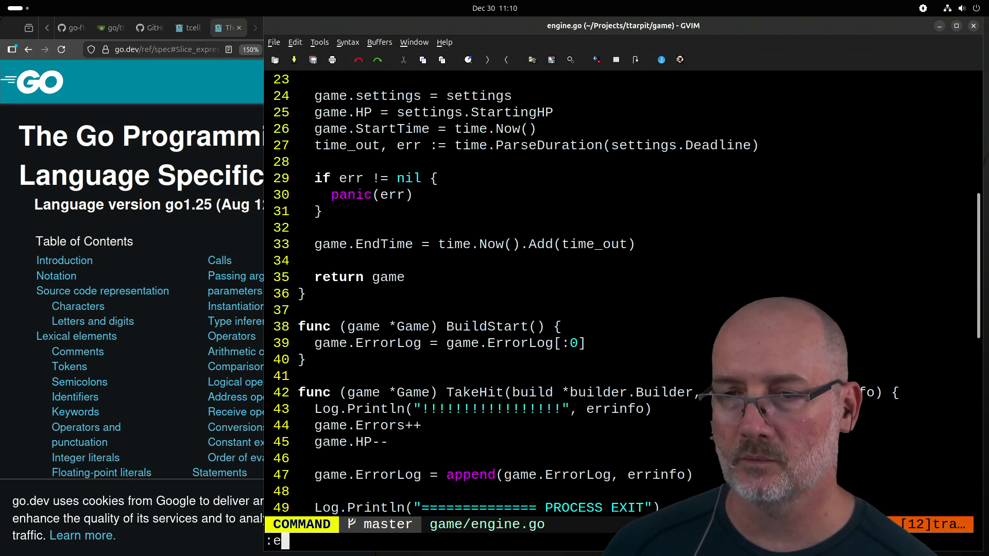
{"action": "type", "text": "main.go"}
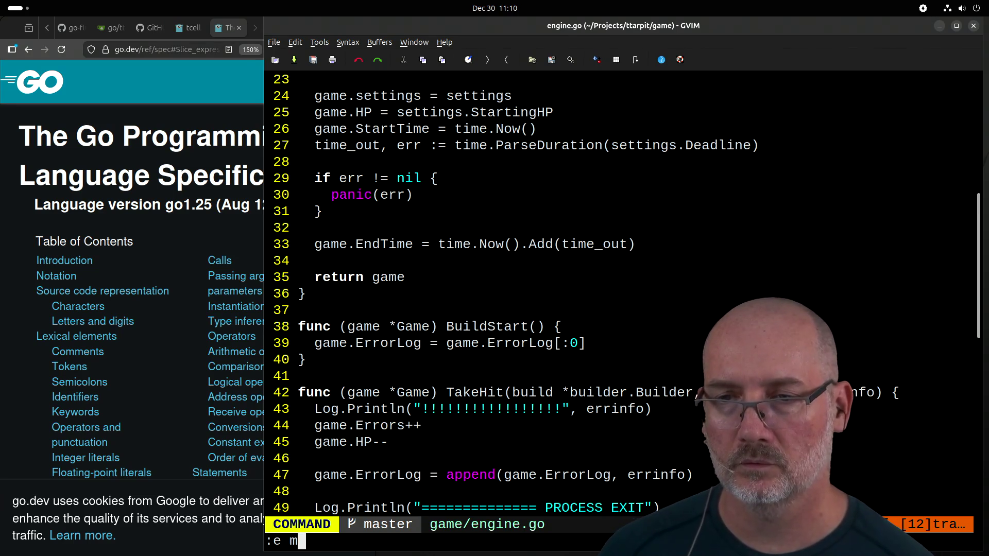
Open main.go at the g.BuildPass() call on line 25 and maximize the GVim window
{"action": "key", "text": "Return"}
{"action": "scroll", "coordinate": [546, 367], "scroll_direction": "down", "scroll_amount": 1}
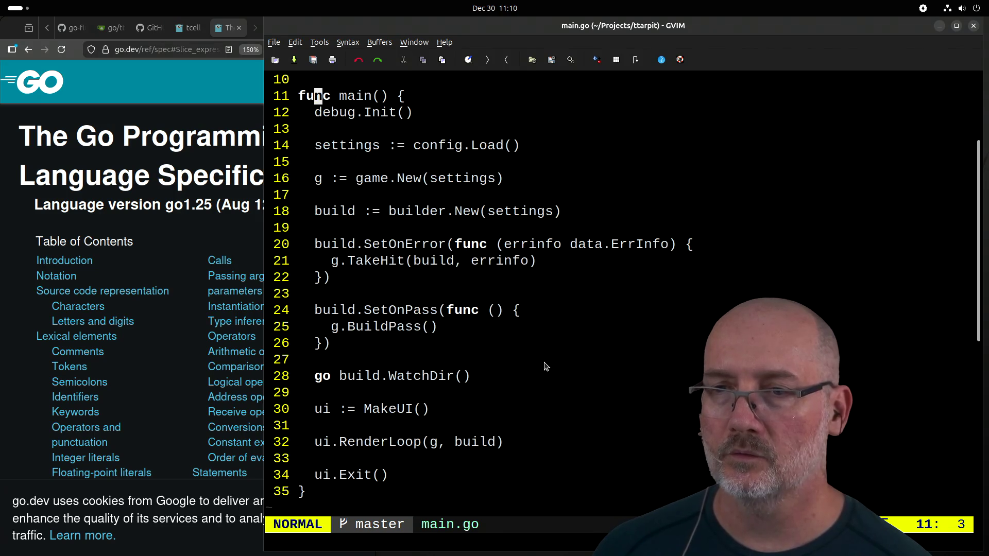
{"action": "left_click", "coordinate": [351, 328]}
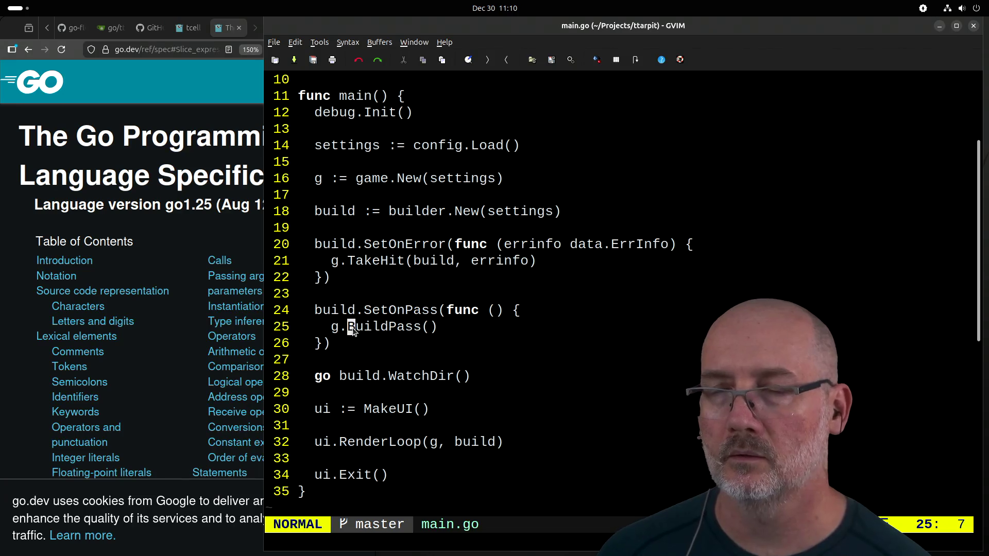
{"action": "key", "text": "k"}
{"action": "key", "text": "k"}
{"action": "key", "text": "j"}
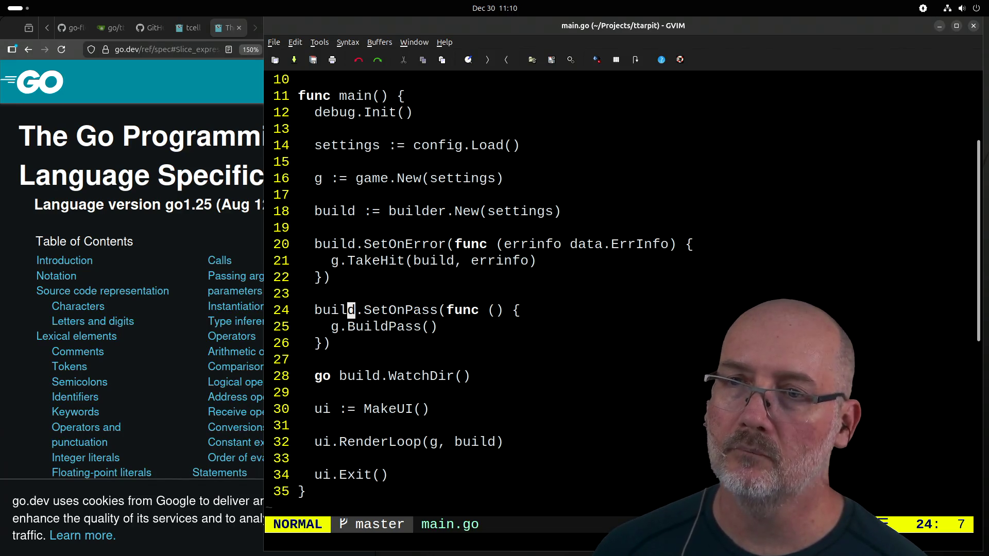
{"action": "key", "text": "j"}
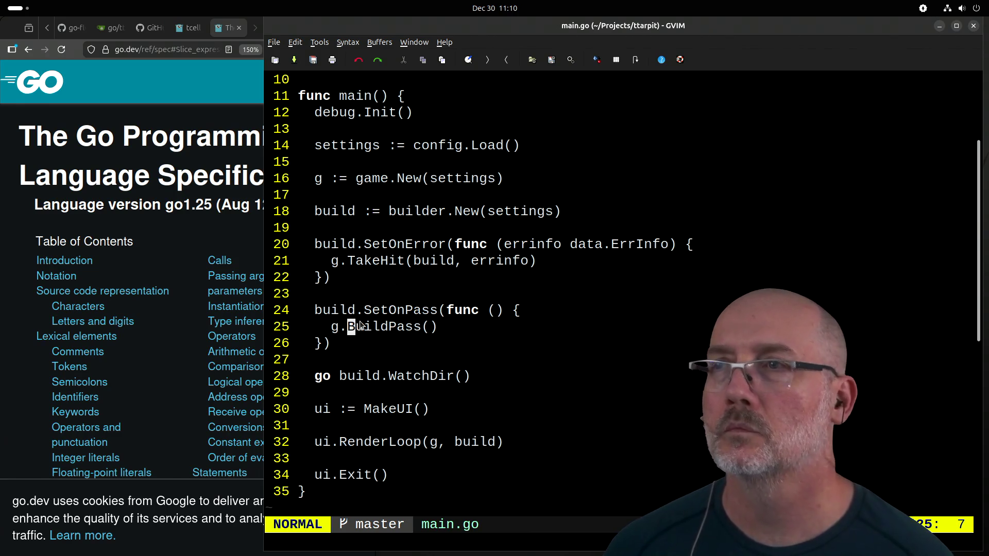
{"action": "left_click", "coordinate": [959, 28]}
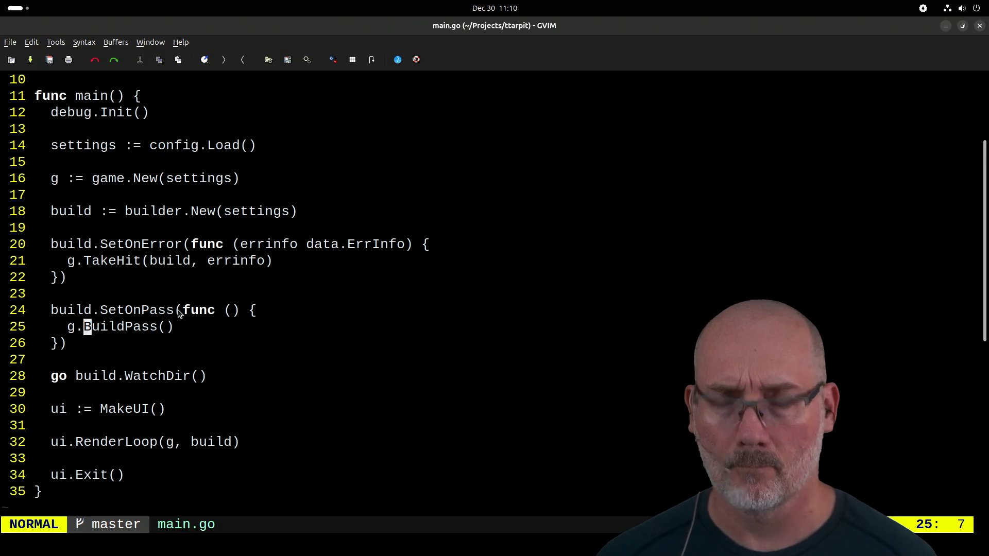
{"action": "key", "text": "ctrl+w"}
Split the window vertically and open builder/build.go in the right pane
{"action": "key", "text": "v"}
{"action": "key", "text": "ctrl+w"}
{"action": "type", "text": "l:e"}
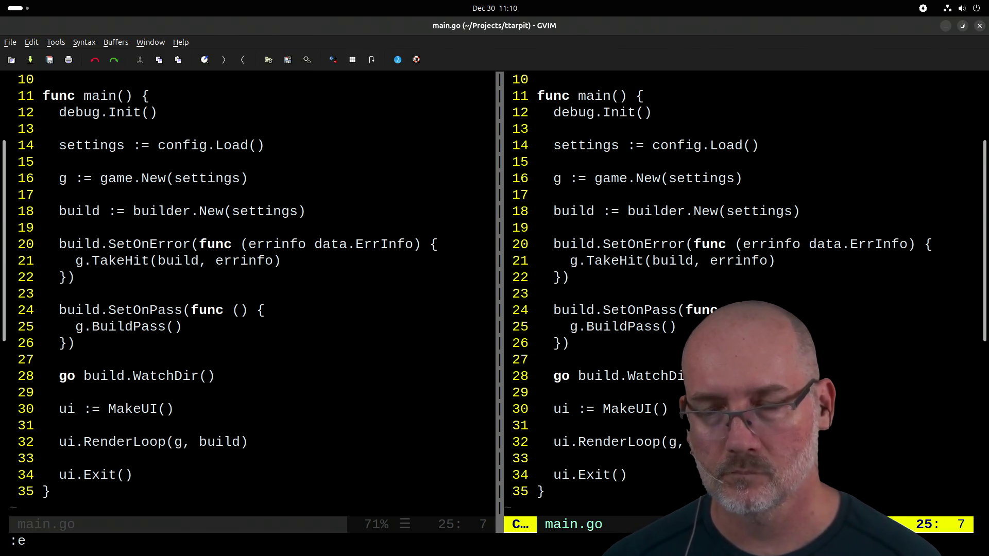
{"action": "type", "text": "game/"}
{"action": "key", "text": "Return"}
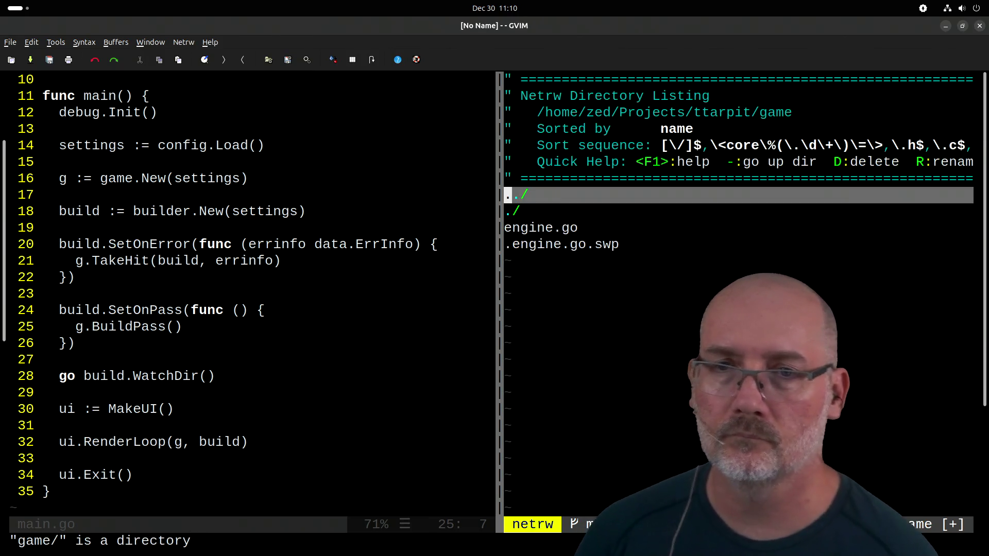
{"action": "type", "text": ":e builder/bu"}
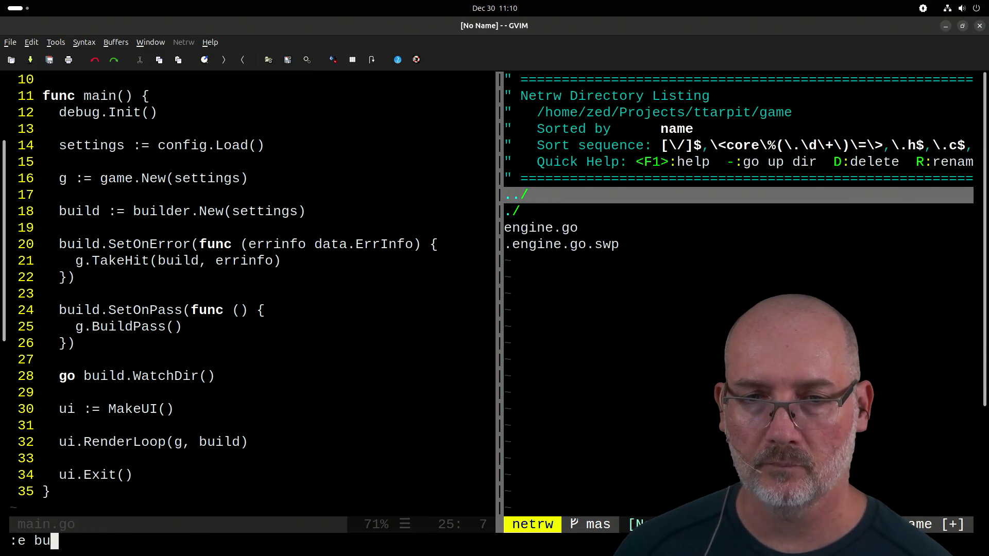
{"action": "type", "text": "ild.go"}
{"action": "key", "text": "Return"}
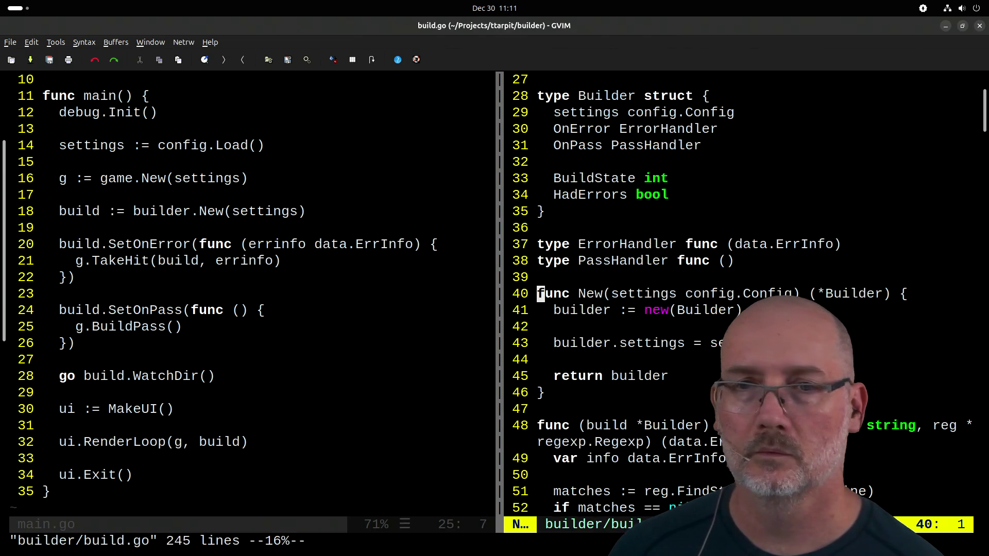
Find the build.OnPass() call in EndBuild on line 159 with /OnPass
{"action": "key", "text": "k"}
{"action": "key", "text": "k"}
{"action": "key", "text": "k"}
{"action": "key", "text": "j"}
{"action": "key", "text": "shift+v"}
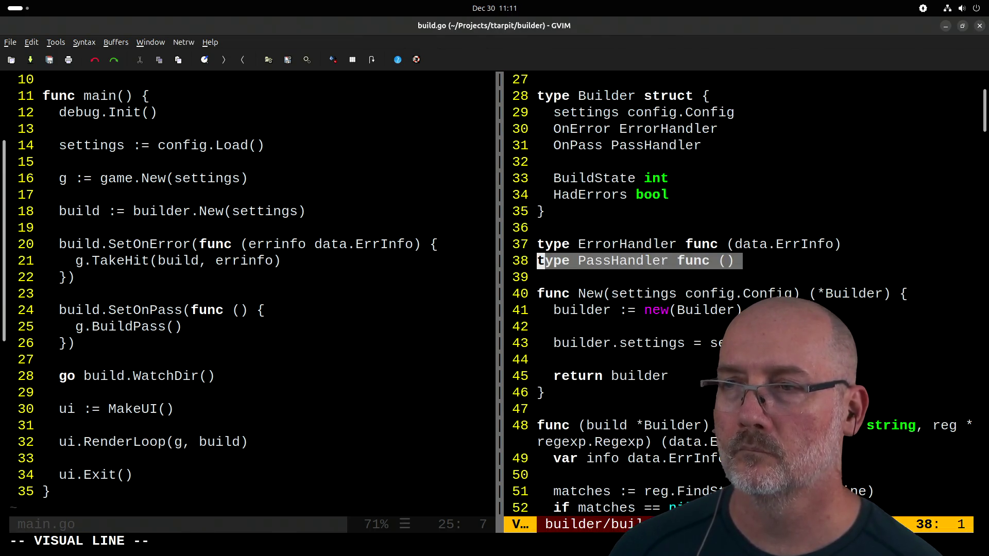
{"action": "key", "text": "Escape"}
{"action": "scroll", "coordinate": [605, 313], "scroll_direction": "down", "scroll_amount": 2}
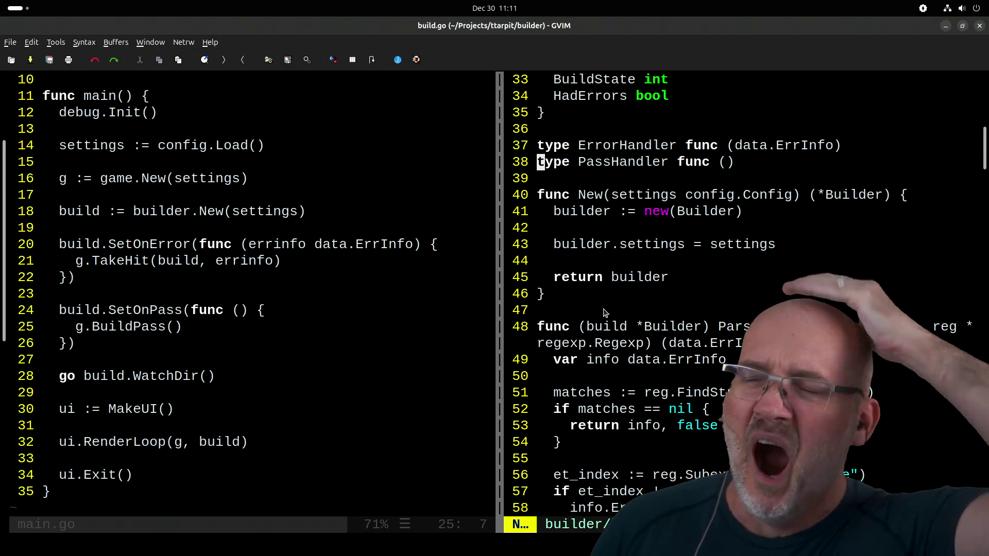
{"action": "type", "text": "/OnPass"}
{"action": "key", "text": "Return"}
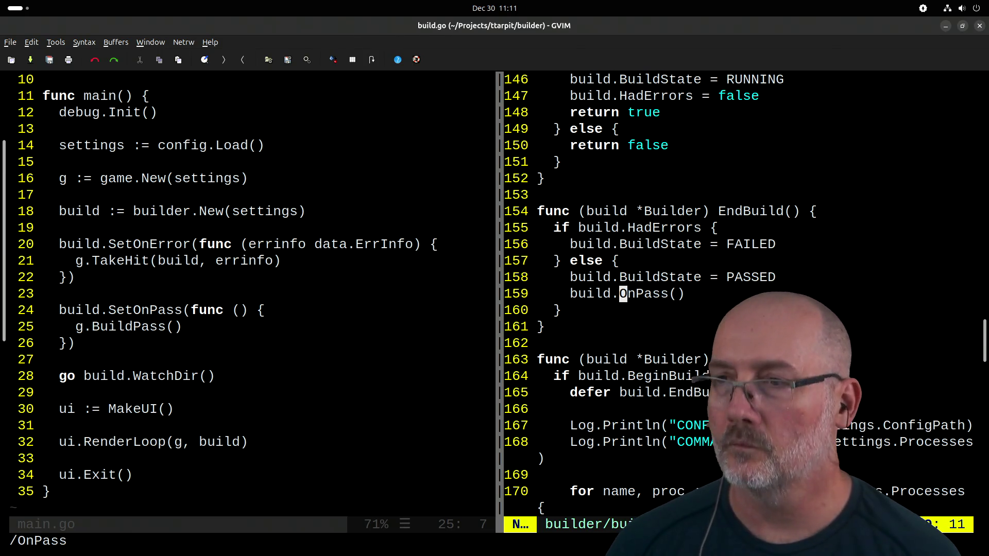
Copy the OnPass call into the FAILED branch, change it to build.OnFail(), and save all with :wa
{"action": "key", "text": "y"}
{"action": "key", "text": "y"}
{"action": "key", "text": "k"}
{"action": "key", "text": "k"}
{"action": "key", "text": "k"}
{"action": "key", "text": "p"}
{"action": "key", "text": "l"}
{"action": "key", "text": "l"}
{"action": "key", "text": "l"}
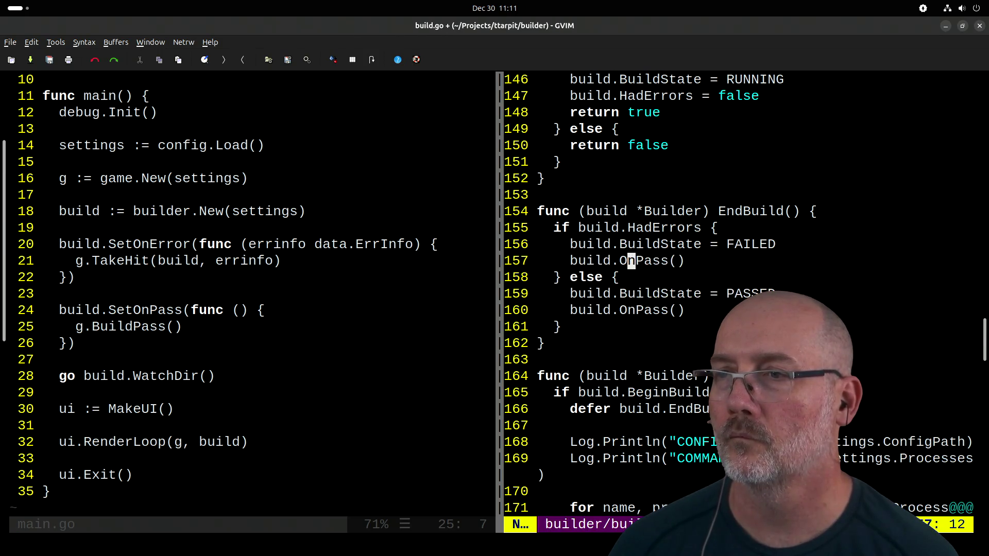
{"action": "type", "text": "lcwFail"}
{"action": "key", "text": "Escape"}
{"action": "type", "text": ":wea"}
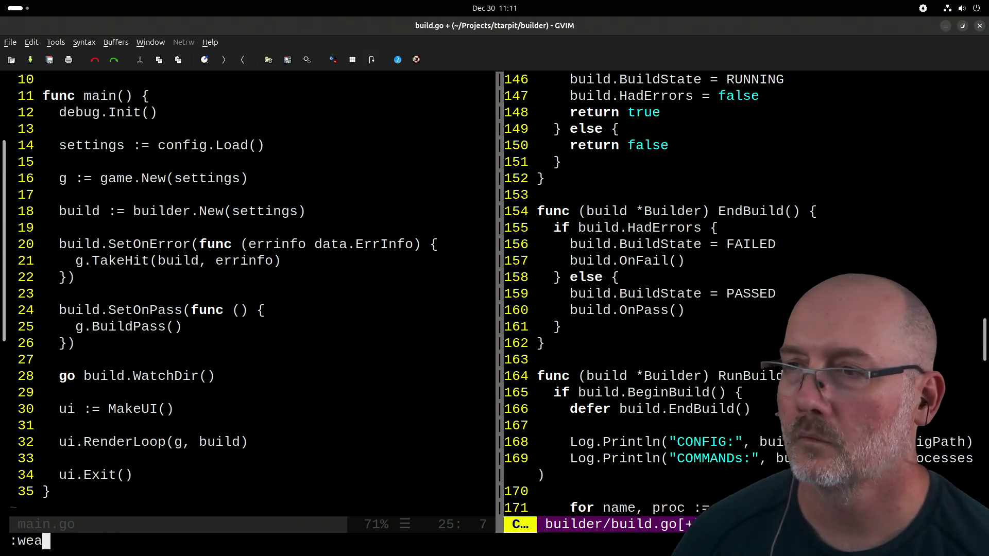
{"action": "key", "text": "BackSpace"}
{"action": "key", "text": "BackSpace"}
{"action": "type", "text": "a"}
{"action": "key", "text": "Return"}
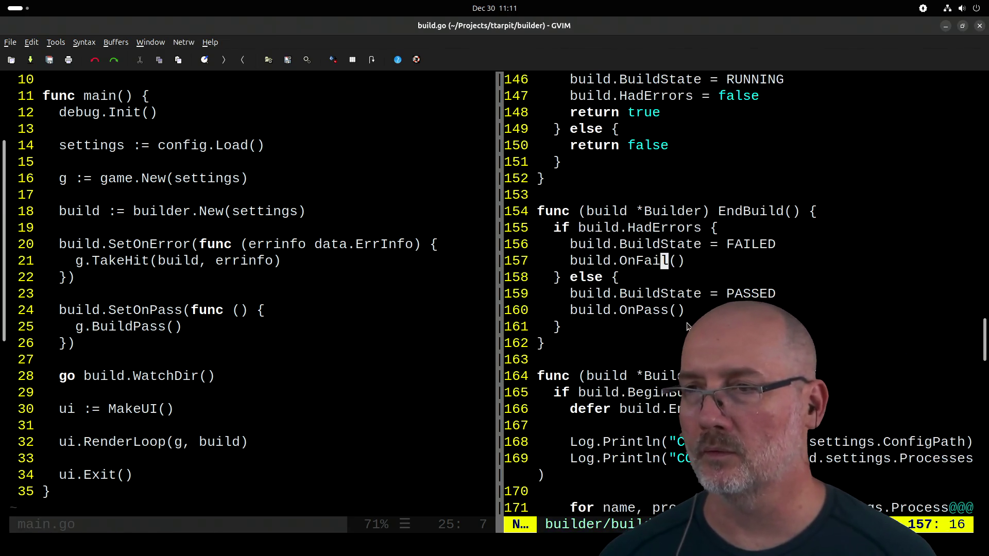
Search backward for OnPass to reach the Builder struct's OnPass field
{"action": "key", "text": "j"}
{"action": "key", "text": "j"}
{"action": "key", "text": "j"}
{"action": "key", "text": "h"}
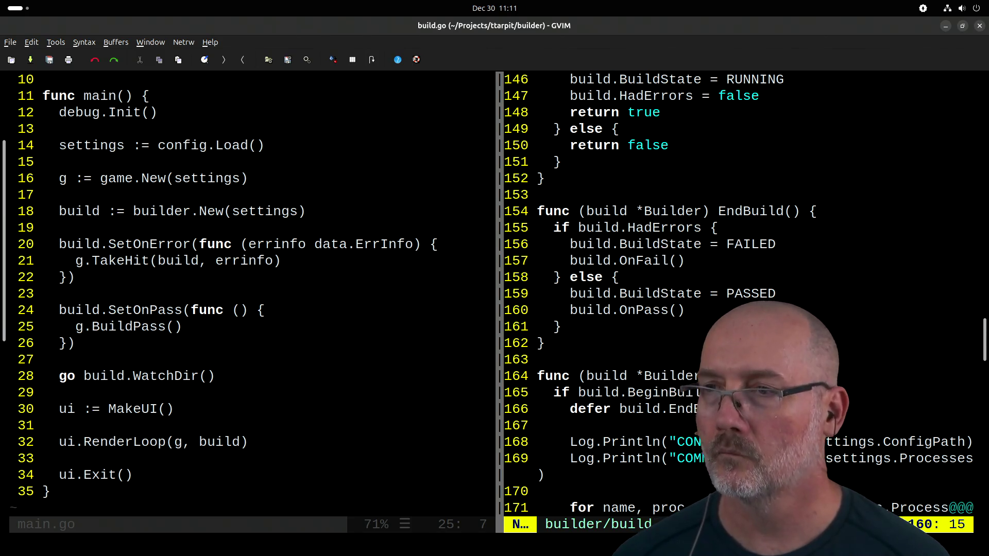
{"action": "type", "text": "?OnPass"}
{"action": "key", "text": "Return"}
{"action": "key", "text": "N"}
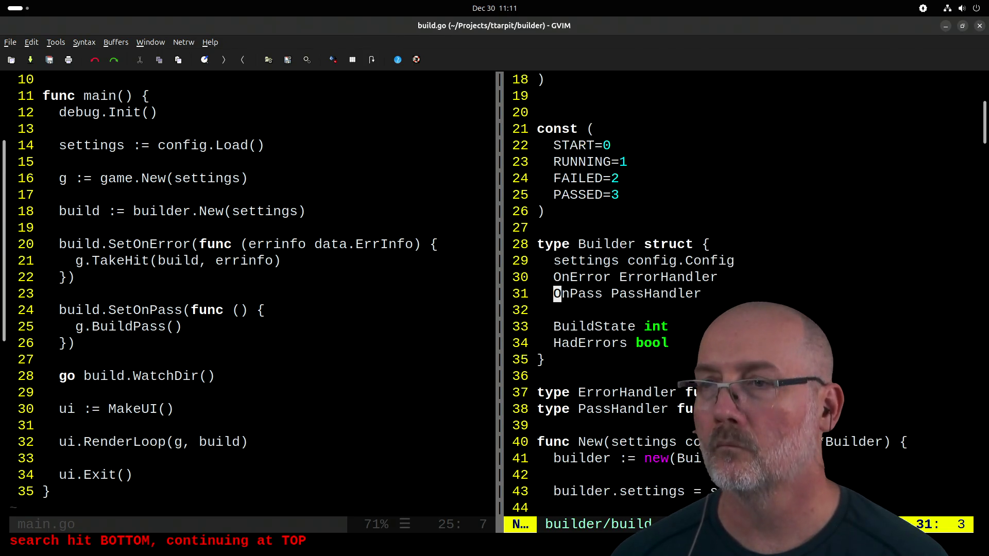
Duplicate the Builder struct's OnPass PassHandler field line and check the surrounding code
{"action": "key", "text": "y"}
{"action": "key", "text": "y"}
{"action": "key", "text": "p"}
{"action": "key", "text": "l"}
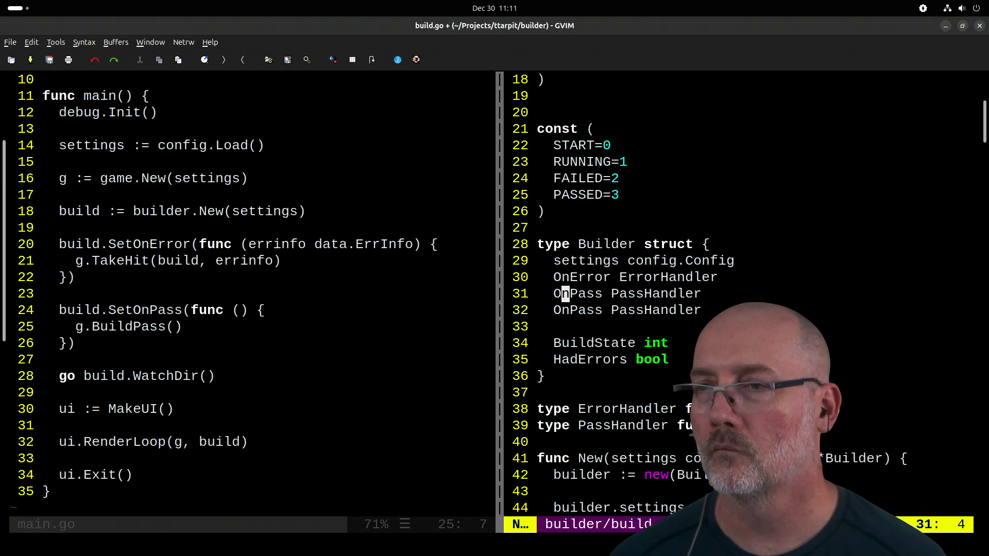
{"action": "key", "text": "w"}
{"action": "key", "text": "l"}
{"action": "key", "text": "asterisk"}
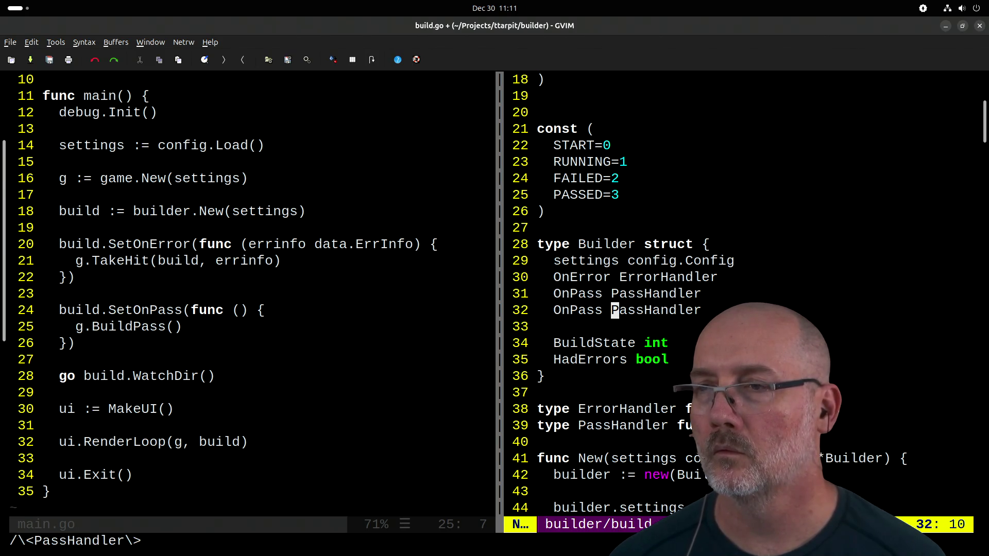
{"action": "key", "text": "k"}
{"action": "key", "text": "k"}
{"action": "key", "text": "k"}
{"action": "key", "text": "j"}
{"action": "key", "text": "j"}
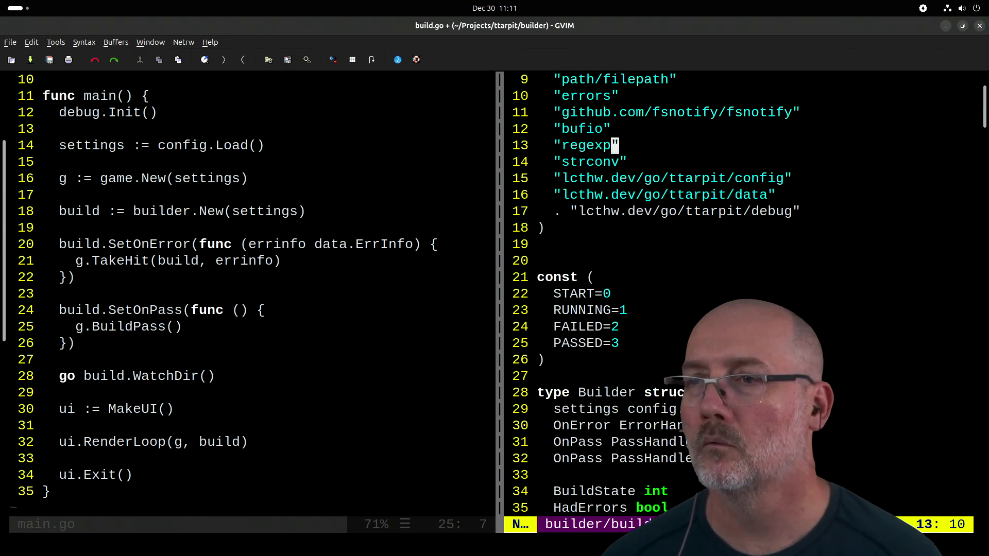
{"action": "key", "text": "j"}
{"action": "key", "text": "j"}
{"action": "key", "text": "j"}
{"action": "key", "text": "k"}
{"action": "key", "text": "k"}
{"action": "key", "text": "k"}
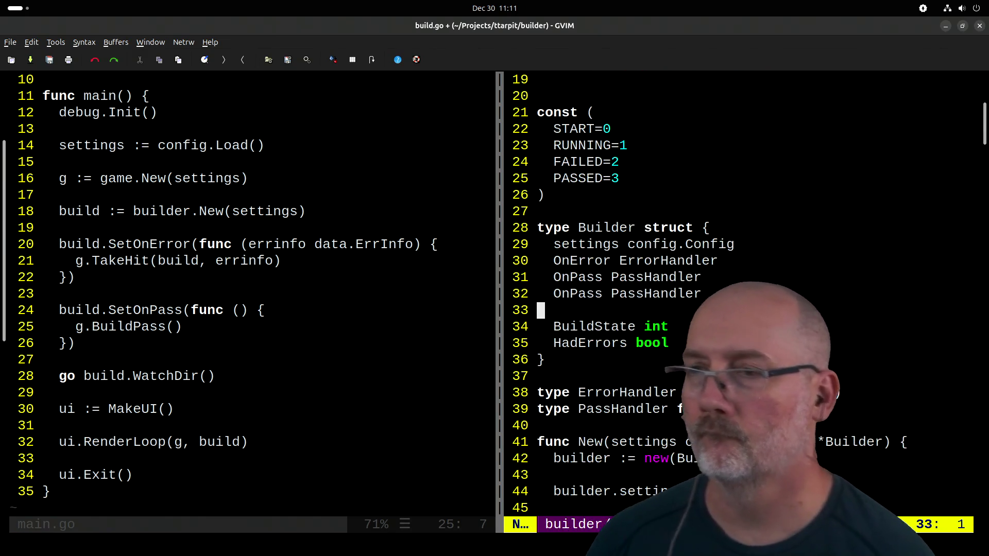
{"action": "scroll", "coordinate": [717, 332], "scroll_direction": "down", "scroll_amount": 3}
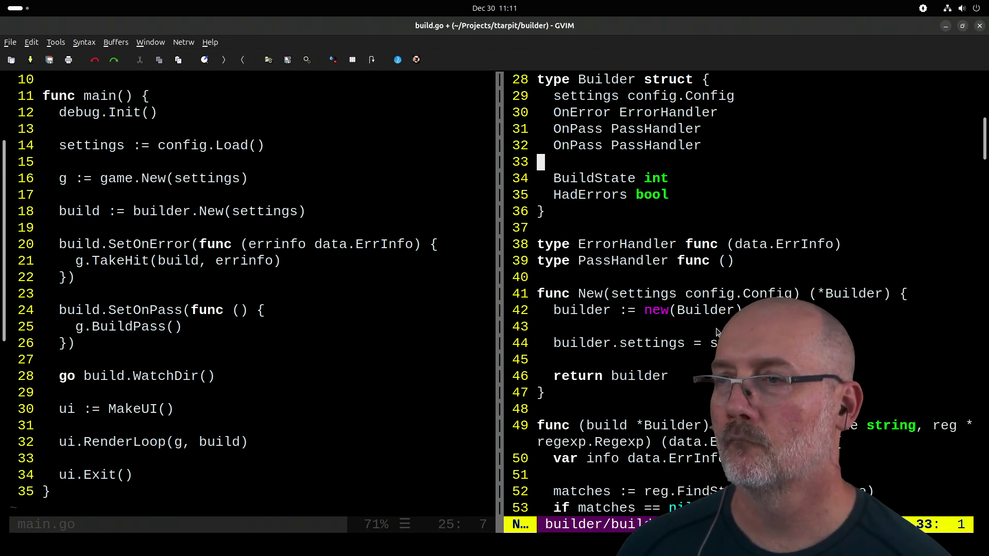
Rename the duplicated field to OnFail PassHandler and save build.go
{"action": "key", "text": "k"}
{"action": "key", "text": "l"}
{"action": "key", "text": "l"}
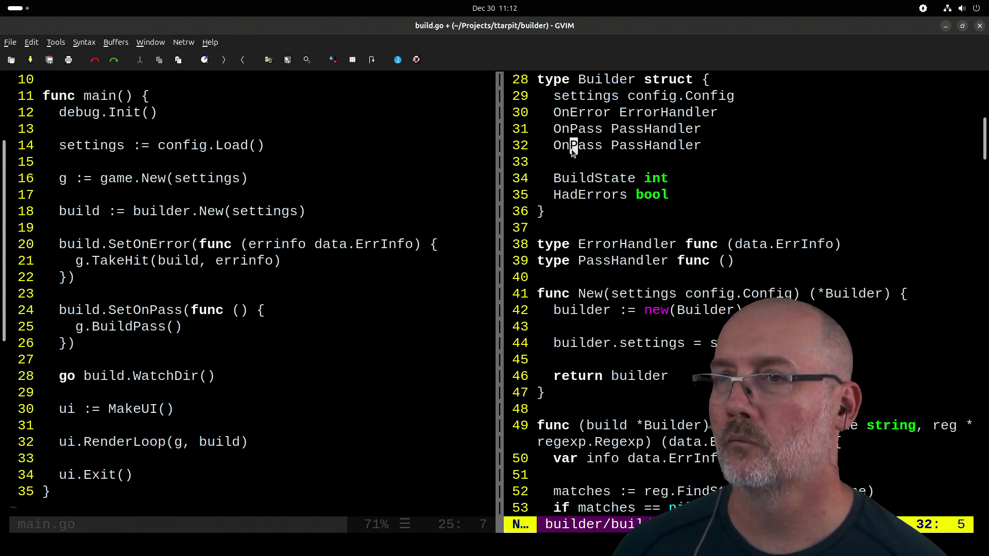
{"action": "type", "text": "cw"}
{"action": "type", "text": "E"}
{"action": "key", "text": "BackSpace"}
{"action": "type", "text": "Fail"}
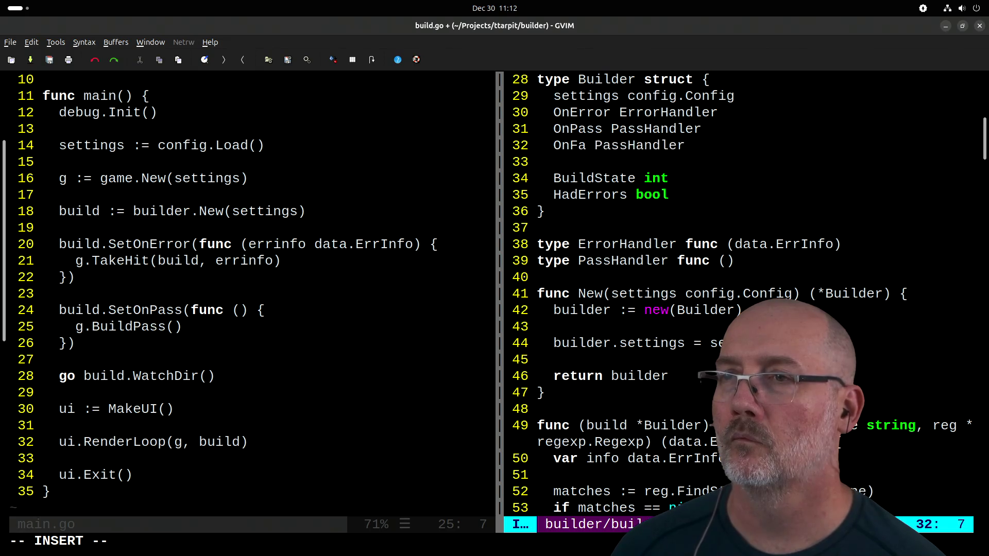
{"action": "key", "text": "Escape"}
{"action": "key", "text": "l"}
{"action": "key", "text": "l"}
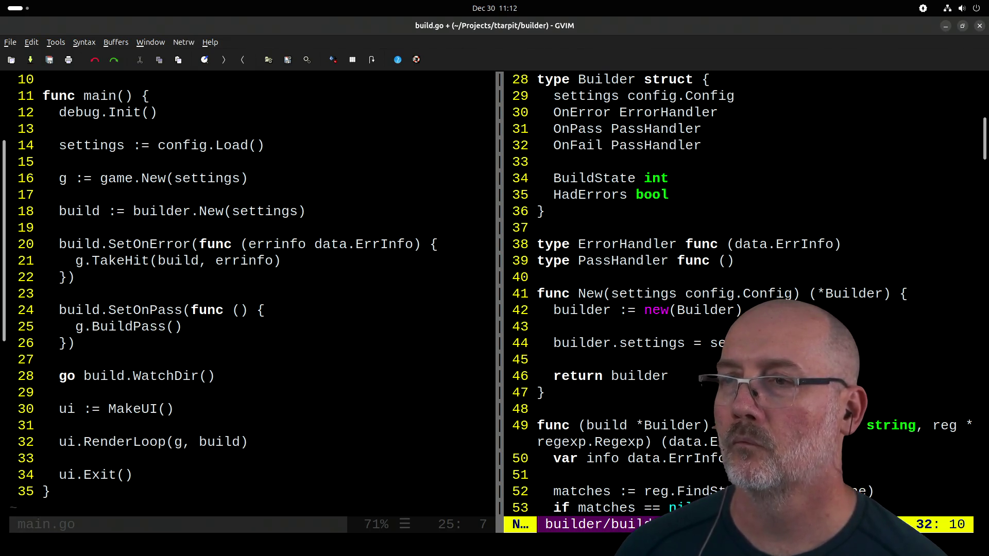
{"action": "type", "text": ":w"}
{"action": "key", "text": "Return"}
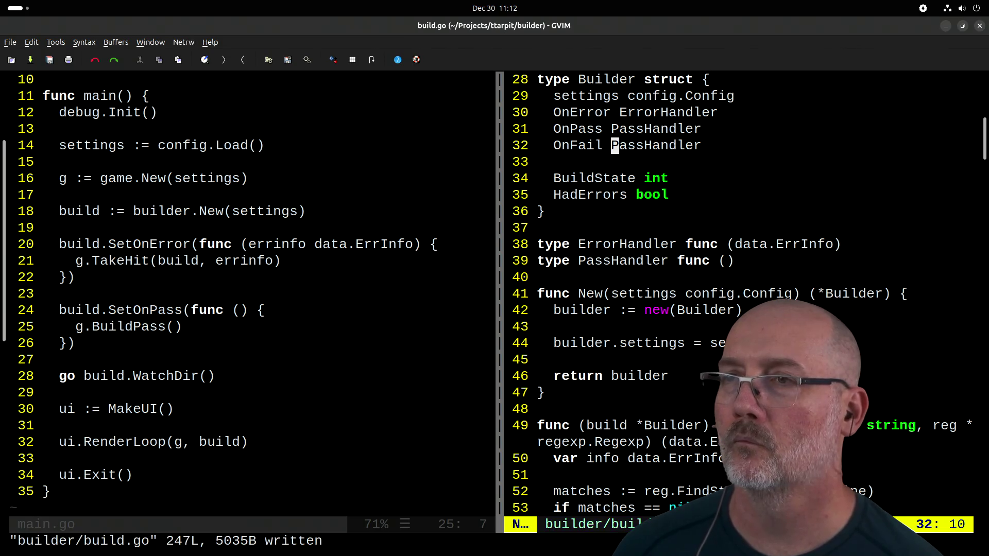
{"action": "key", "text": "j"}
{"action": "key", "text": "k"}
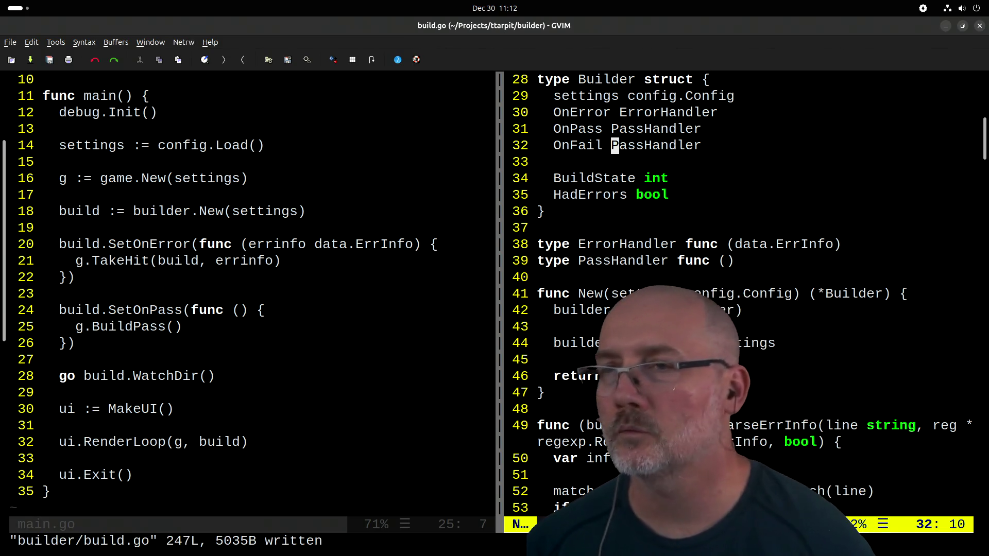
{"action": "scroll", "coordinate": [619, 190], "scroll_direction": "down", "scroll_amount": 2}
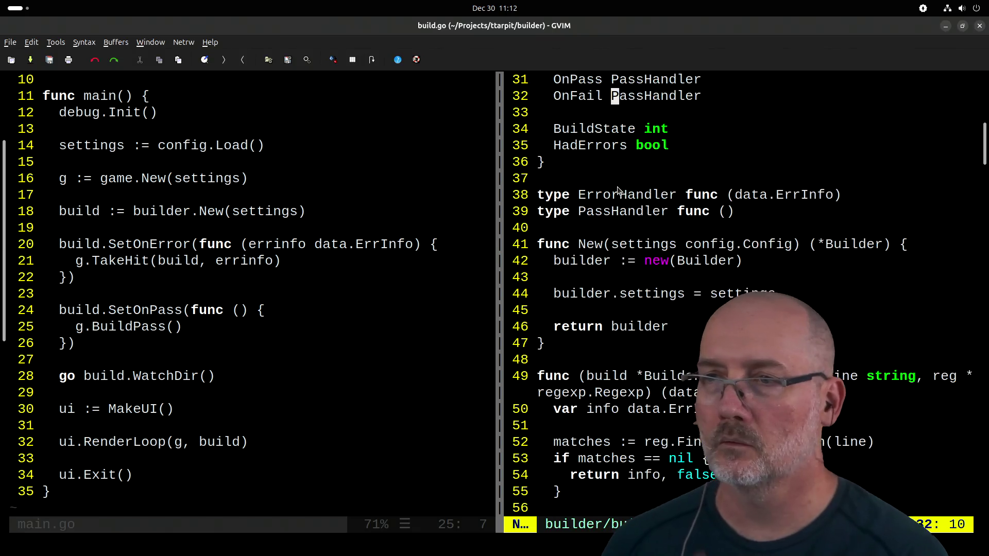
{"action": "scroll", "coordinate": [619, 190], "scroll_direction": "down", "scroll_amount": 8}
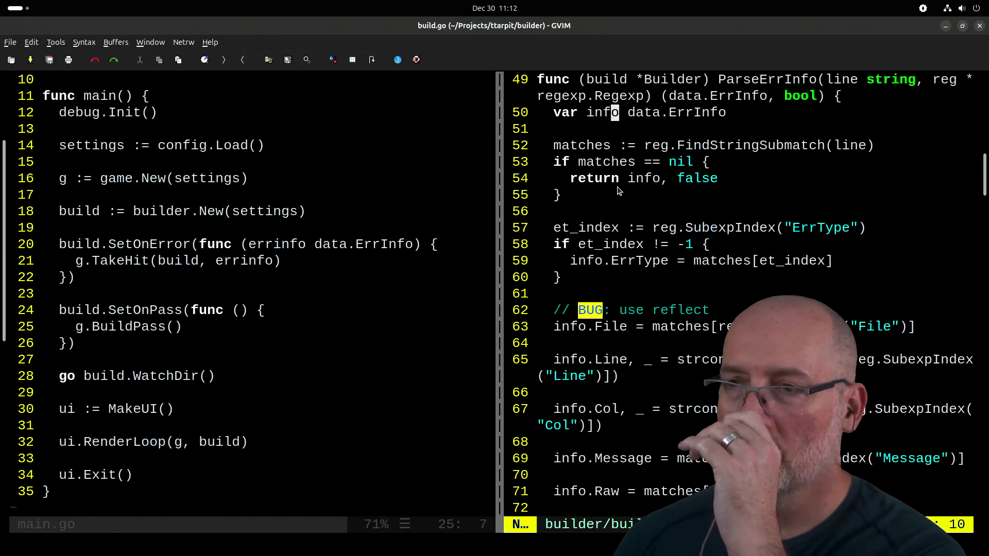
{"action": "scroll", "coordinate": [618, 189], "scroll_direction": "down", "scroll_amount": 5}
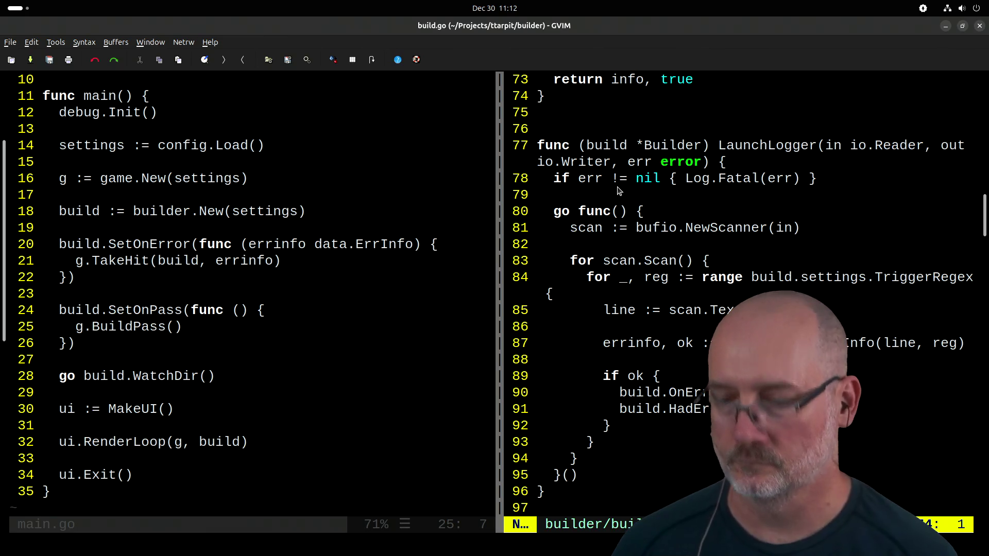
{"action": "type", "text": "/et"}
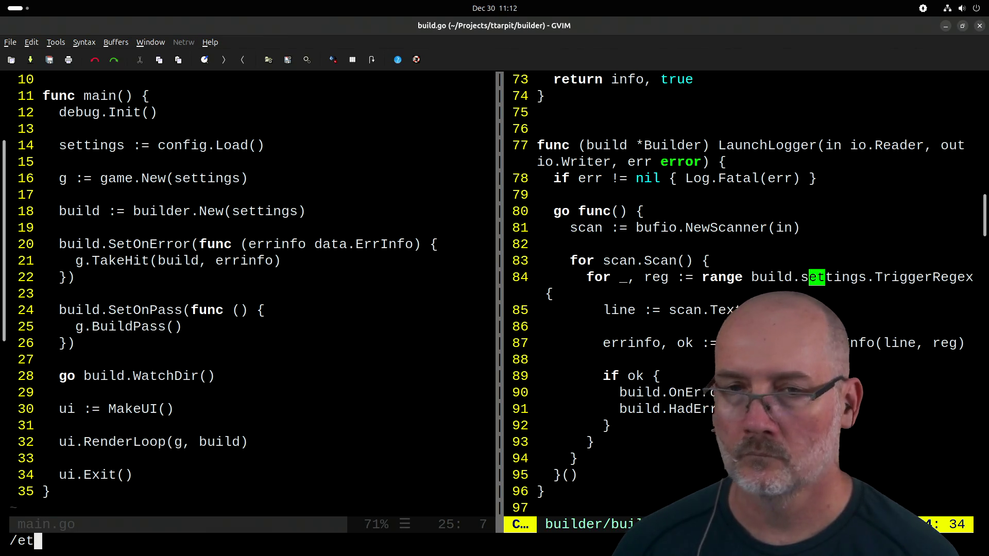
{"action": "type", "text": "O"}
{"action": "key", "text": "BackSpace"}
{"action": "key", "text": "BackSpace"}
{"action": "key", "text": "BackSpace"}
{"action": "type", "text": "Set"}
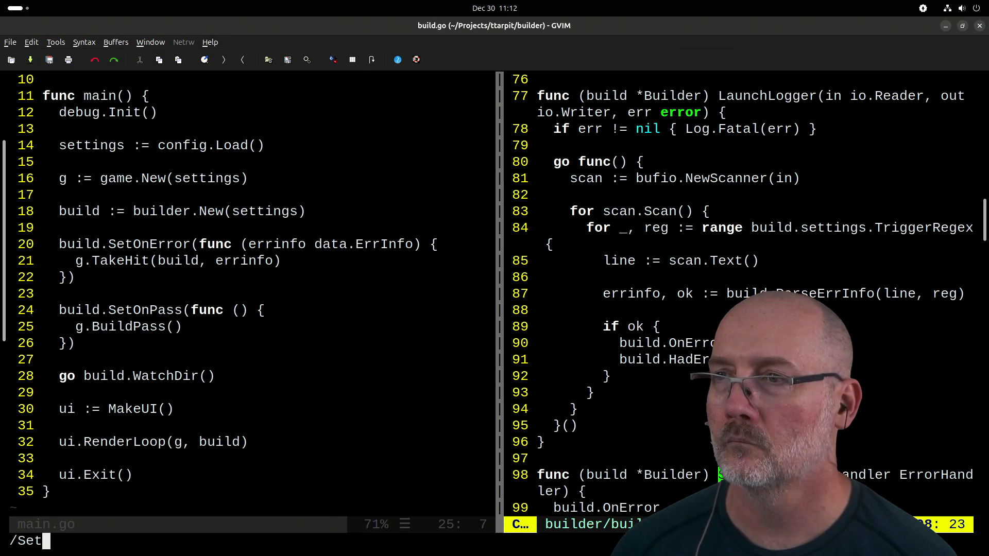
{"action": "type", "text": "On"}
{"action": "key", "text": "Return"}
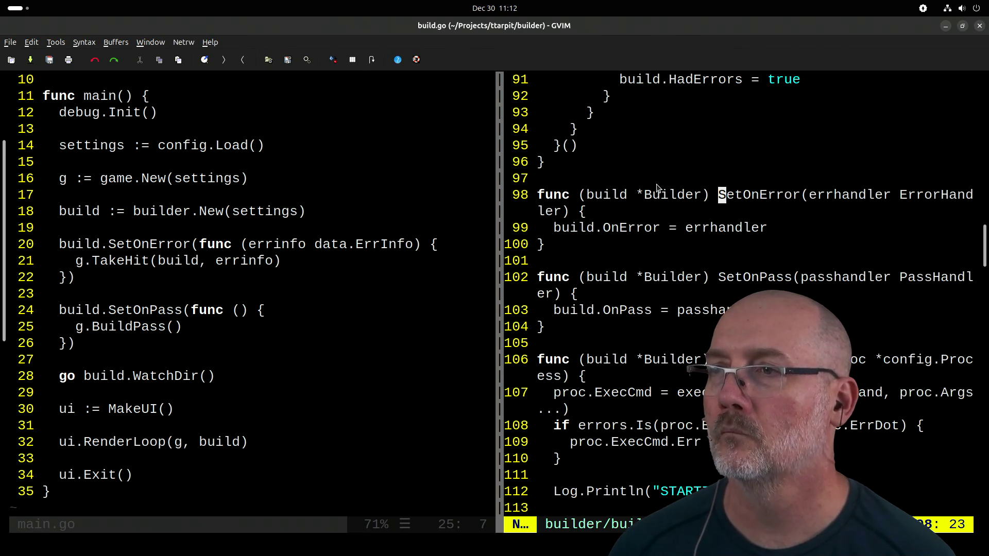
{"action": "key", "text": "V"}
{"action": "key", "text": "j"}
{"action": "key", "text": "j"}
{"action": "key", "text": "y"}
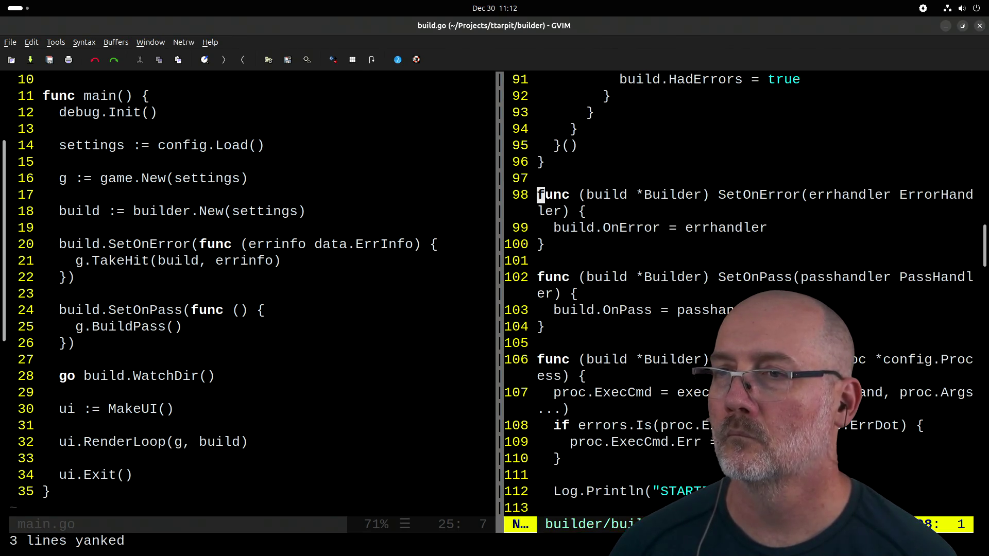
{"action": "key", "text": "j"}
{"action": "key", "text": "j"}
{"action": "key", "text": "p"}
{"action": "key", "text": "O"}
{"action": "key", "text": "Escape"}
{"action": "key", "text": "j"}
{"action": "key", "text": "l"}
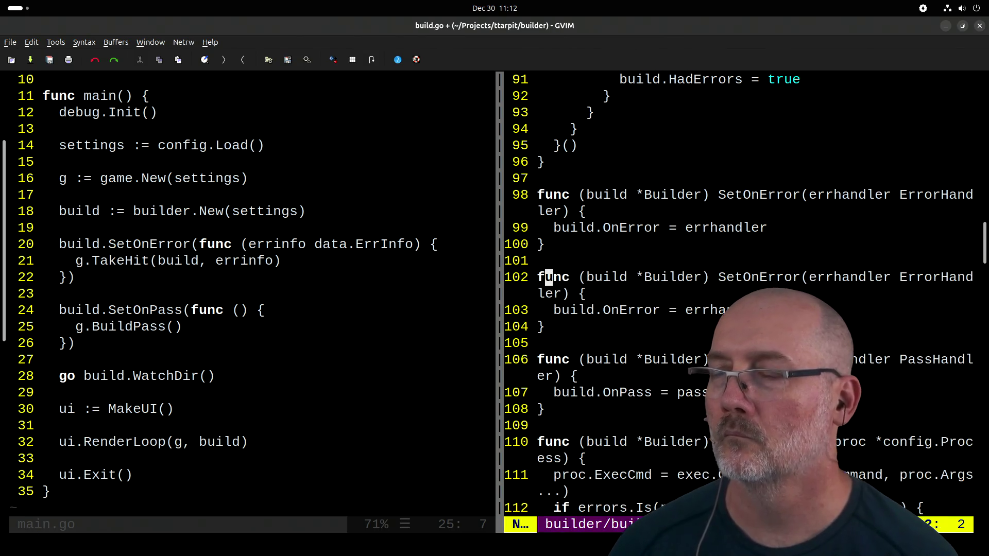
{"action": "key", "text": "w"}
{"action": "key", "text": "w"}
{"action": "key", "text": "u"}
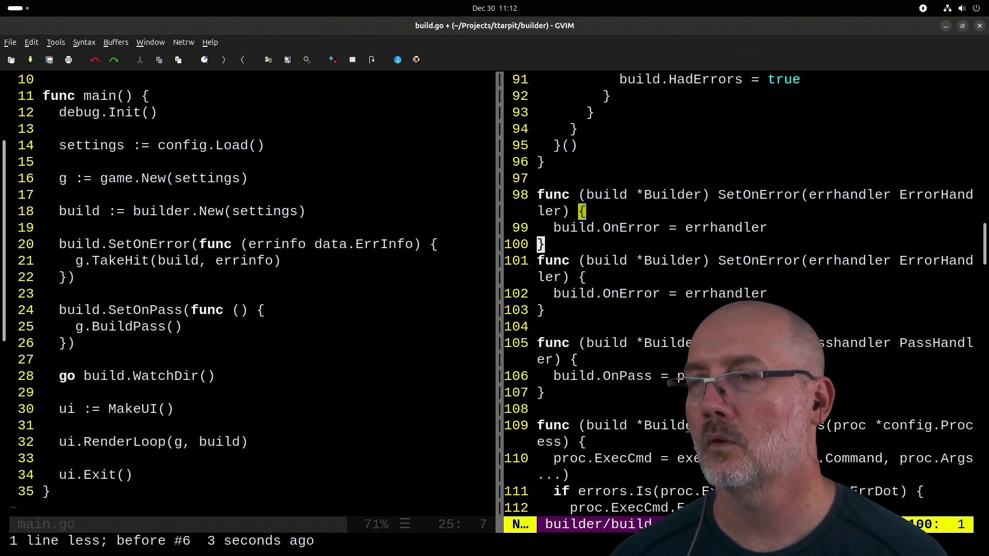
{"action": "key", "text": "u"}
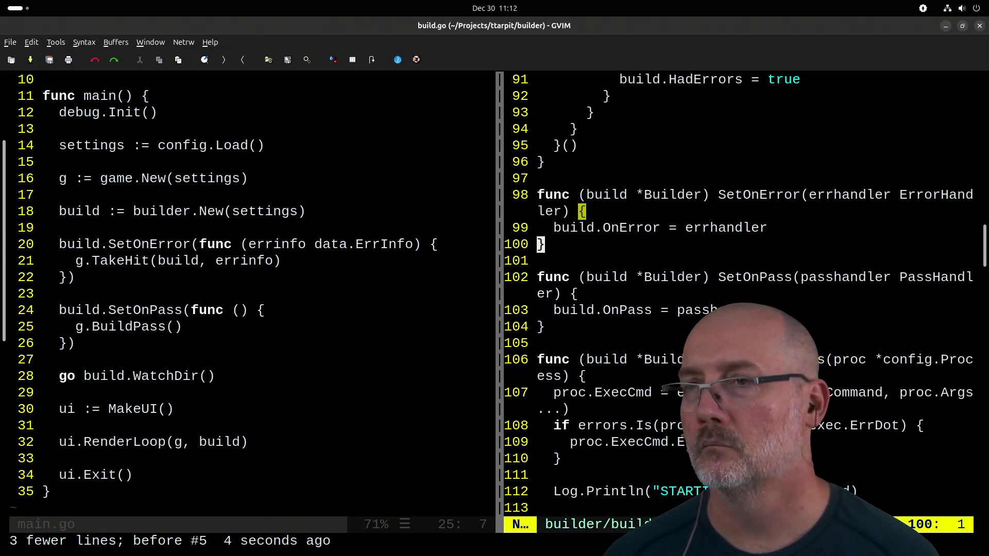
{"action": "type", "text": ":"}
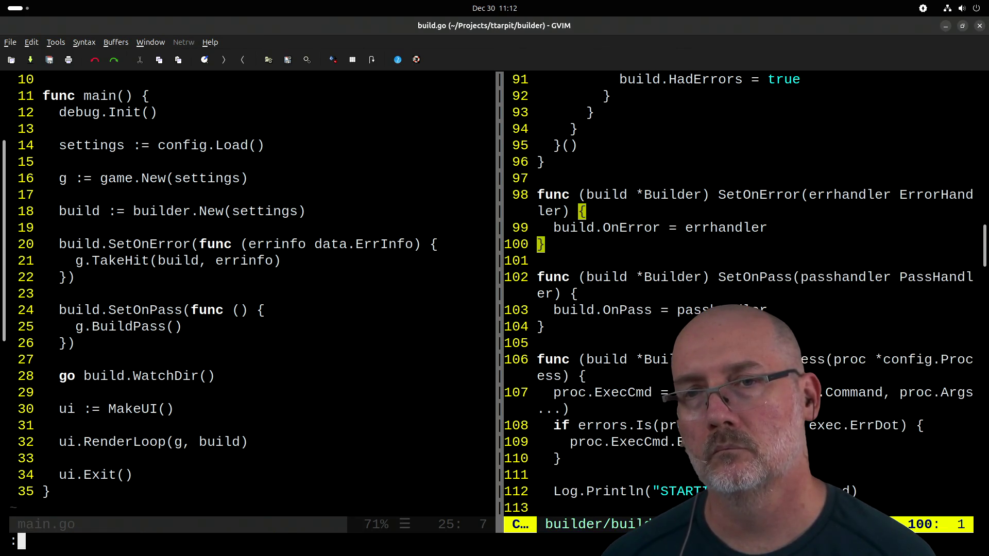
{"action": "type", "text": "wa"}
{"action": "key", "text": "Return"}
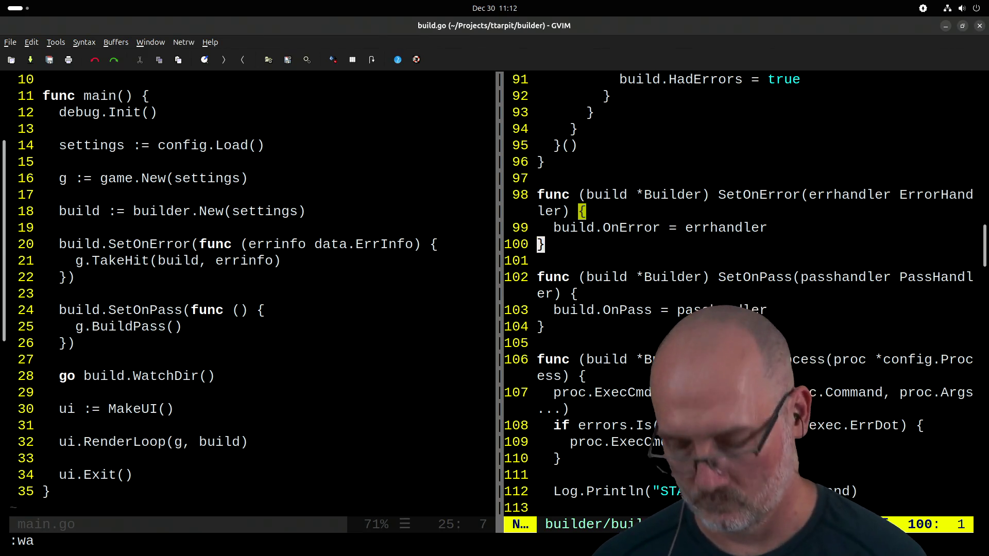
{"action": "key", "text": "g"}
{"action": "key", "text": "g"}
{"action": "type", "text": "/OnError"}
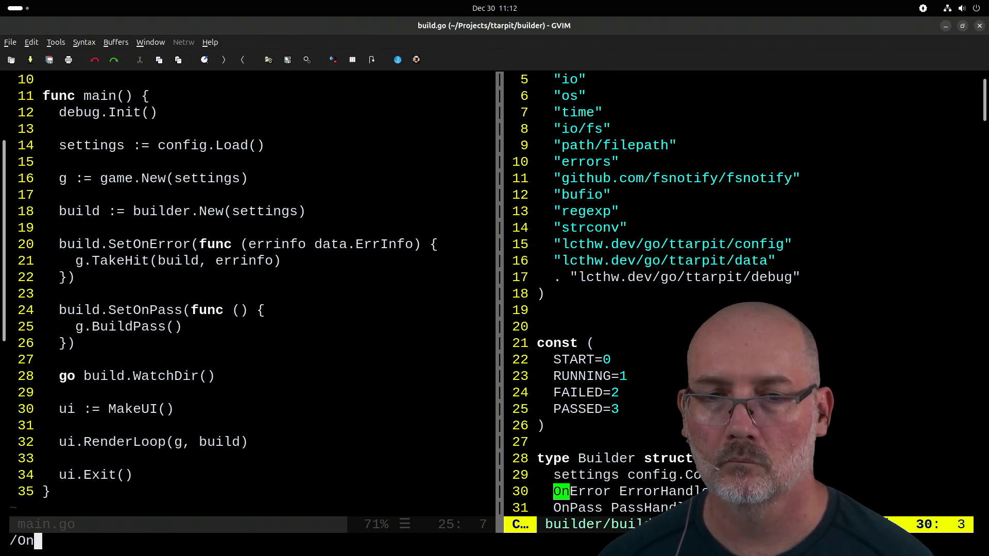
{"action": "key", "text": "Return"}
{"action": "key", "text": "n"}
{"action": "scroll", "coordinate": [691, 208], "scroll_direction": "down", "scroll_amount": 3}
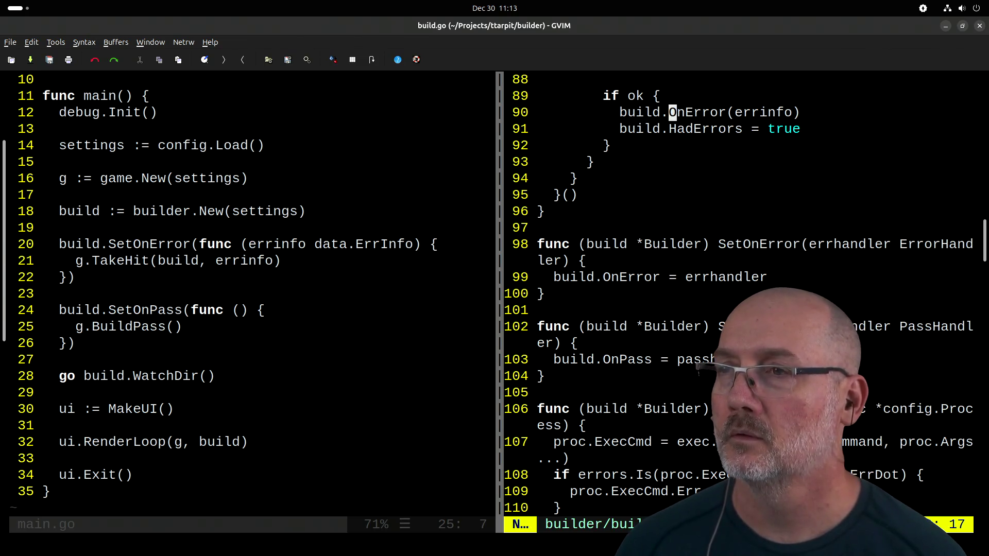
{"action": "key", "text": "k"}
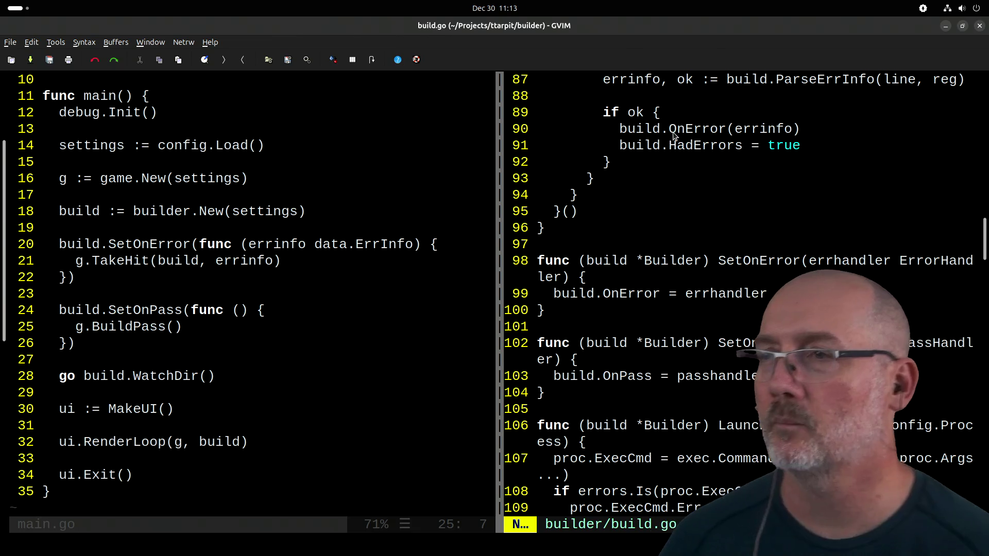
{"action": "left_click", "coordinate": [678, 128]}
{"action": "left_click", "coordinate": [673, 129]}
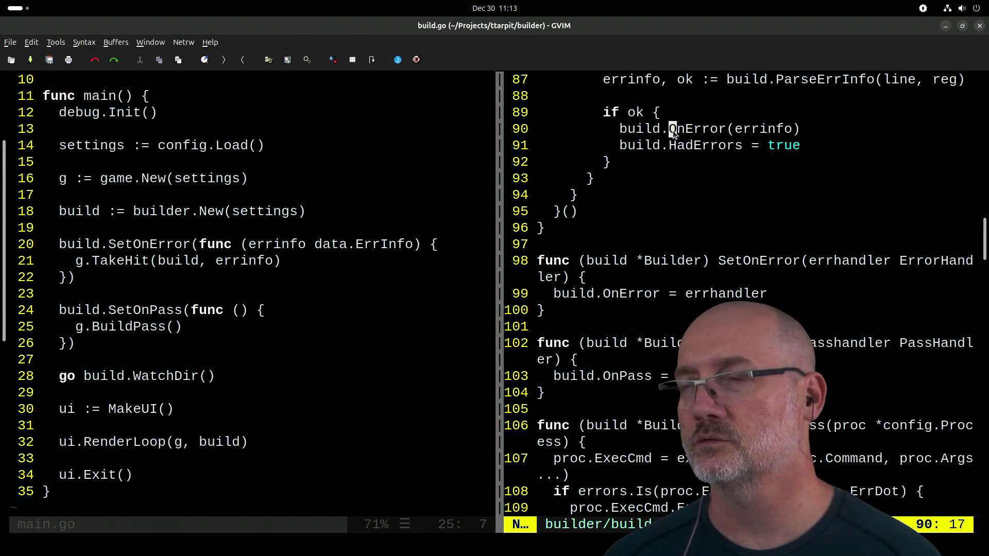
{"action": "scroll", "coordinate": [674, 133], "scroll_direction": "up", "scroll_amount": 1}
{"action": "scroll", "coordinate": [674, 133], "scroll_direction": "down", "scroll_amount": 1}
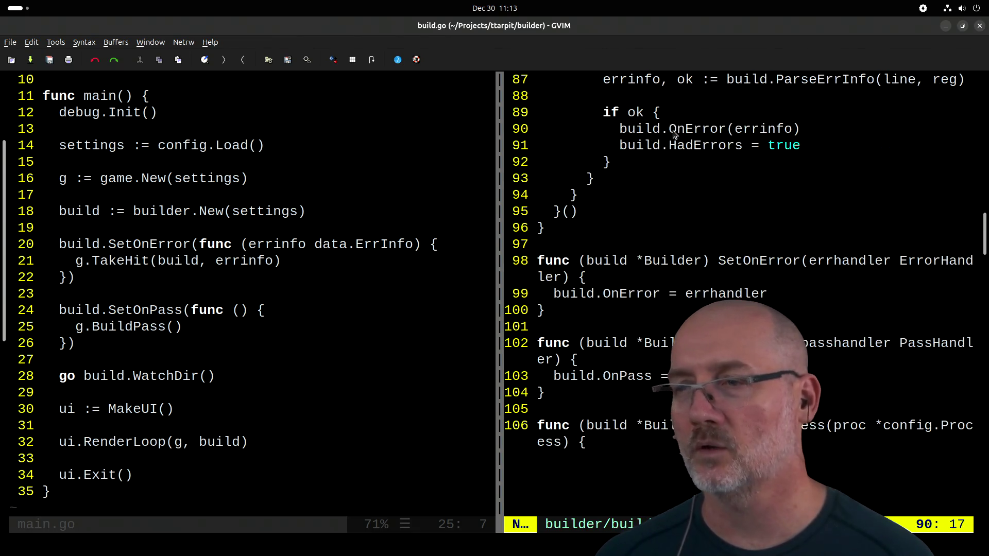
{"action": "left_click", "coordinate": [674, 144]}
{"action": "left_click", "coordinate": [676, 129]}
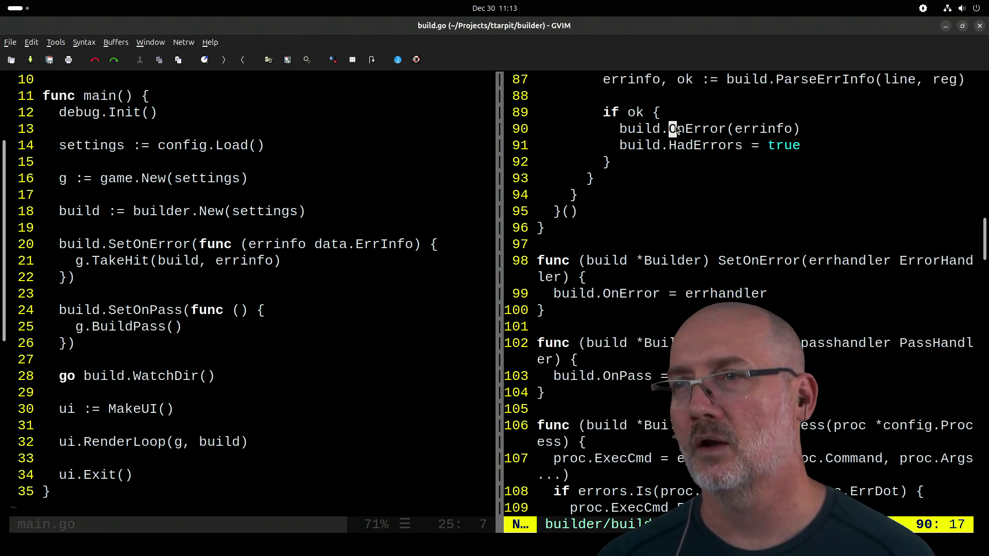
{"action": "scroll", "coordinate": [731, 222], "scroll_direction": "up", "scroll_amount": 3}
{"action": "scroll", "coordinate": [723, 217], "scroll_direction": "down", "scroll_amount": 1}
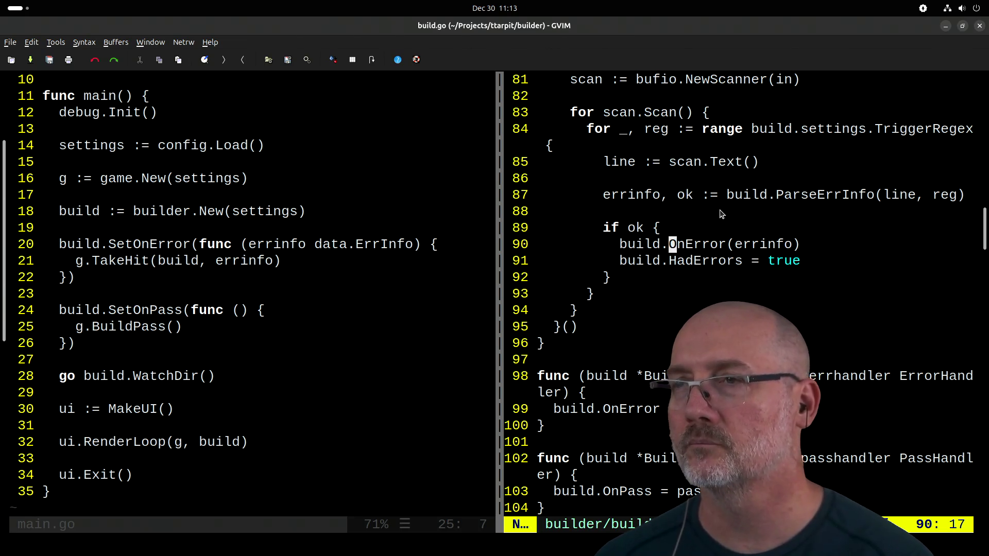
{"action": "scroll", "coordinate": [721, 214], "scroll_direction": "down", "scroll_amount": 4}
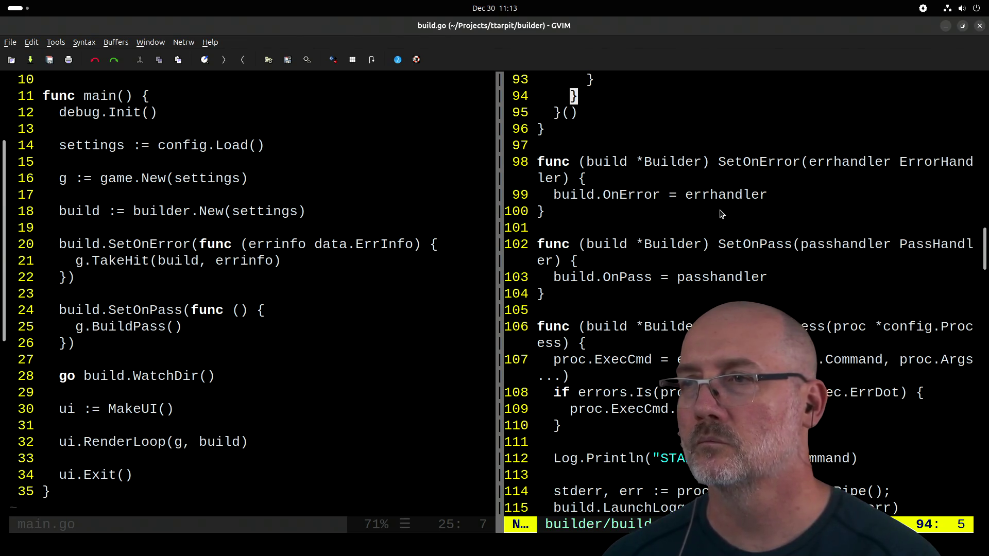
{"action": "scroll", "coordinate": [721, 214], "scroll_direction": "down", "scroll_amount": 1}
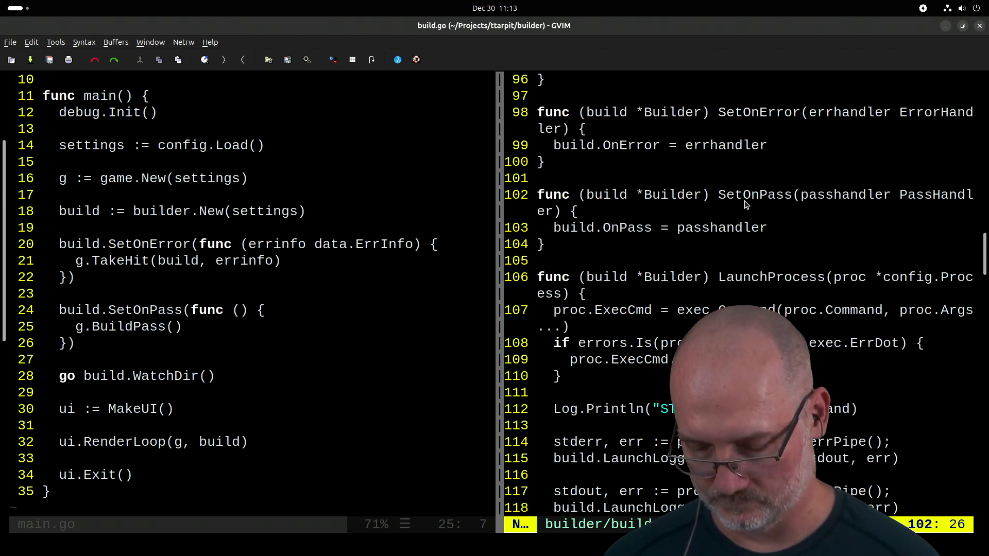
Duplicate the SetOnPass function in build.go below the original
{"action": "key", "text": "V"}
{"action": "key", "text": "j"}
{"action": "key", "text": "j"}
{"action": "key", "text": "y"}
{"action": "key", "text": "j"}
{"action": "key", "text": "j"}
{"action": "key", "text": "p"}
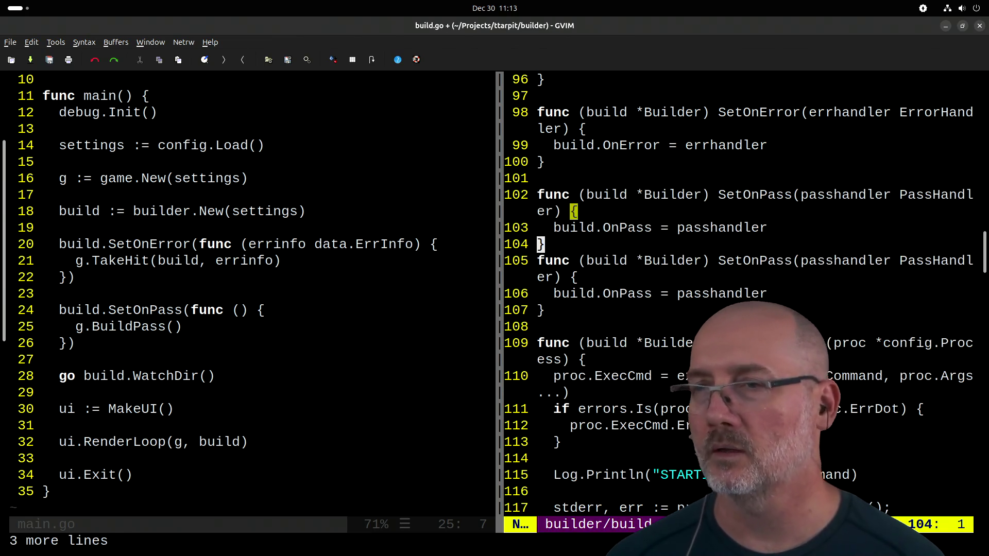
{"action": "key", "text": "O"}
{"action": "key", "text": "Escape"}
{"action": "scroll", "coordinate": [841, 165], "scroll_direction": "down", "scroll_amount": 1}
Rename the copy to SetOnFail with a failhandler parameter
{"action": "left_click", "coordinate": [767, 211]}
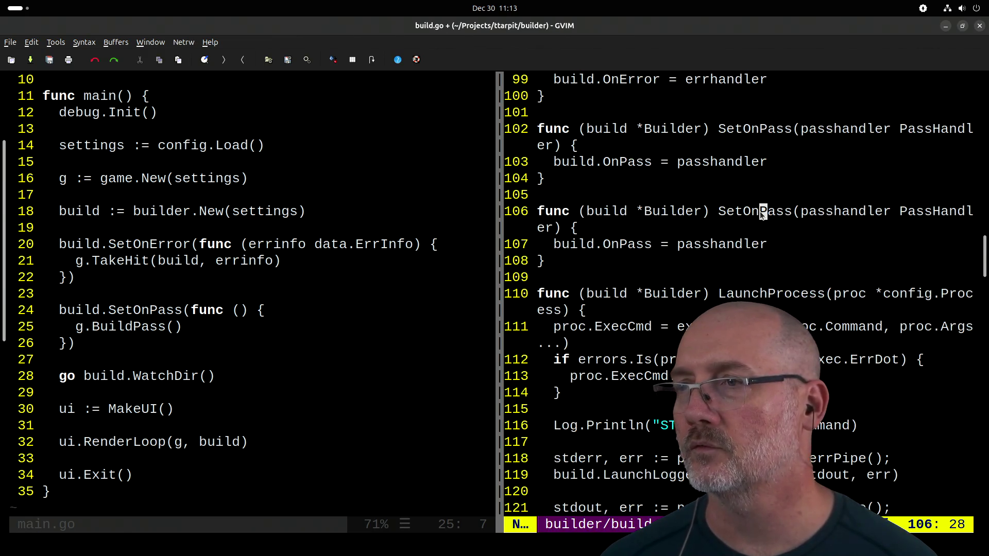
{"action": "type", "text": "cwFail"}
{"action": "key", "text": "Escape"}
{"action": "key", "text": "j"}
{"action": "key", "text": "h"}
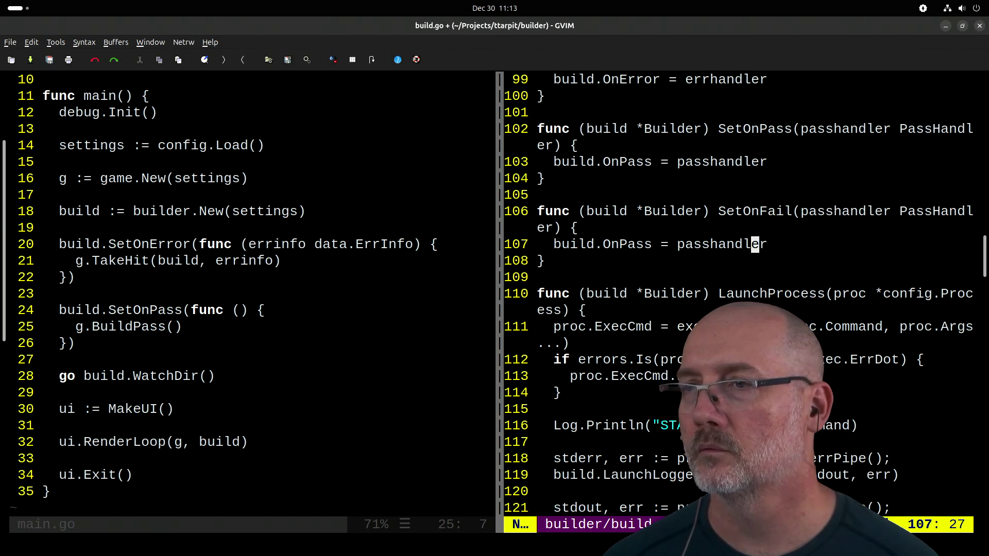
{"action": "key", "text": "k"}
{"action": "key", "text": "w"}
{"action": "key", "text": "w"}
{"action": "key", "text": "w"}
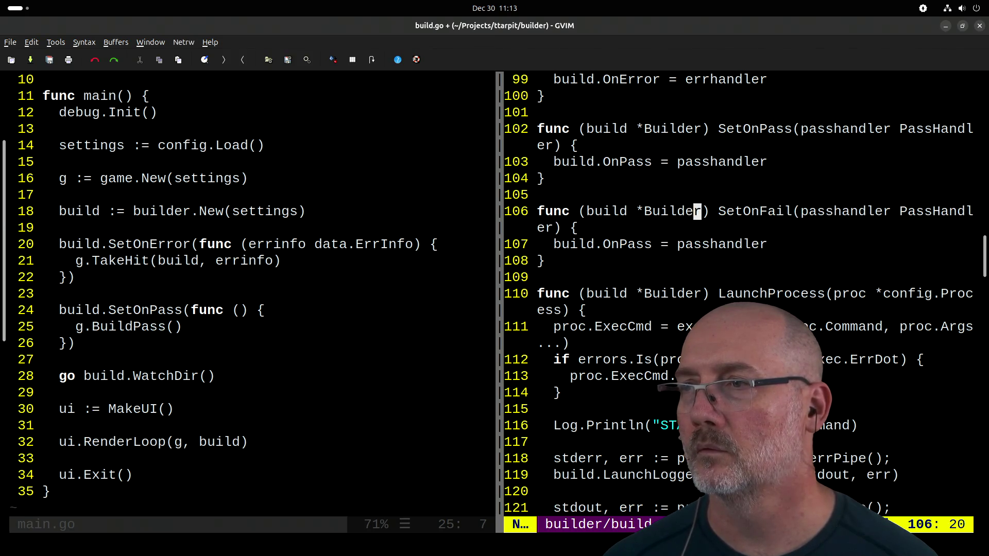
{"action": "key", "text": "x"}
{"action": "key", "text": "x"}
{"action": "key", "text": "x"}
{"action": "type", "text": "il(fail"}
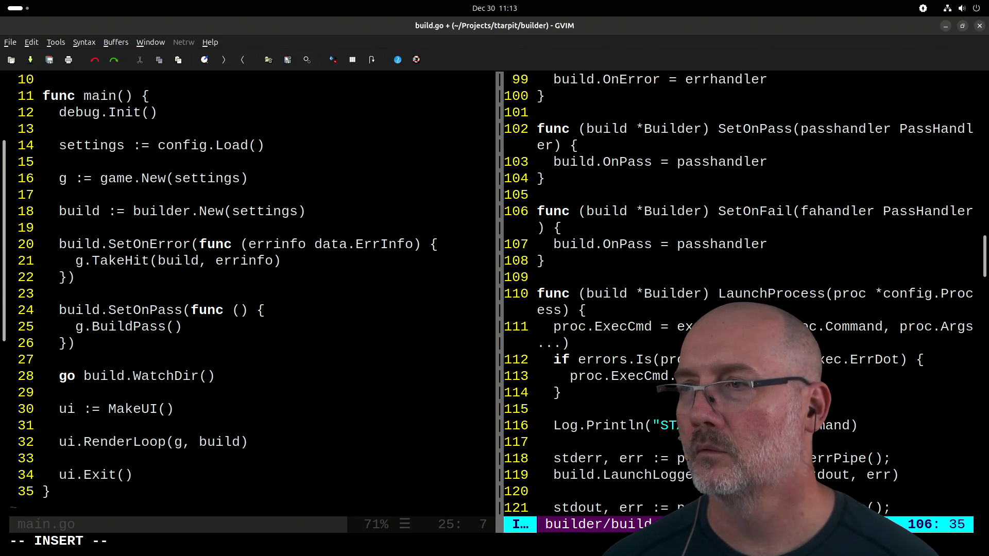
{"action": "key", "text": "Escape"}
{"action": "key", "text": "l"}
{"action": "key", "text": "l"}
{"action": "key", "text": "l"}
{"action": "key", "text": "l"}
Change the setter body on line 107 to build.OnFail = failhandler
{"action": "key", "text": "j"}
{"action": "key", "text": "h"}
{"action": "key", "text": "h"}
{"action": "key", "text": "h"}
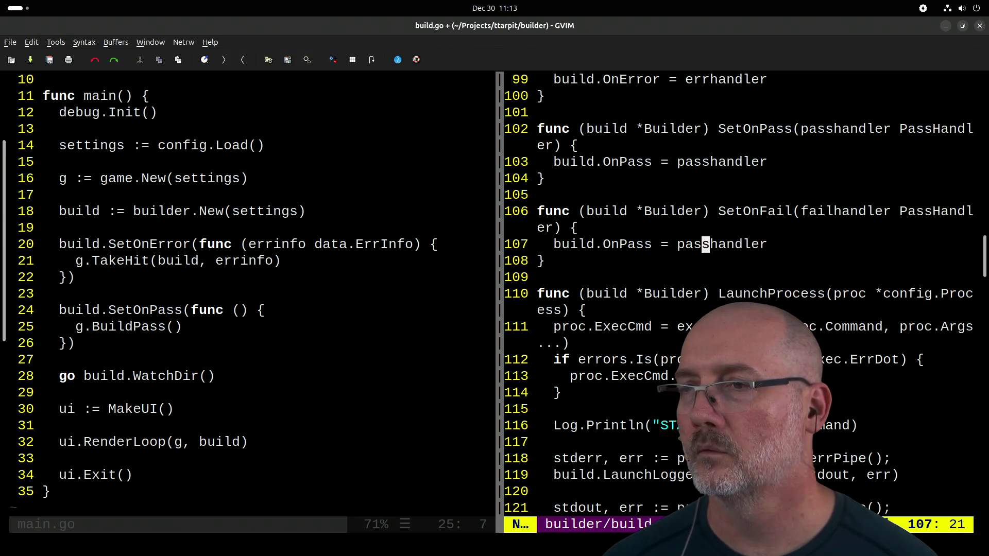
{"action": "key", "text": "l"}
{"action": "key", "text": "x"}
{"action": "key", "text": "x"}
{"action": "key", "text": "x"}
{"action": "type", "text": "ild.OnFail"}
{"action": "key", "text": "Escape"}
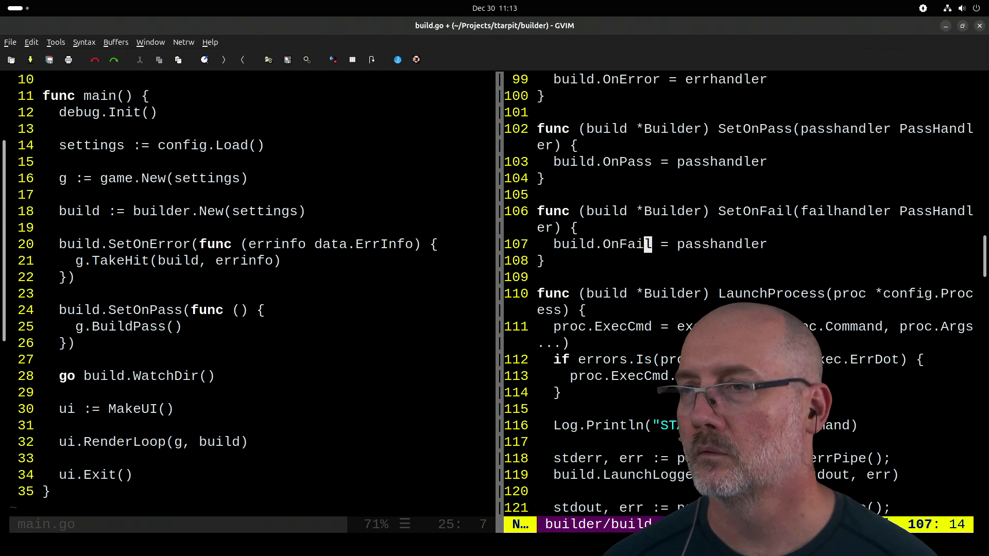
{"action": "key", "text": "l"}
{"action": "key", "text": "l"}
{"action": "key", "text": "l"}
{"action": "key", "text": "l"}
{"action": "key", "text": "x"}
{"action": "key", "text": "x"}
{"action": "key", "text": "x"}
{"action": "type", "text": "il = fail"}
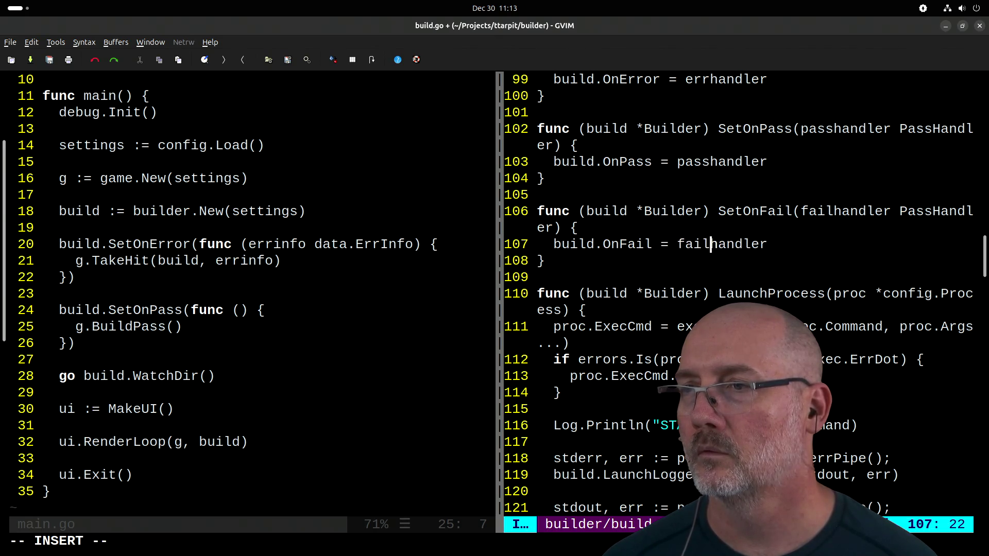
{"action": "key", "text": "Escape"}
Save build.go with :w
{"action": "key", "text": "k"}
{"action": "key", "text": "k"}
{"action": "key", "text": "k"}
{"action": "key", "text": "j"}
{"action": "key", "text": "j"}
{"action": "key", "text": "j"}
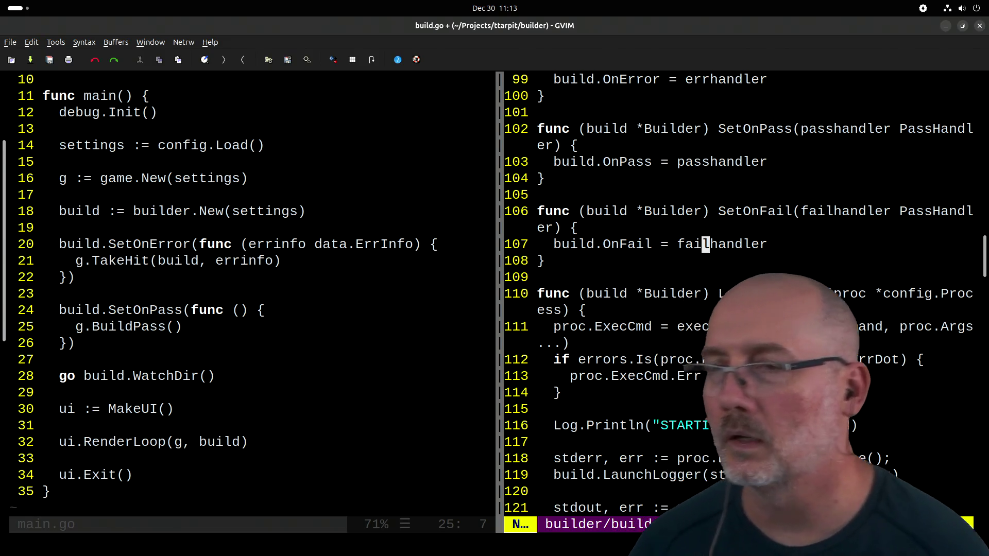
{"action": "type", "text": "j:w"}
{"action": "key", "text": "Return"}
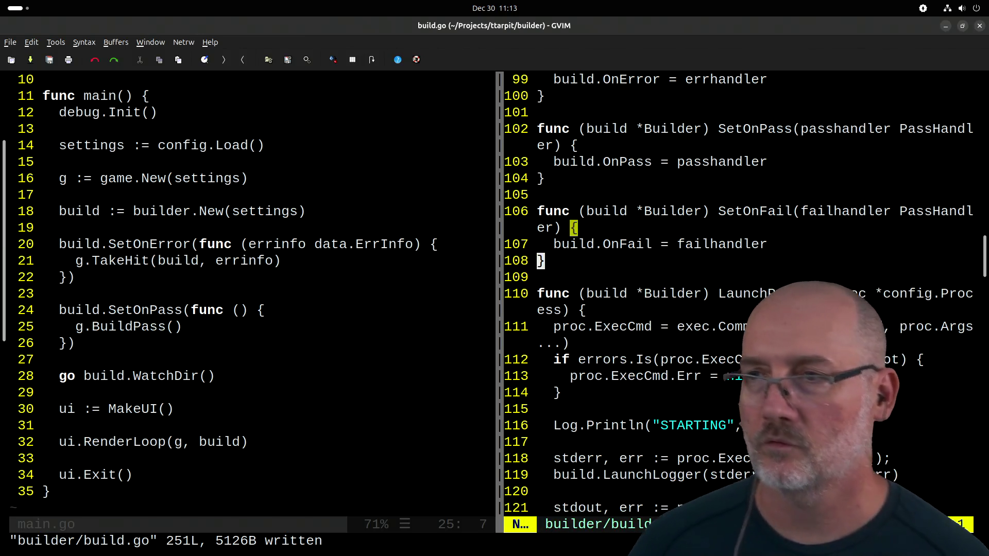
{"action": "scroll", "coordinate": [807, 207], "scroll_direction": "down", "scroll_amount": 1}
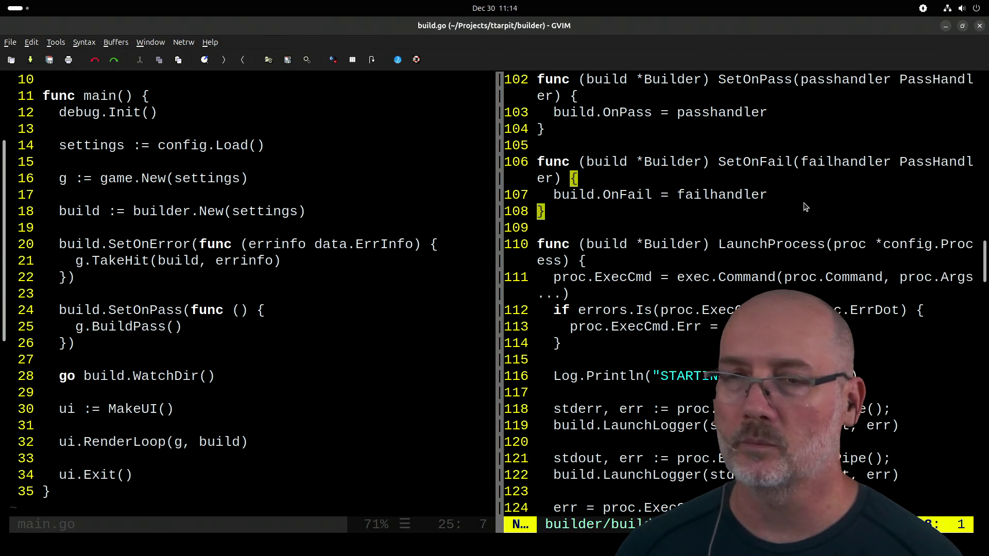
Search for OnPass and review the OnPass and OnFail calls in EndBuild
{"action": "key", "text": "j"}
{"action": "key", "text": "j"}
{"action": "key", "text": "f"}
{"action": "key", "text": "parenright"}
{"action": "key", "text": "k"}
{"action": "key", "text": "k"}
{"action": "key", "text": "k"}
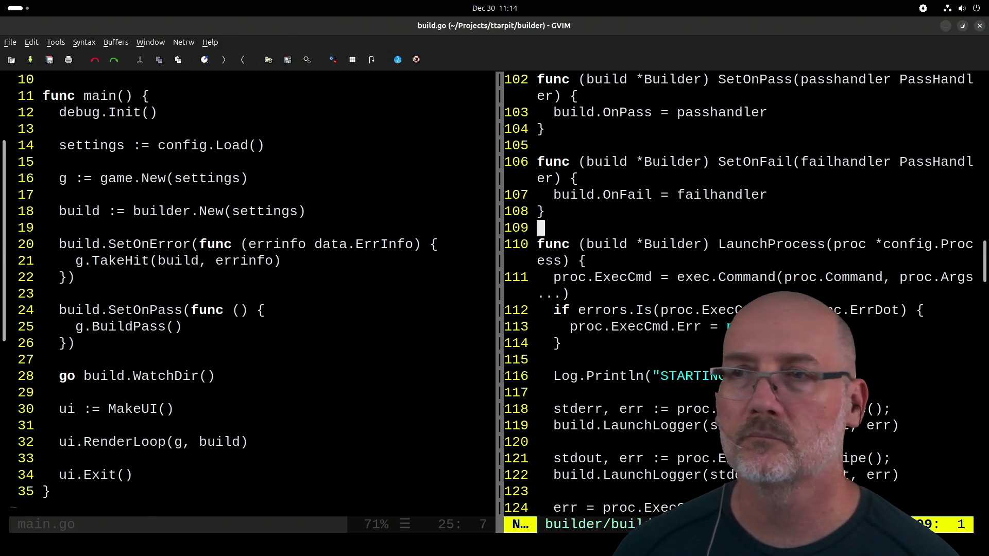
{"action": "key", "text": "l"}
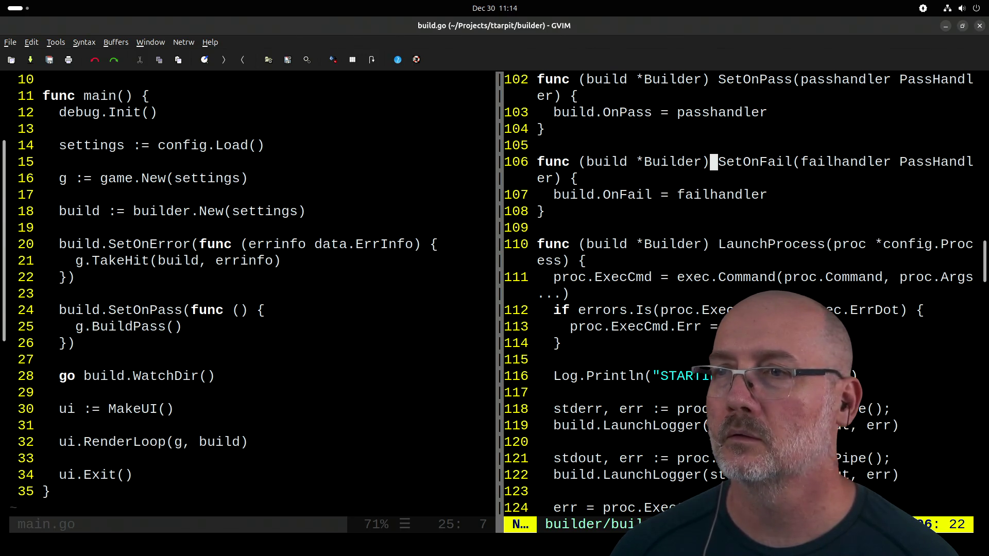
{"action": "type", "text": "/OnPas"}
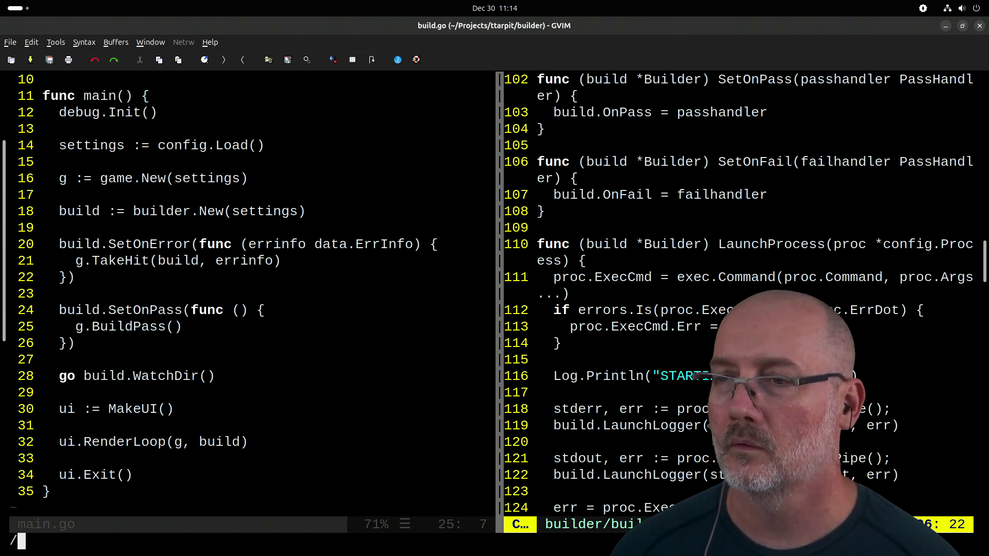
{"action": "type", "text": "s"}
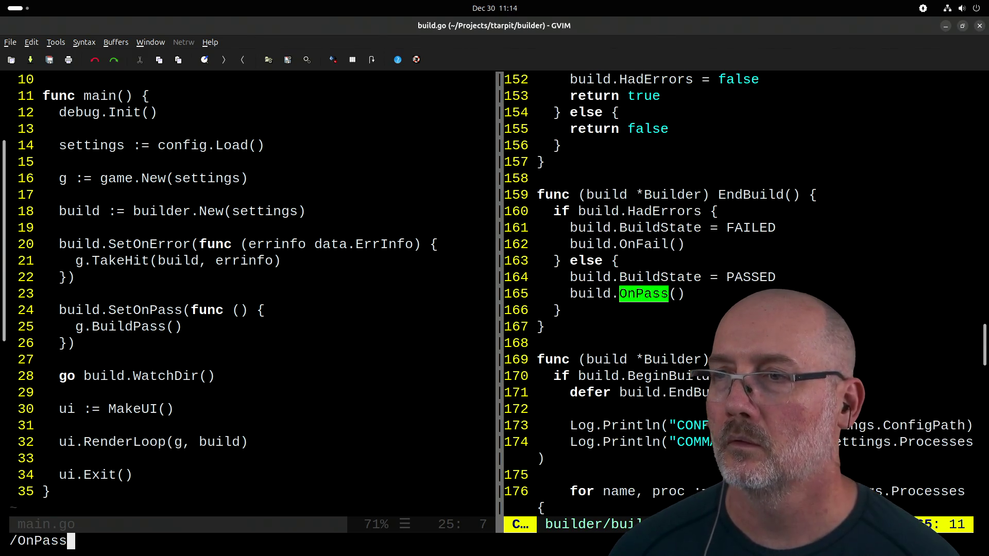
{"action": "key", "text": "Return"}
{"action": "key", "text": "k"}
{"action": "key", "text": "k"}
{"action": "key", "text": "k"}
{"action": "key", "text": "shift+v"}
{"action": "key", "text": "Escape"}
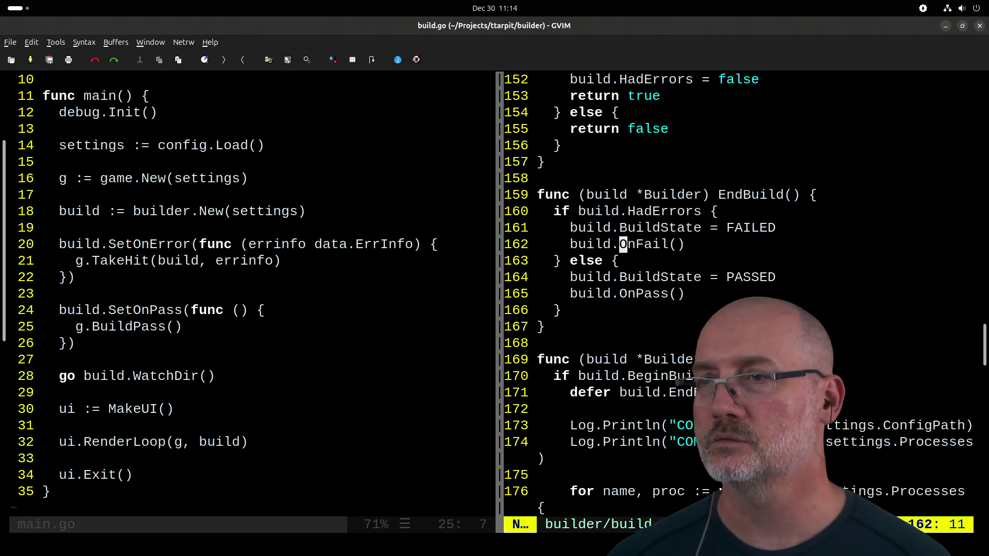
{"action": "key", "text": "j"}
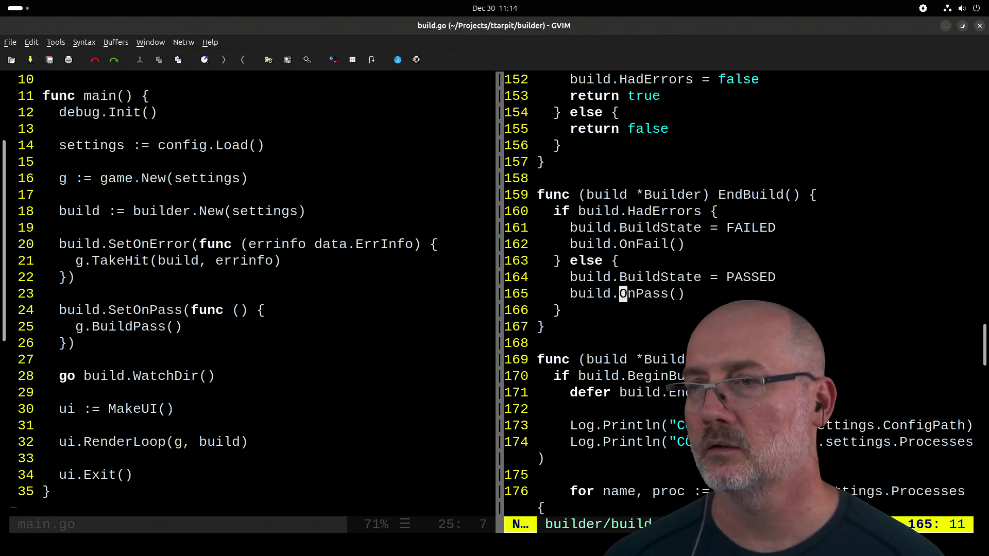
{"action": "key", "text": "k"}
{"action": "key", "text": "k"}
Copy the SetOnPass handler block on lines 24–26 of main.go
{"action": "key", "text": "k"}
{"action": "key", "text": "ctrl+w"}
{"action": "key", "text": "h"}
{"action": "key", "text": "k"}
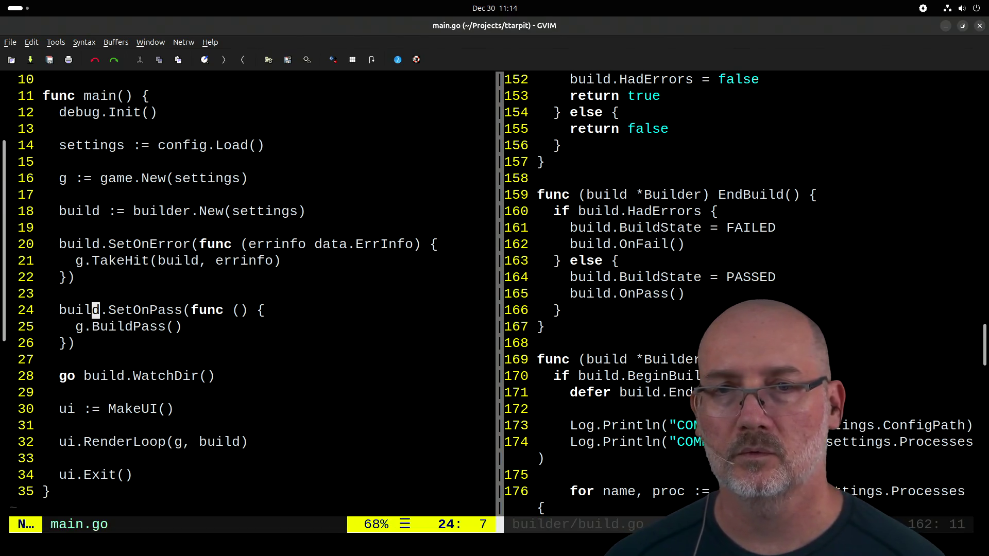
{"action": "key", "text": "shift+v"}
{"action": "key", "text": "j"}
{"action": "key", "text": "j"}
{"action": "key", "text": "y"}
Close the other split and paste the SetOnPass block below, separated by a blank line
{"action": "key", "text": "ctrl+w"}
{"action": "key", "text": "o"}
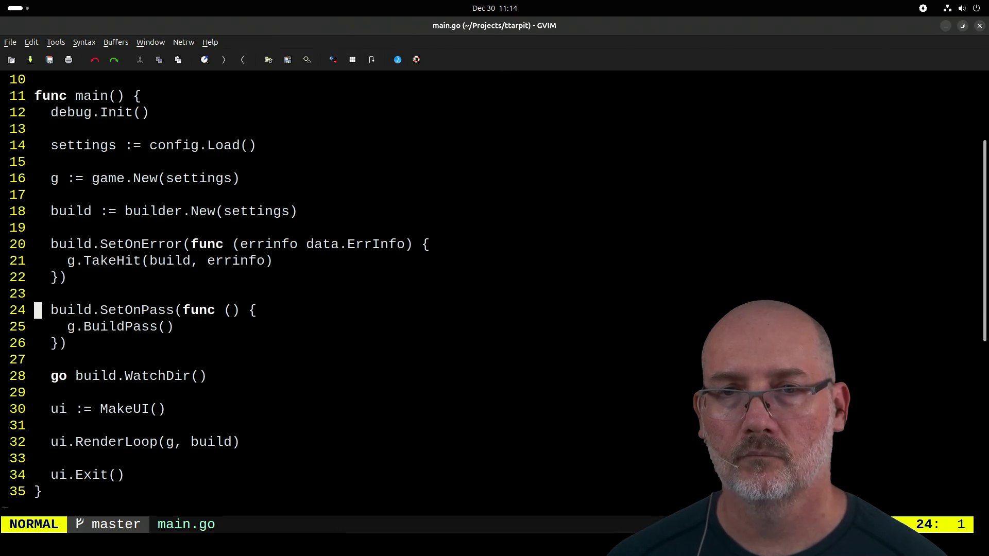
{"action": "key", "text": "j"}
{"action": "key", "text": "j"}
{"action": "key", "text": "p"}
{"action": "key", "text": "k"}
{"action": "key", "text": "shift+a"}
{"action": "key", "text": "Return"}
{"action": "key", "text": "Escape"}
{"action": "key", "text": "j"}
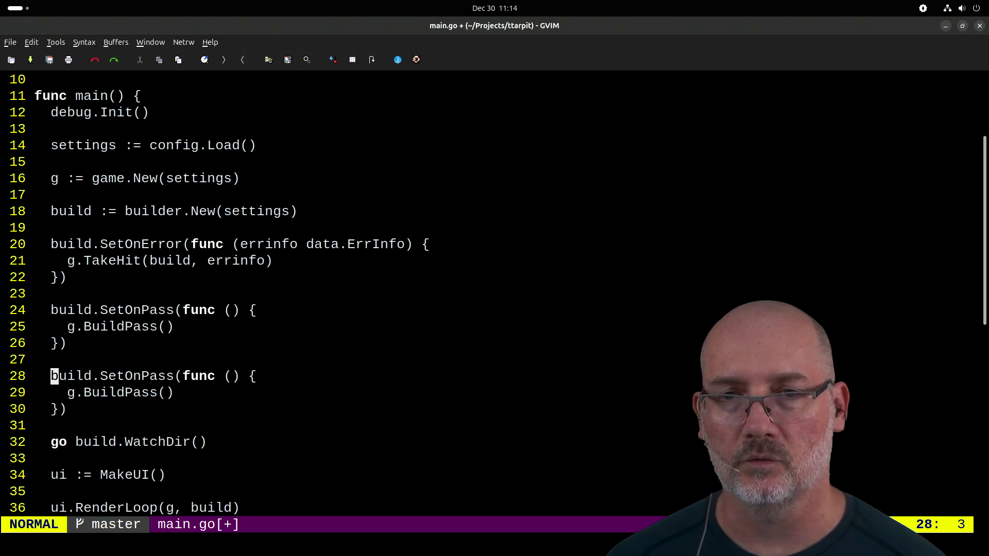
{"action": "key", "text": "l"}
Open game/engine.go in a vertical split beside main.go
{"action": "key", "text": "ctrl+w"}
{"action": "type", "text": "v"}
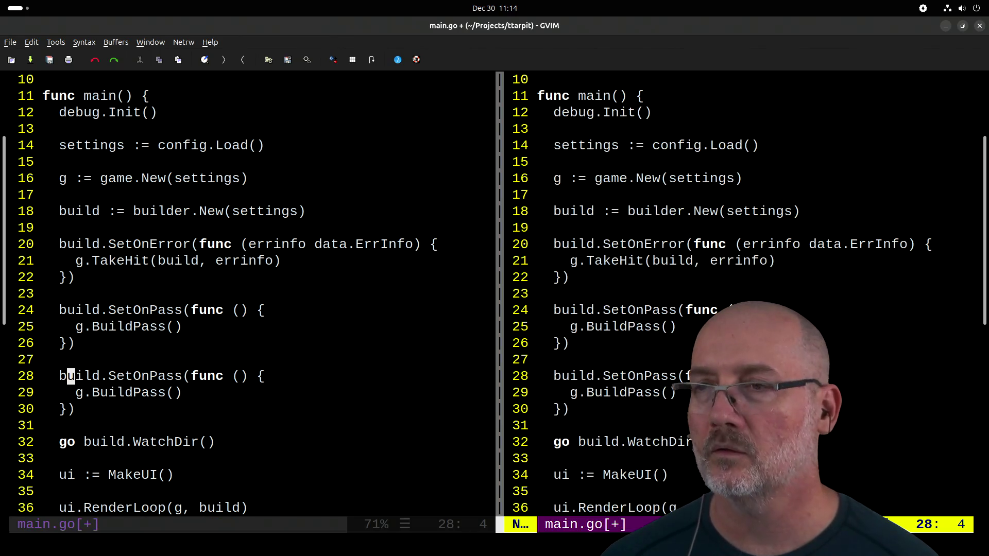
{"action": "type", "text": ":e "}
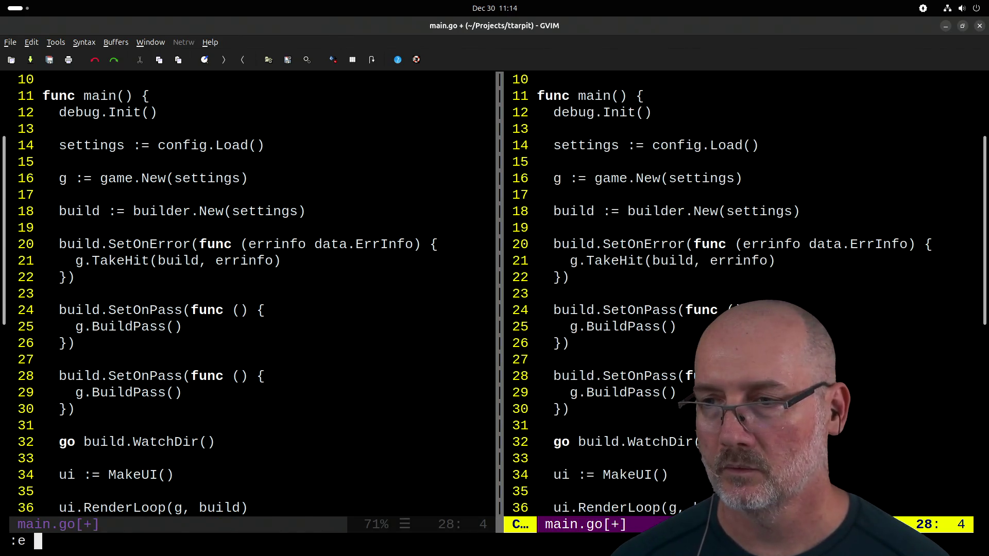
{"action": "type", "text": "ame/"}
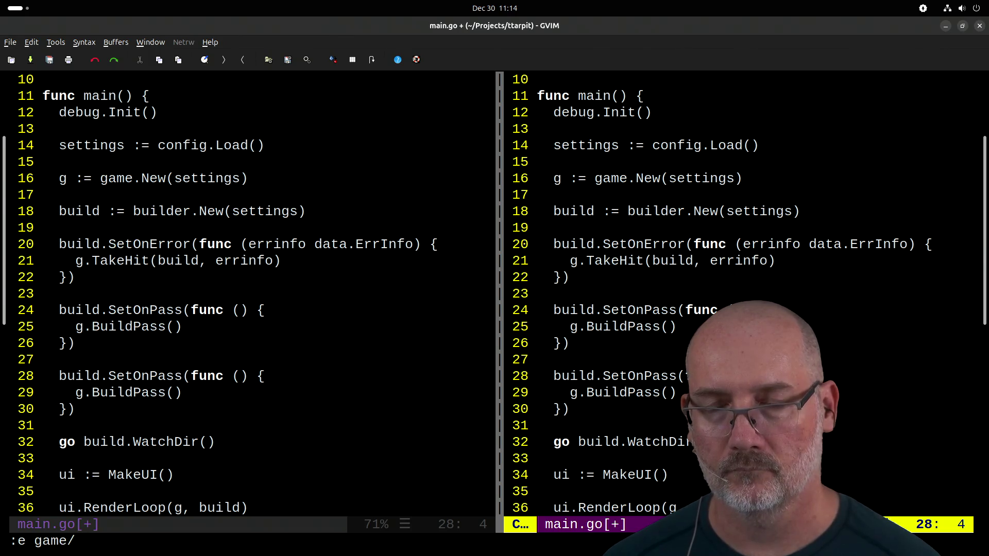
{"action": "type", "text": "engine.go"}
{"action": "key", "text": "Return"}
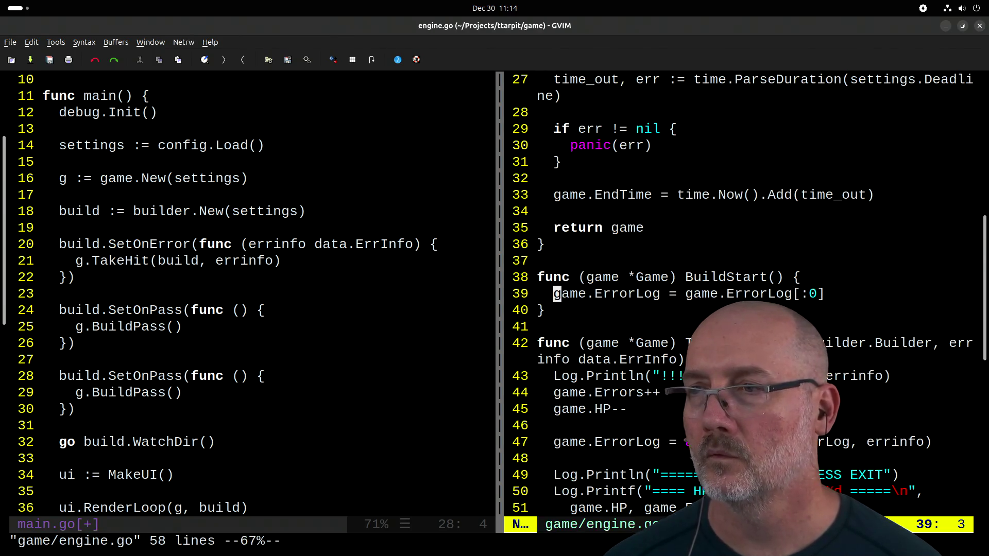
Rename the BuildStart method in engine.go to ClearLog
{"action": "scroll", "coordinate": [842, 210], "scroll_direction": "down", "scroll_amount": 2}
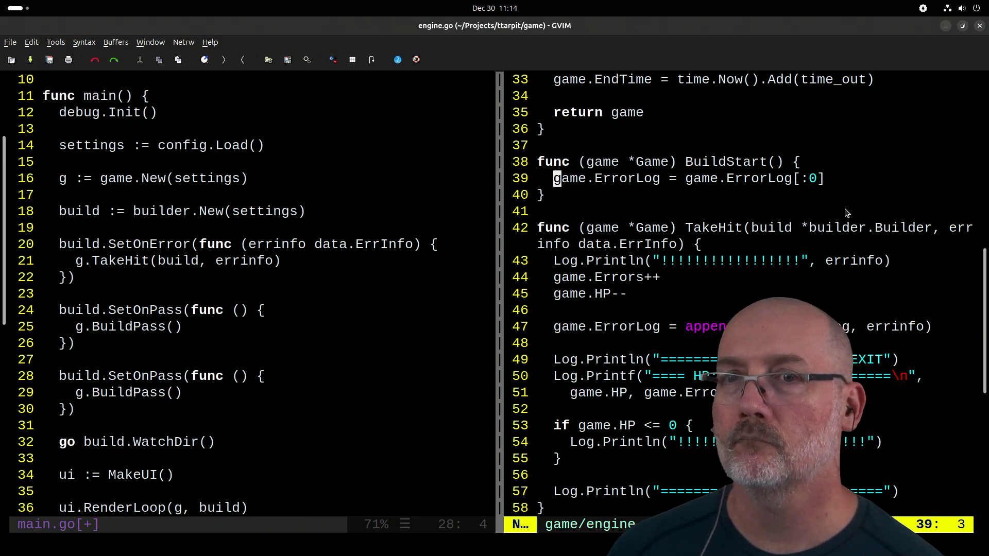
{"action": "key", "text": "k"}
{"action": "key", "text": "l"}
{"action": "key", "text": "l"}
{"action": "key", "text": "l"}
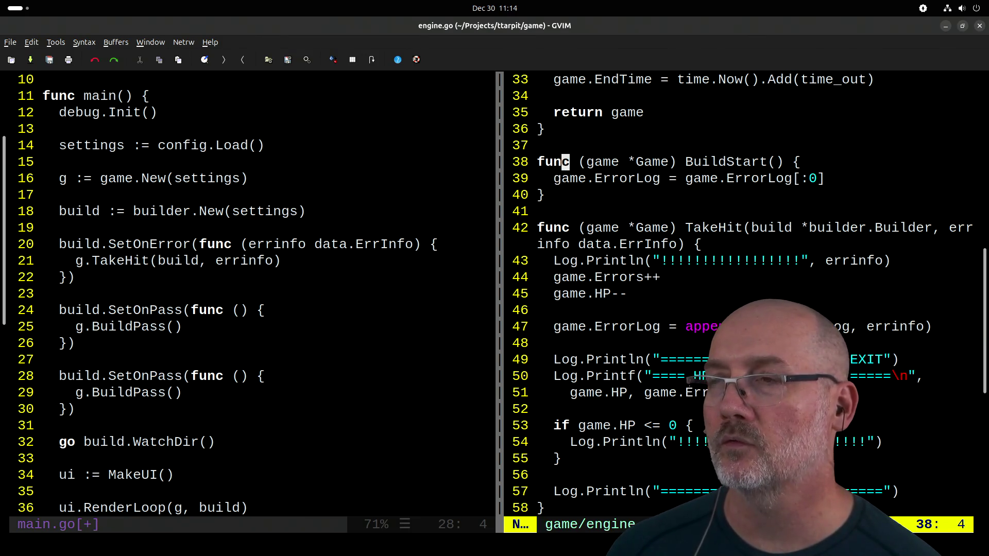
{"action": "key", "text": "h"}
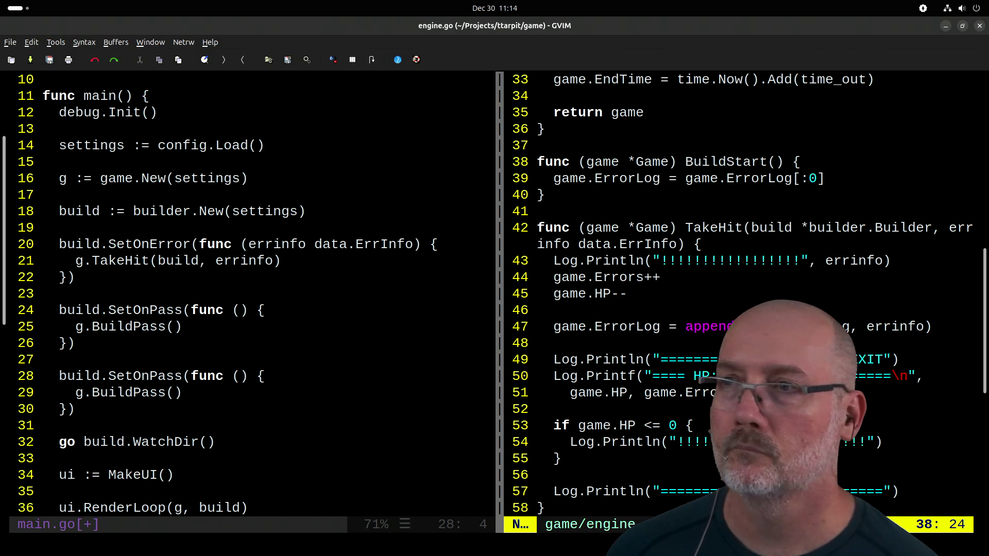
{"action": "key", "text": "h"}
{"action": "key", "text": "h"}
{"action": "key", "text": "h"}
{"action": "type", "text": "ClearLog"}
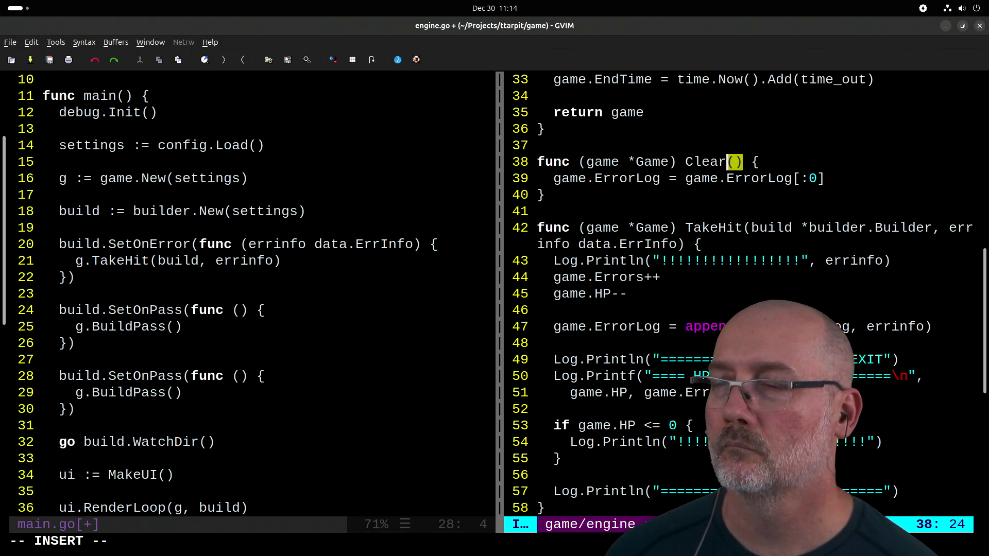
{"action": "key", "text": "Escape"}
Save all modified files with :wa
{"action": "key", "text": "j"}
{"action": "key", "text": "h"}
{"action": "key", "text": "h"}
{"action": "key", "text": "h"}
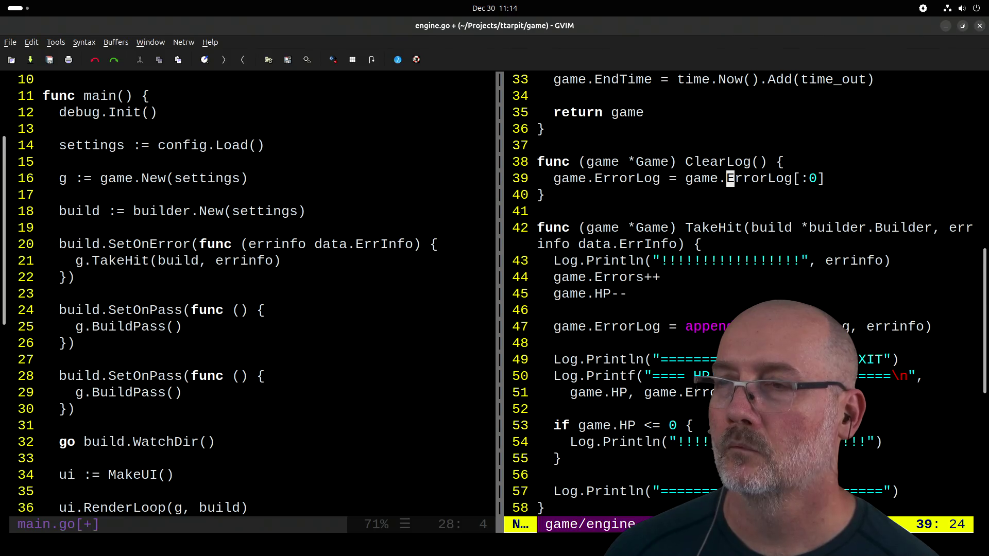
{"action": "type", "text": ":wa"}
{"action": "key", "text": "Return"}
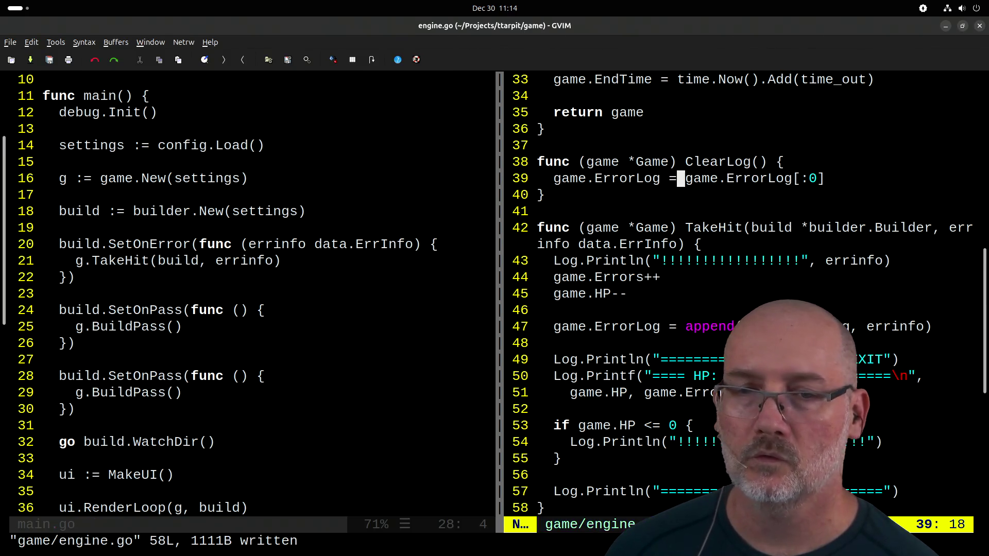
In main.go, change BuildPass to ClearLog on lines 25 and 29, then save
{"action": "key", "text": "ctrl+w"}
{"action": "key", "text": "h"}
{"action": "key", "text": "k"}
{"action": "key", "text": "k"}
{"action": "key", "text": "k"}
{"action": "key", "text": "w"}
{"action": "key", "text": "w"}
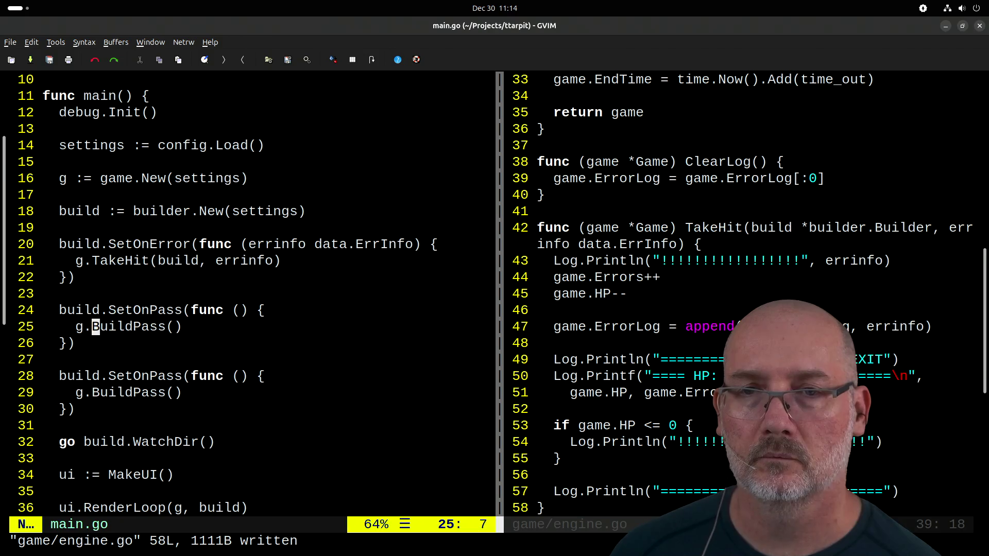
{"action": "type", "text": "cwClearLog"}
{"action": "key", "text": "Escape"}
{"action": "key", "text": "j"}
{"action": "key", "text": "j"}
{"action": "key", "text": "j"}
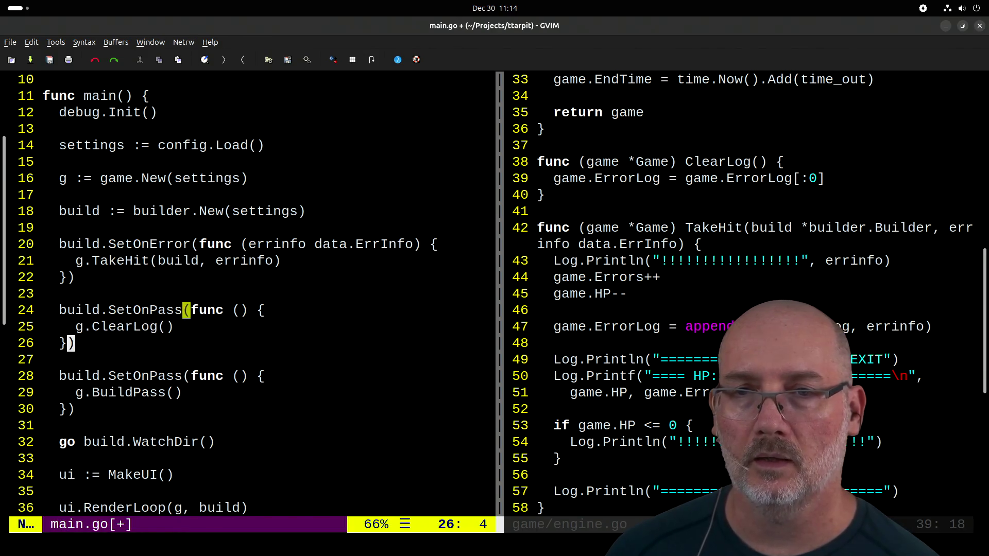
{"action": "key", "text": "h"}
{"action": "key", "text": "h"}
{"action": "key", "text": "h"}
{"action": "key", "text": "l"}
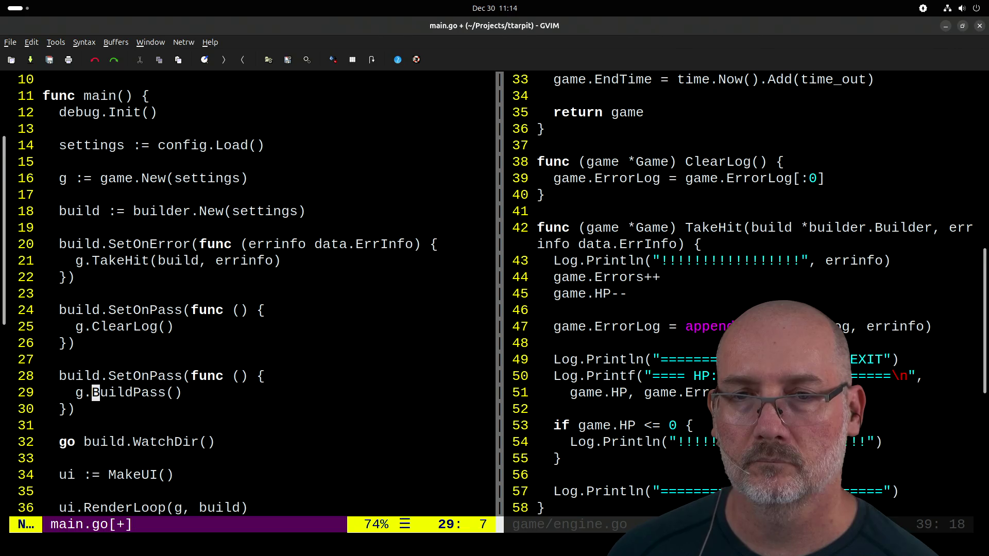
{"action": "key", "text": "period"}
{"action": "type", "text": ":w"}
{"action": "key", "text": "Return"}
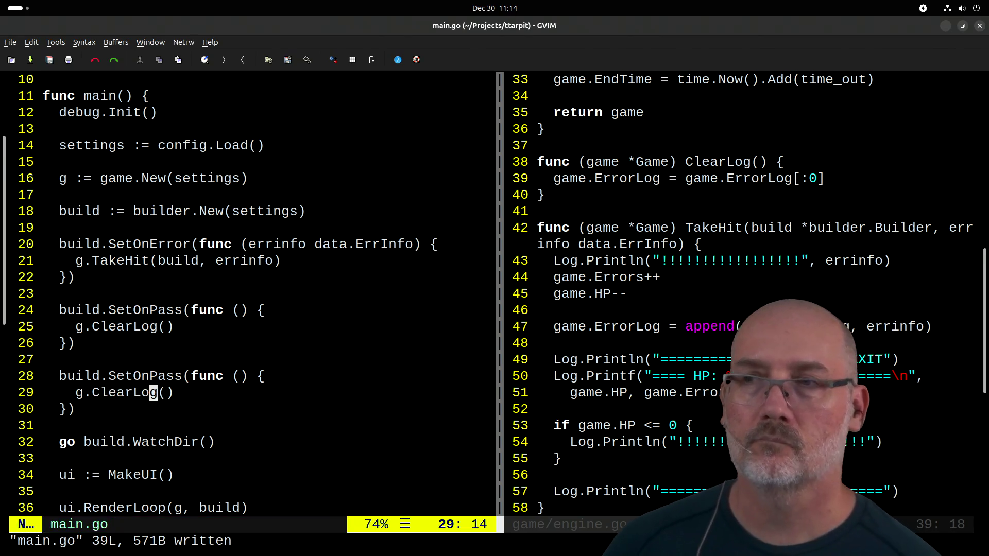
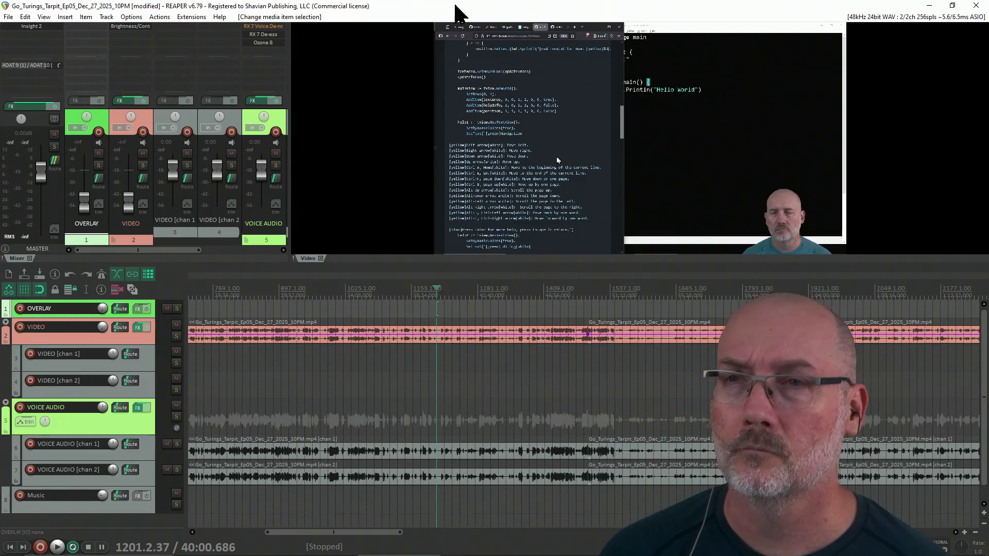
Leave REAPER and launch Ubuntu on Windows from a Windows search for 'ubu'
{"action": "key", "text": "alt+Tab"}
{"action": "key", "text": "alt+Tab"}
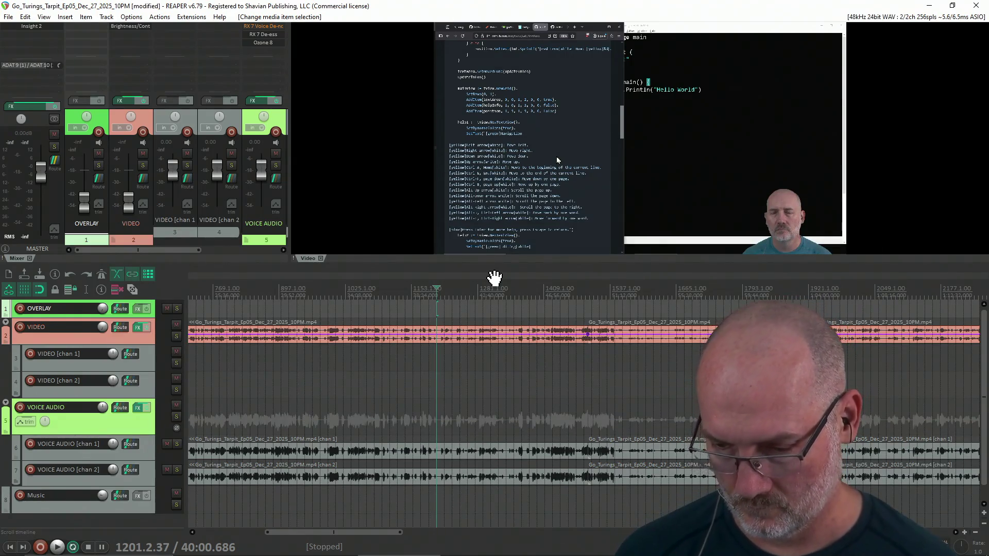
{"action": "key", "text": "super"}
{"action": "type", "text": "ubu"}
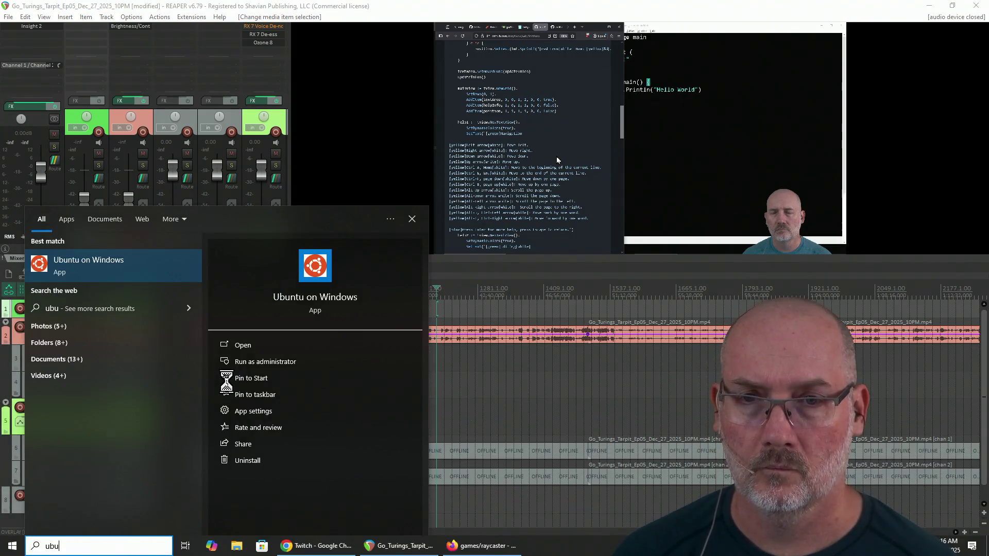
{"action": "key", "text": "Return"}
{"action": "type", "text": "cd /mnt/e/Re"}
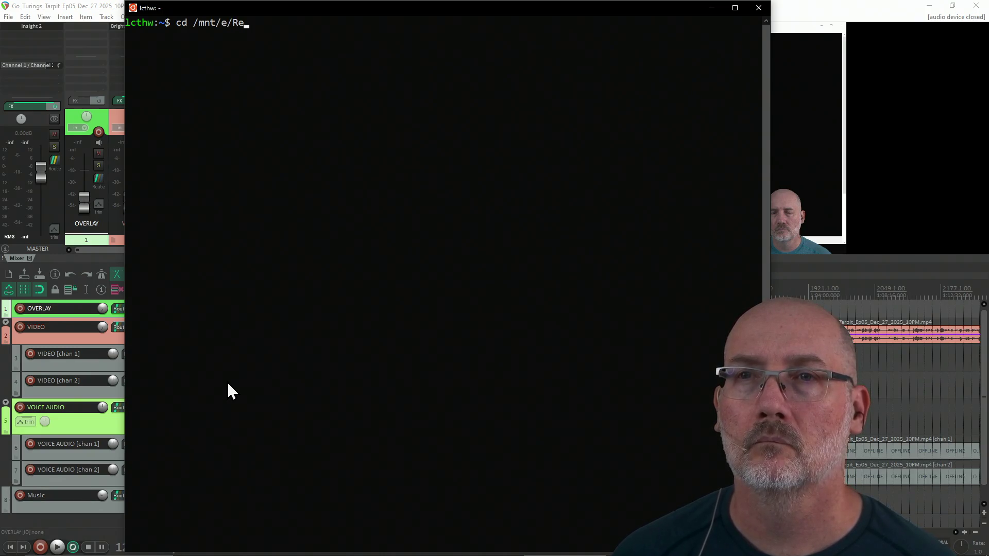
Change into the /mnt/e/Renders folder and list its files
{"action": "type", "text": "nders"}
{"action": "key", "text": "Return"}
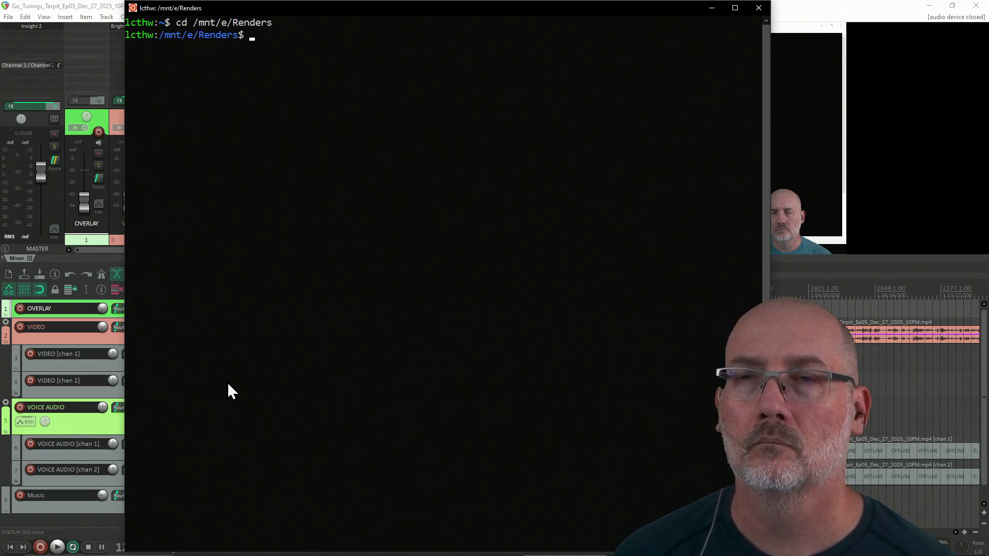
{"action": "type", "text": "scp"}
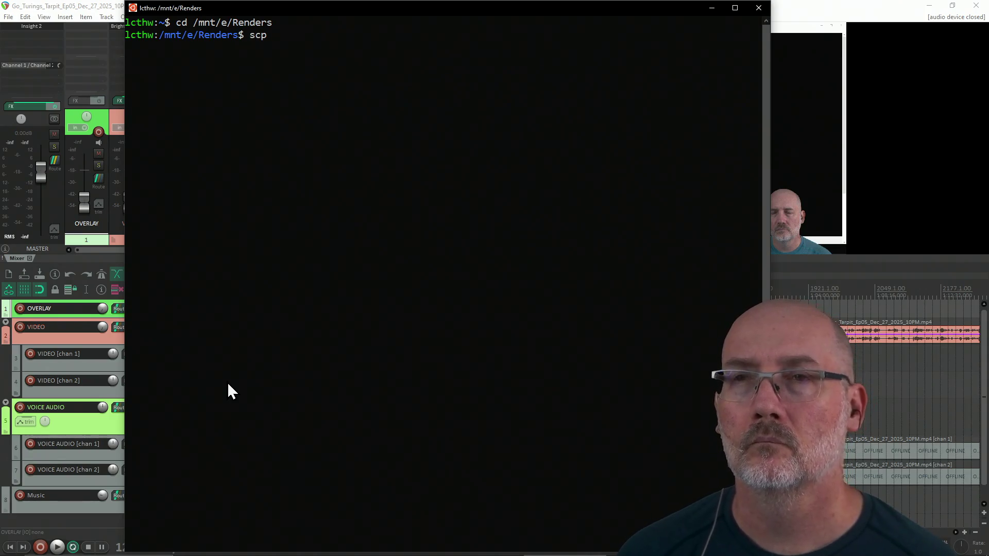
{"action": "key", "text": "BackSpace"}
{"action": "key", "text": "BackSpace"}
{"action": "key", "text": "BackSpace"}
{"action": "key", "text": "Return"}
Type an scp command copying the Ep05 Master.mp4 to a remote host's Renders/Twitter folder
{"action": "type", "text": "scp Go"}
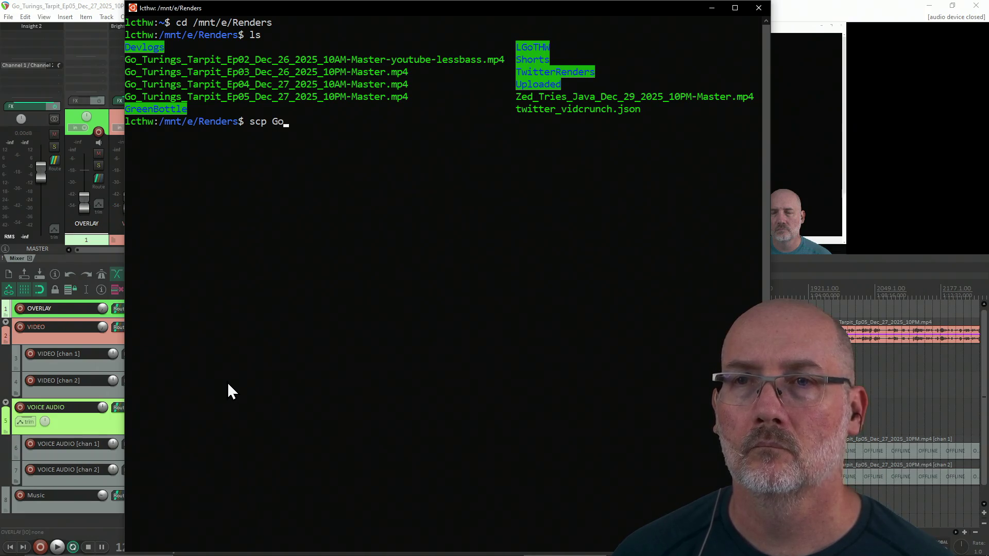
{"action": "key", "text": "Tab"}
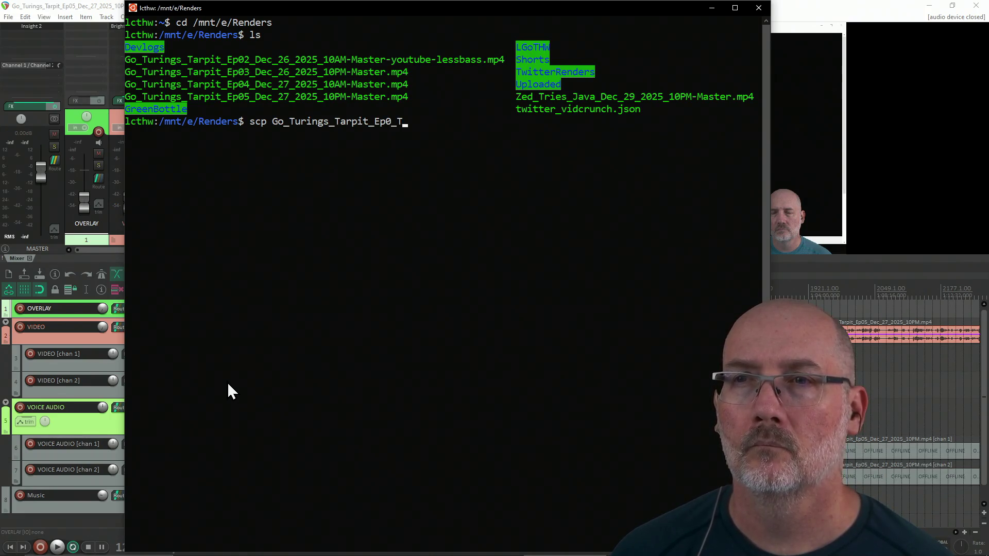
{"action": "key", "text": "Tab"}
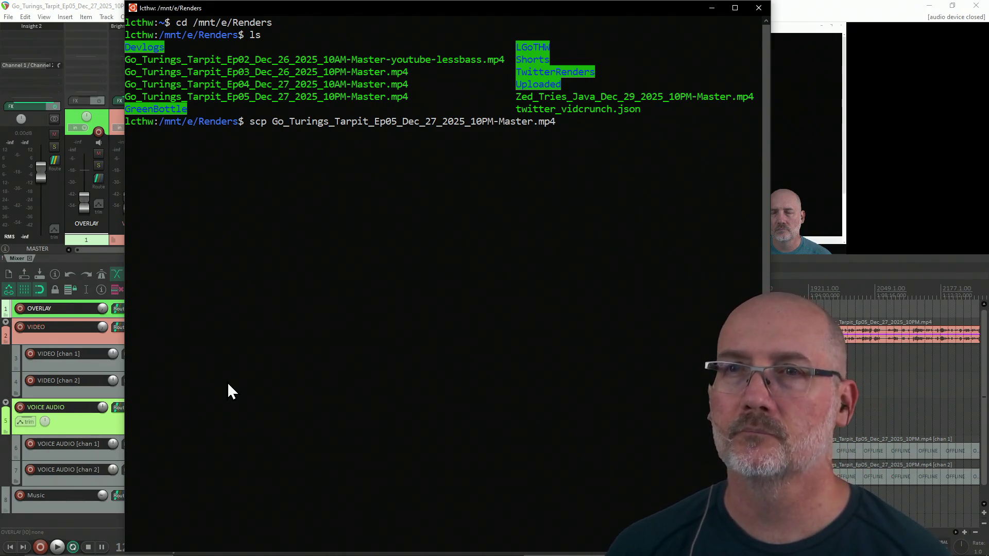
{"action": "type", "text": "ed@192.168.4.36:Ren"}
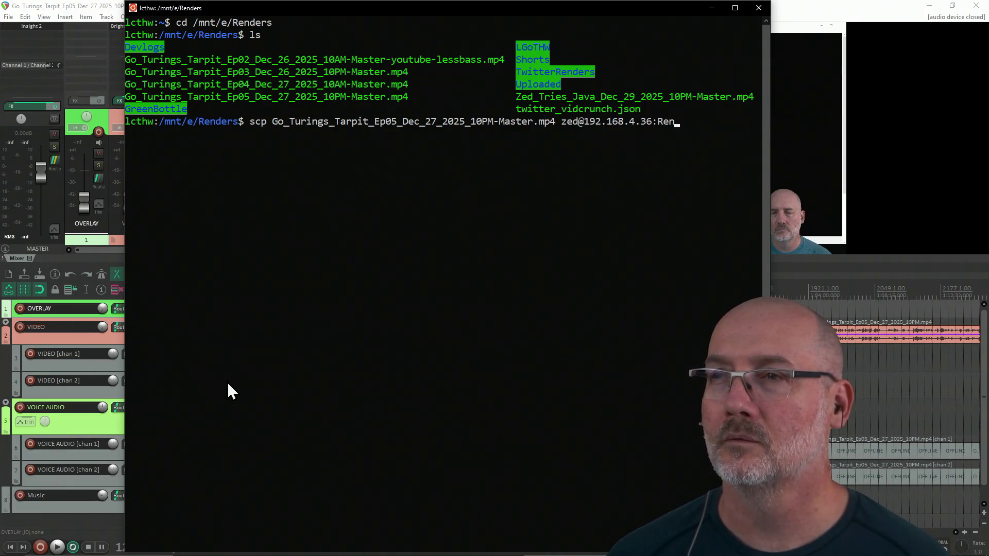
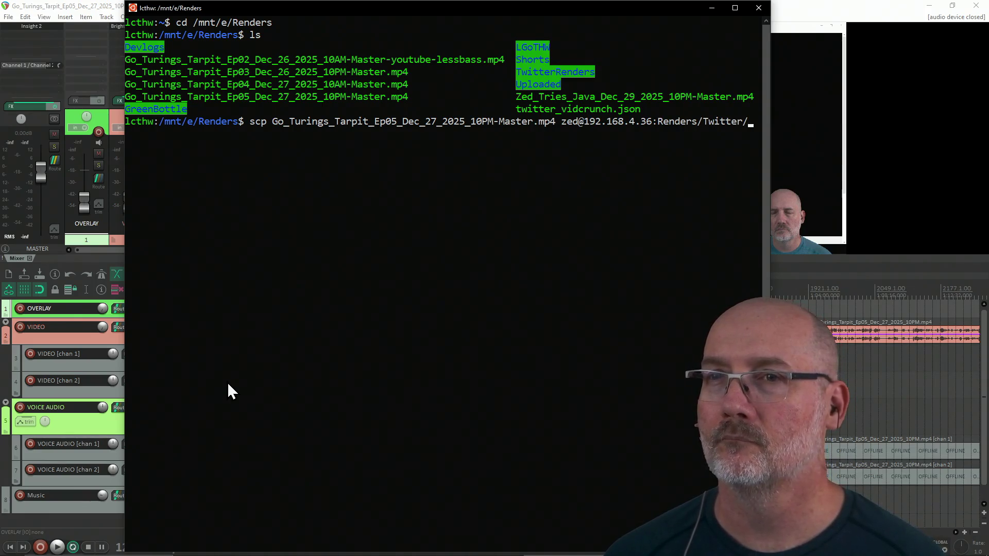
Run the scp of Ep05 Master.mp4 to remote Renders/Twitter, then run clear and exit
{"action": "key", "text": "Return"}
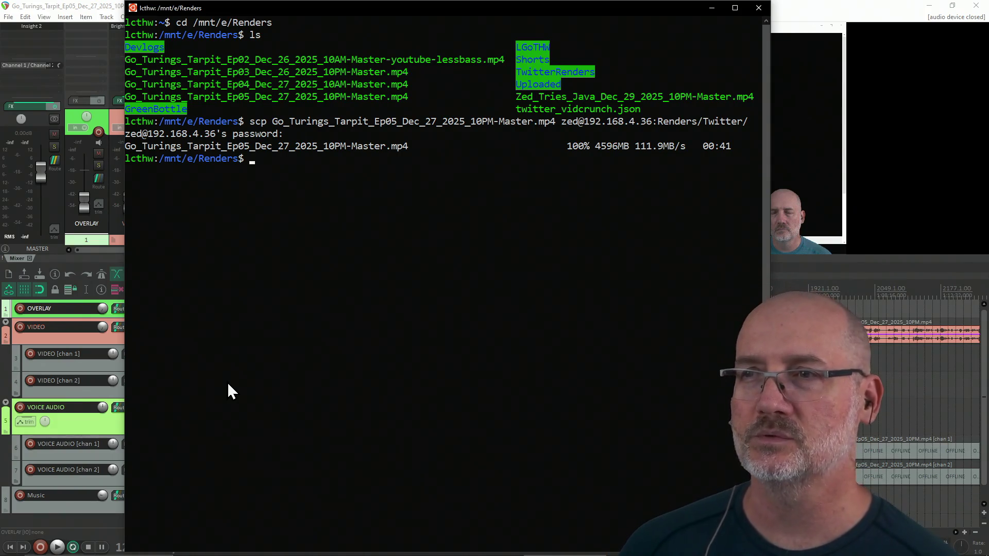
{"action": "key", "text": "Return"}
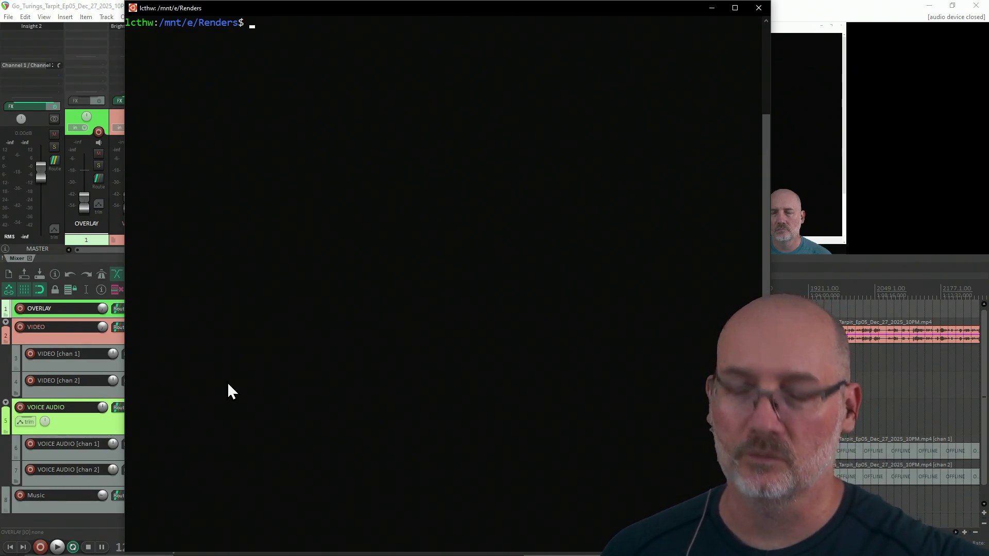
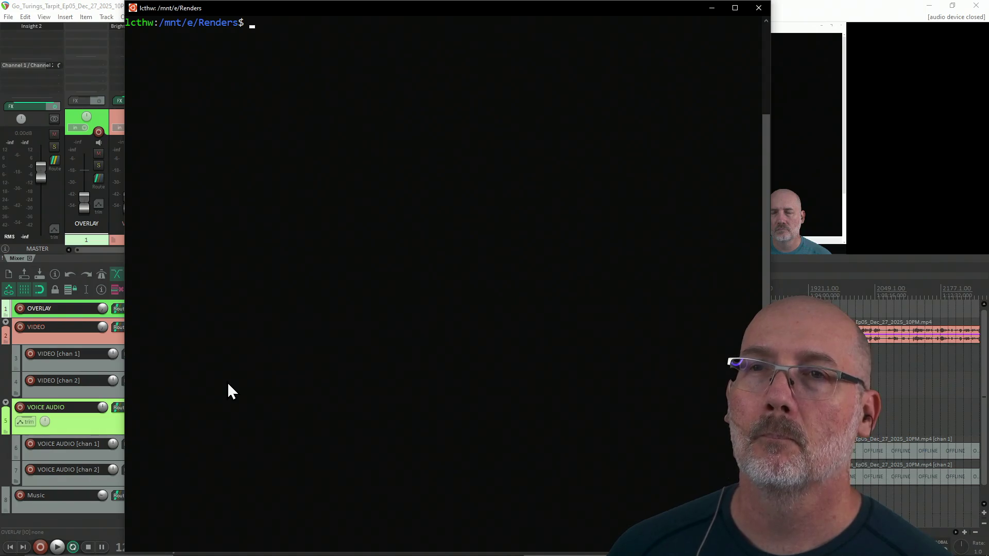
{"action": "key", "text": "Return"}
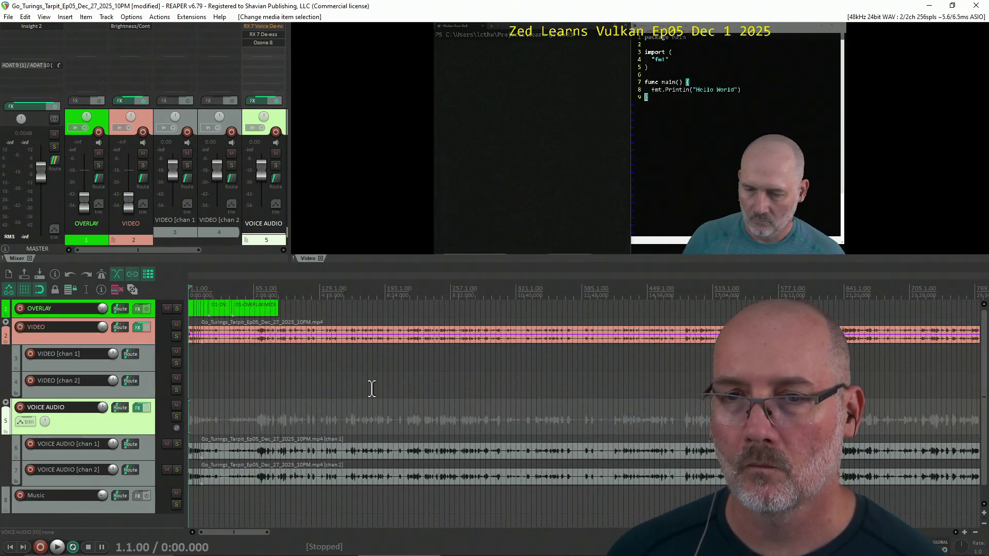
Save the Ep05 project and load Go_Turing_Tarpit_06_Dec_28_2025_10AM from ReaLauncher's recent list
{"action": "scroll", "coordinate": [372, 389], "scroll_direction": "down", "scroll_amount": 2}
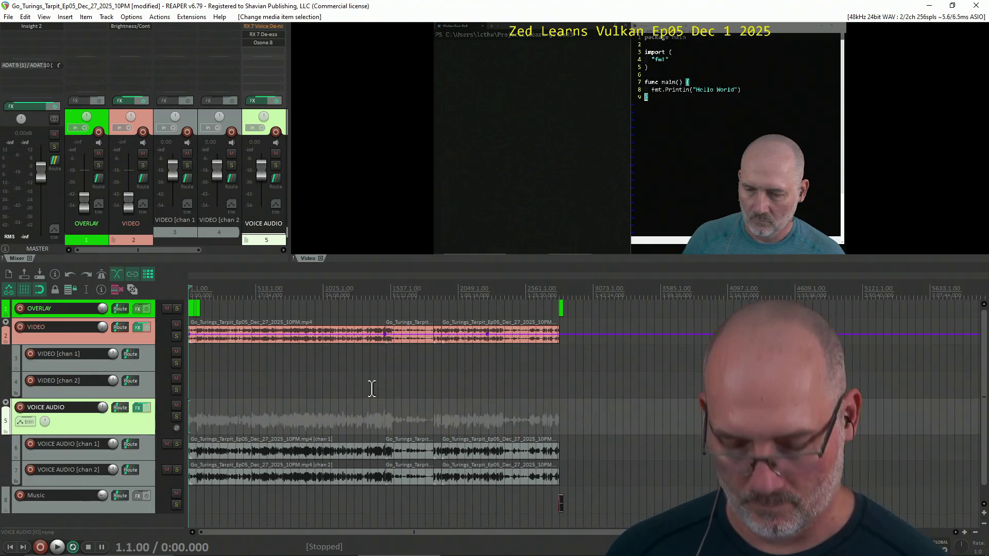
{"action": "key", "text": "ctrl+s"}
{"action": "key", "text": "ctrl+o"}
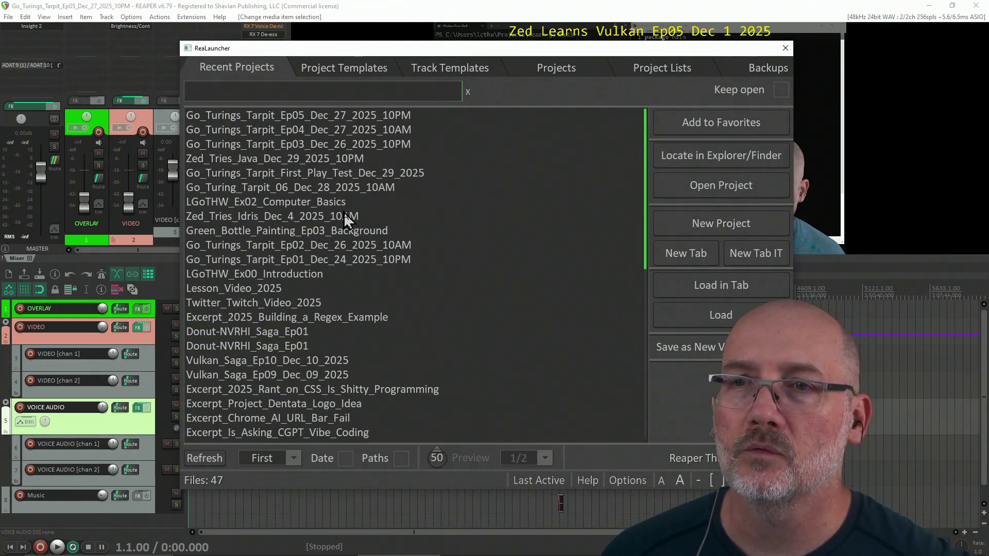
{"action": "left_click", "coordinate": [316, 187]}
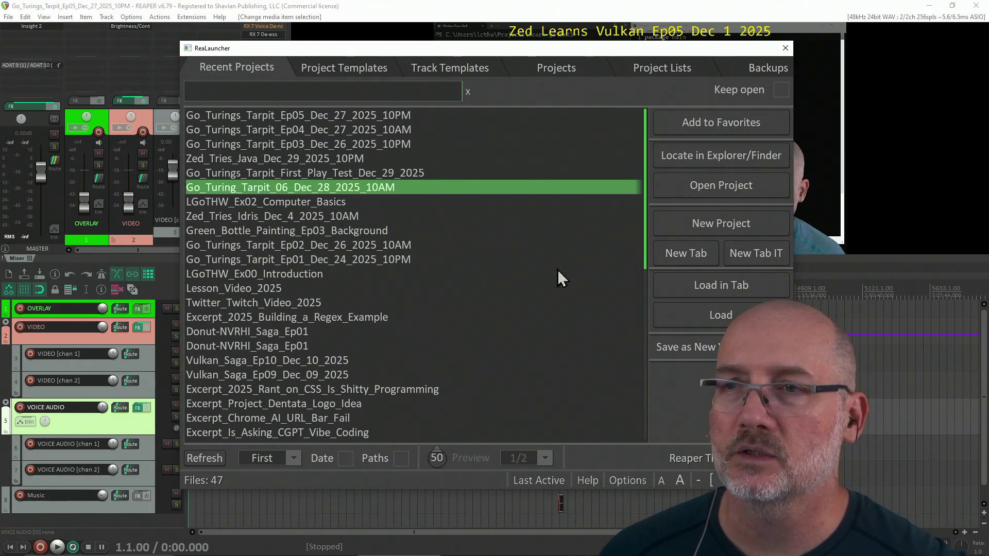
{"action": "left_click", "coordinate": [701, 315]}
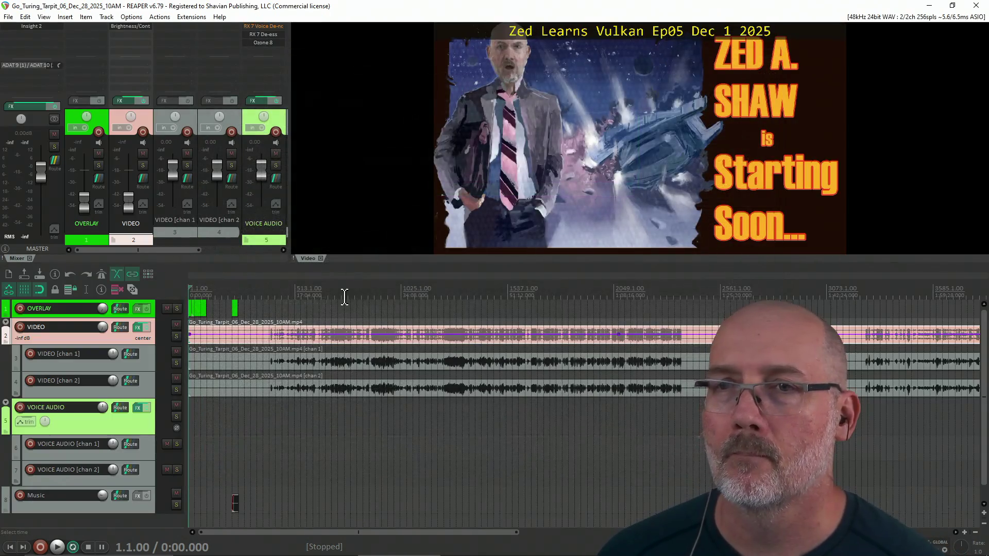
Move the VIDEO chan 1/2 audio items onto the VOICE AUDIO channel tracks and remove the VIDEO tracks
{"action": "left_click", "coordinate": [257, 394]}
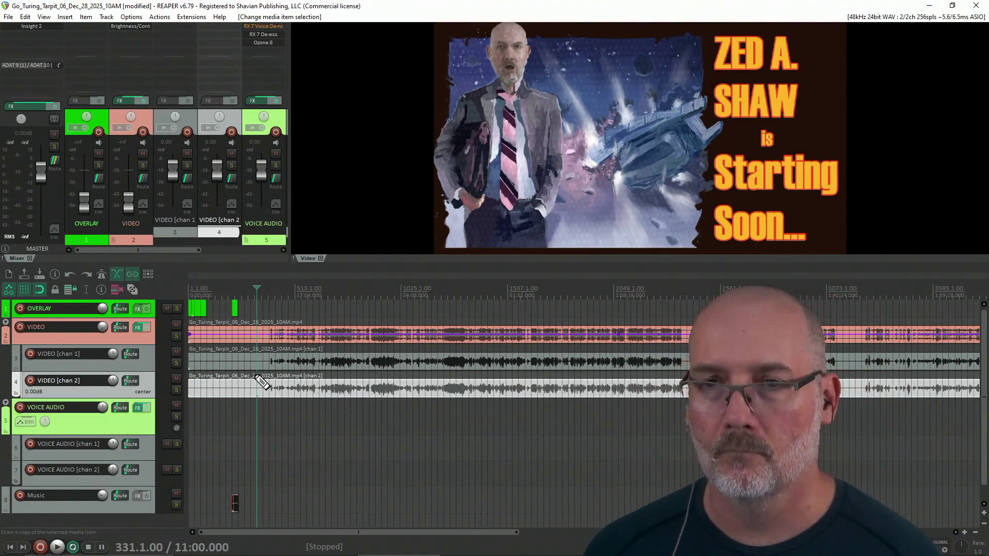
{"action": "left_click", "coordinate": [258, 369], "text": "ctrl"}
{"action": "left_click_drag", "start_coordinate": [257, 369], "coordinate": [257, 451]}
{"action": "left_click", "coordinate": [144, 381], "text": "ctrl"}
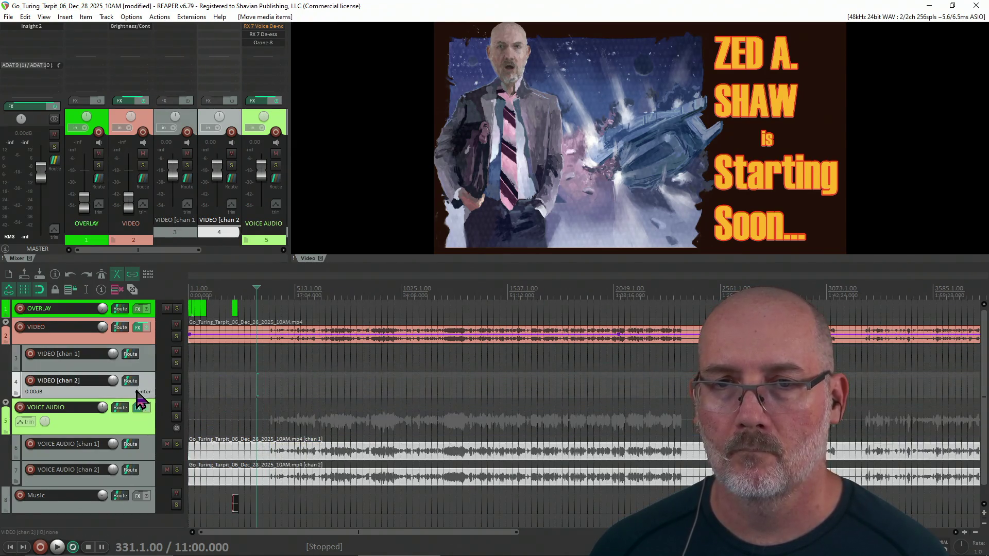
{"action": "right_click", "coordinate": [153, 366]}
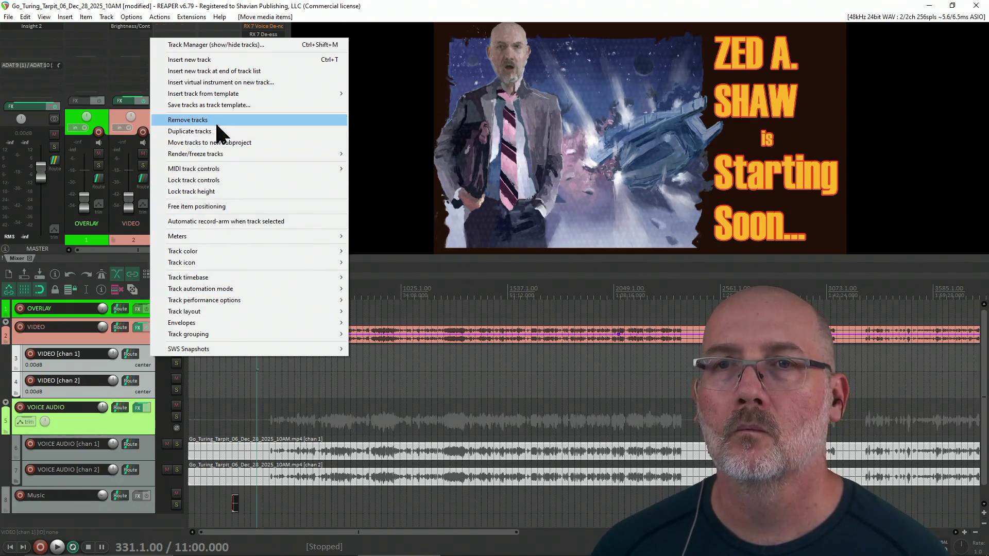
{"action": "left_click", "coordinate": [215, 122]}
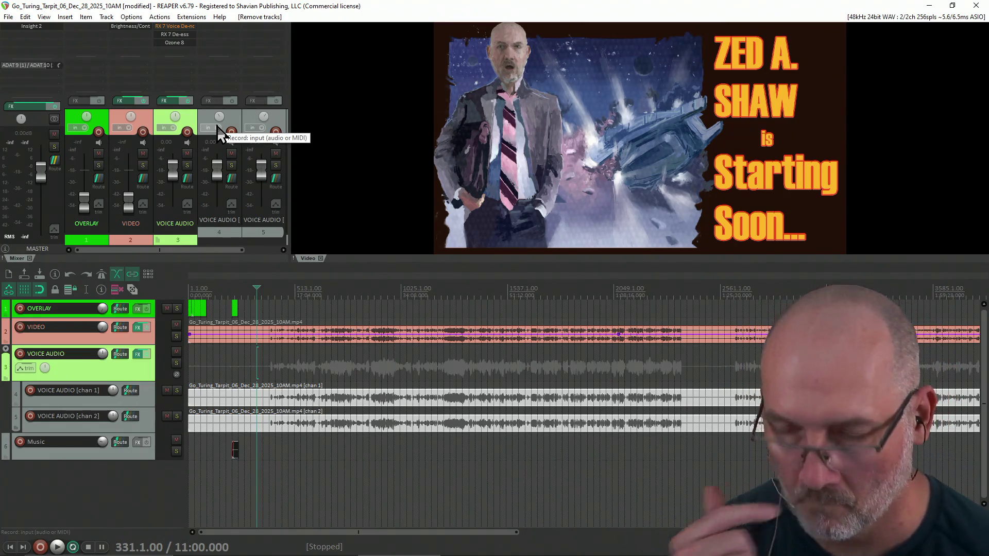
Nudge both VOICE AUDIO channel items 90 ms later, so they start at 0.00.090
{"action": "left_click", "coordinate": [207, 437]}
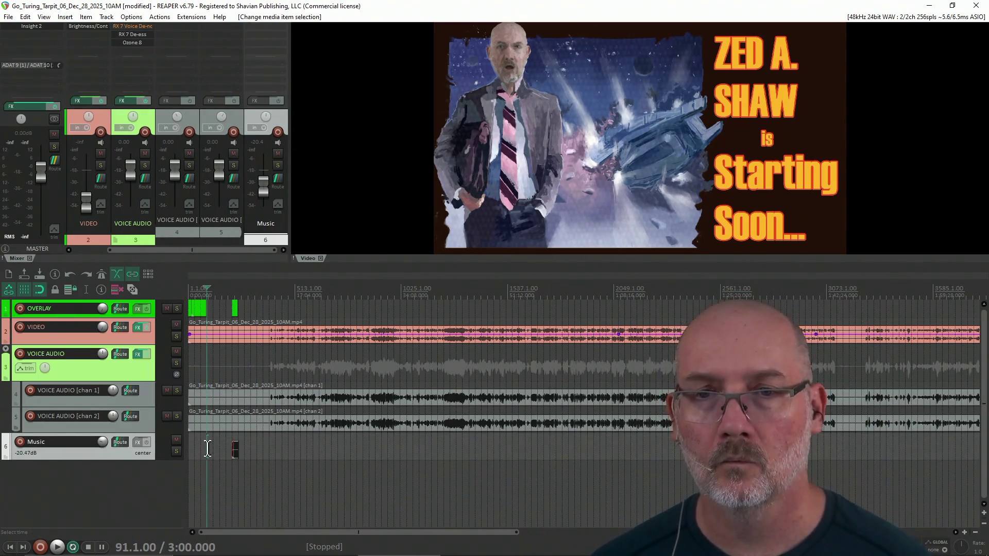
{"action": "left_click", "coordinate": [215, 430]}
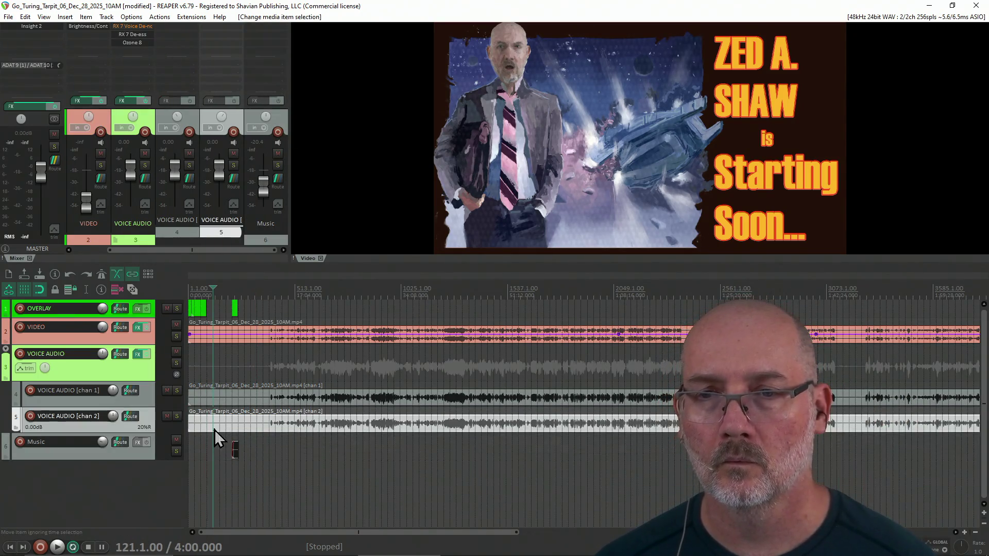
{"action": "left_click", "coordinate": [223, 398], "text": "ctrl"}
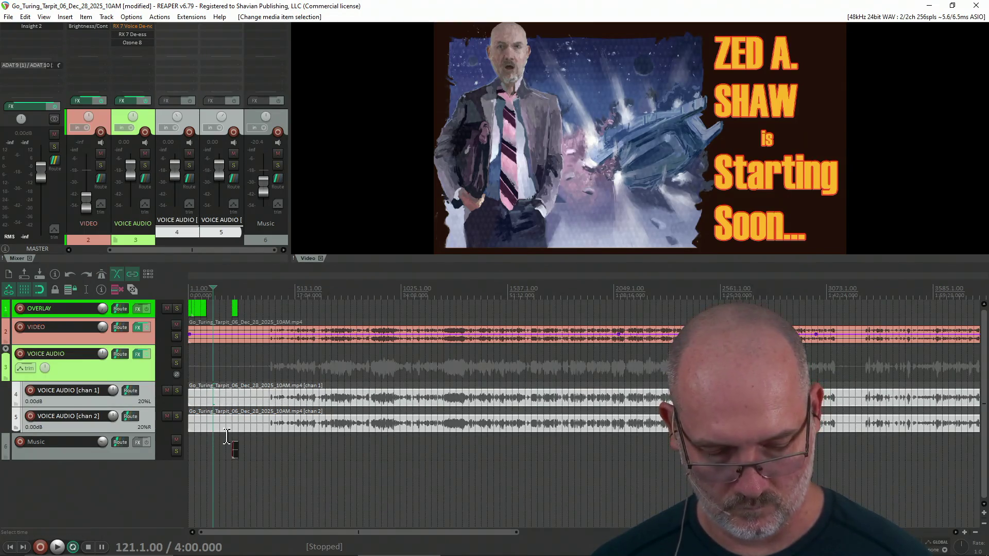
{"action": "key", "text": "Home"}
{"action": "scroll", "coordinate": [231, 434], "scroll_direction": "up", "scroll_amount": 4}
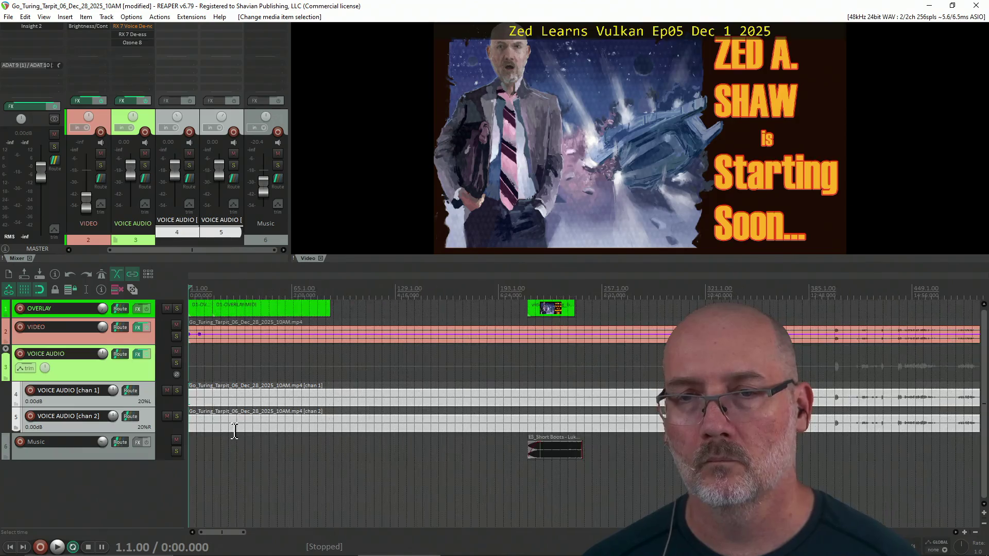
{"action": "scroll", "coordinate": [234, 431], "scroll_direction": "down", "scroll_amount": 4}
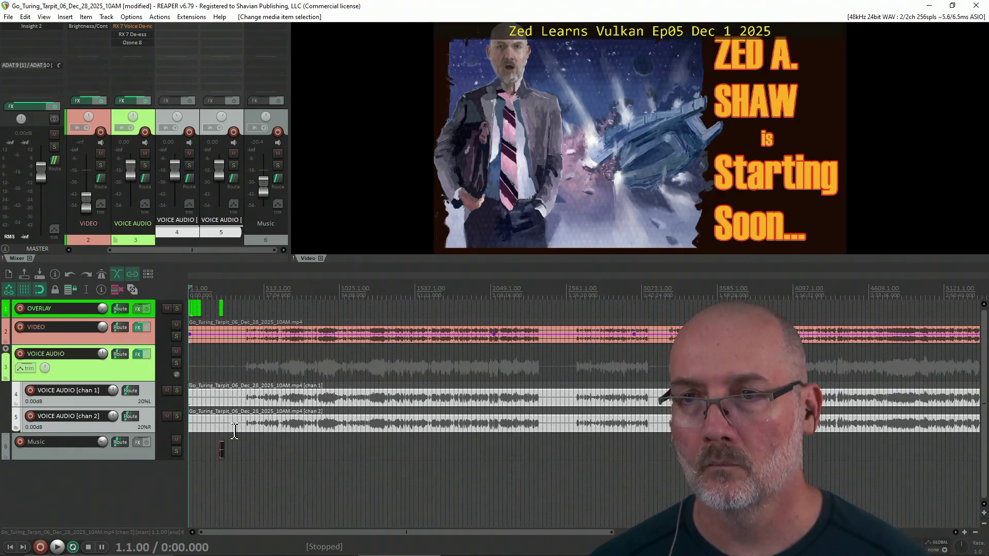
{"action": "key", "text": "n"}
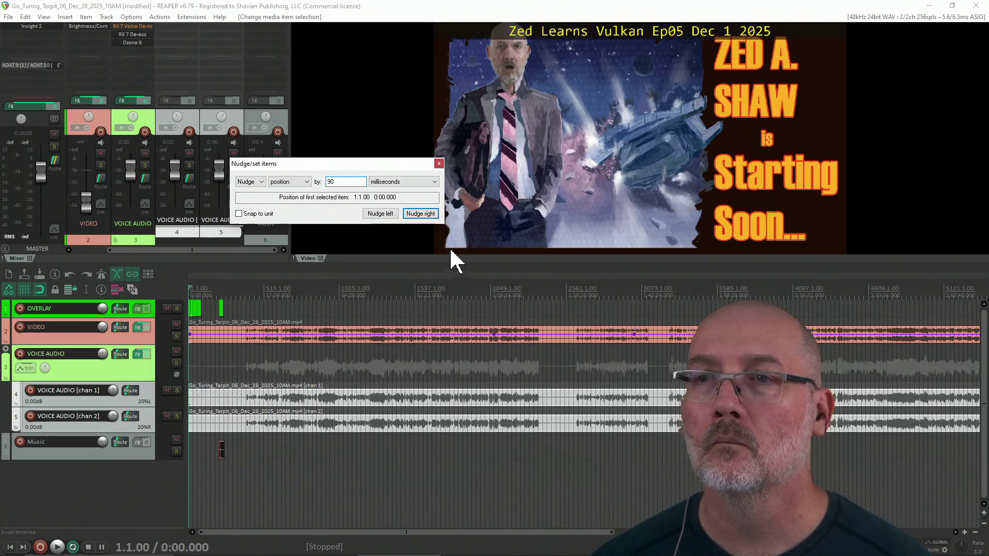
{"action": "left_click", "coordinate": [421, 214]}
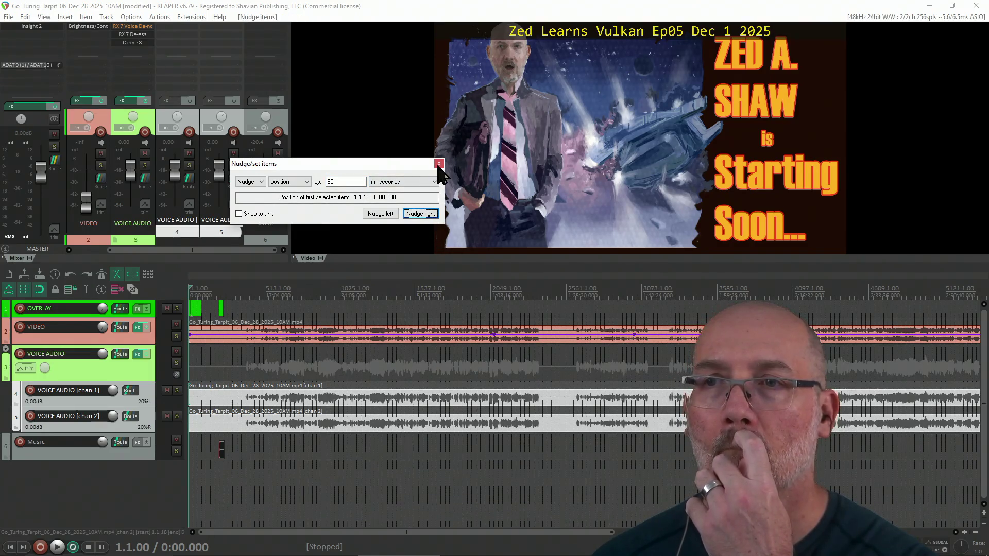
{"action": "left_click", "coordinate": [439, 163]}
{"action": "left_click", "coordinate": [249, 441]}
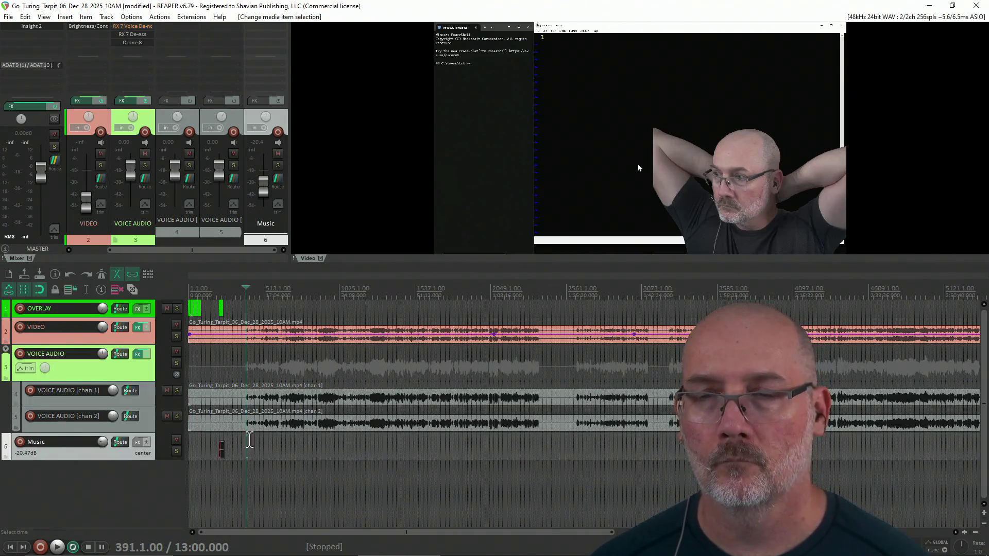
Review playback around 15:50 and lower the video brightness envelope point from 0.08 to 0.04
{"action": "scroll", "coordinate": [250, 440], "scroll_direction": "up", "scroll_amount": 3}
{"action": "scroll", "coordinate": [250, 440], "scroll_direction": "up", "scroll_amount": 2}
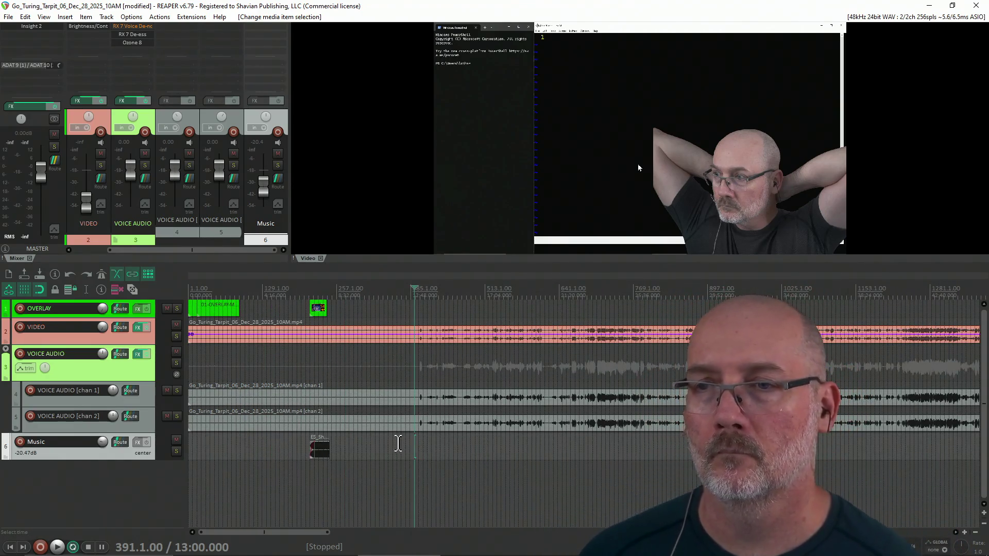
{"action": "left_click", "coordinate": [428, 442]}
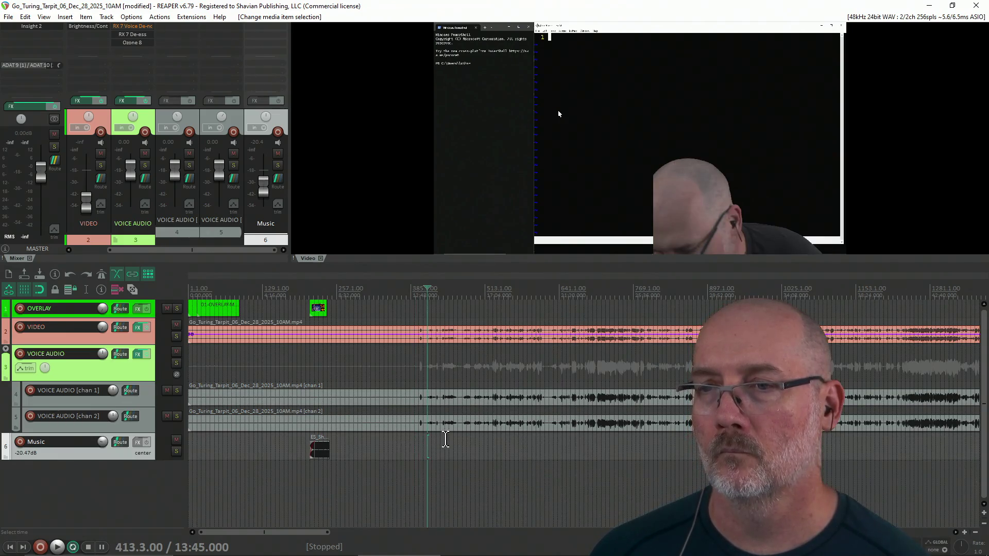
{"action": "scroll", "coordinate": [441, 438], "scroll_direction": "up", "scroll_amount": 1}
{"action": "key", "text": "space"}
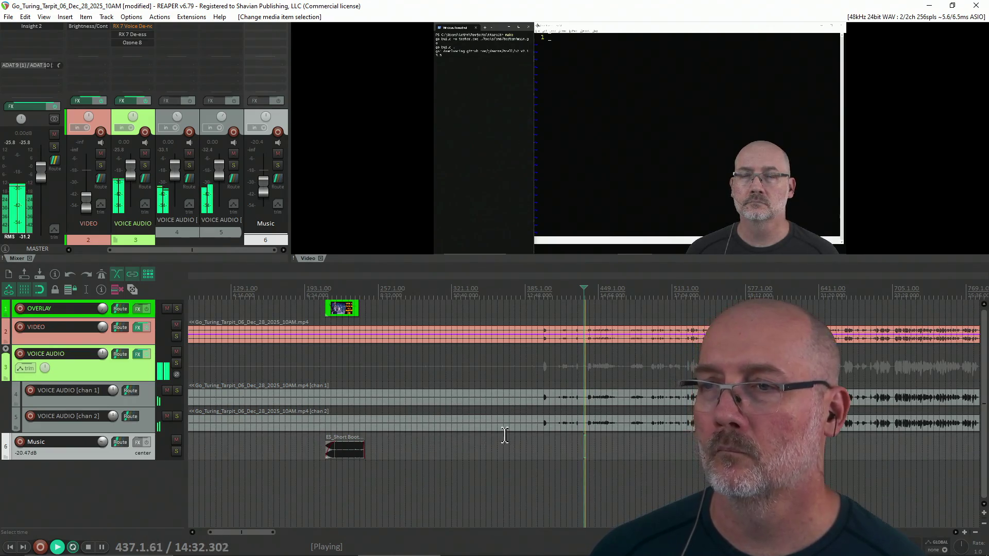
{"action": "scroll", "coordinate": [589, 442], "scroll_direction": "up", "scroll_amount": 1}
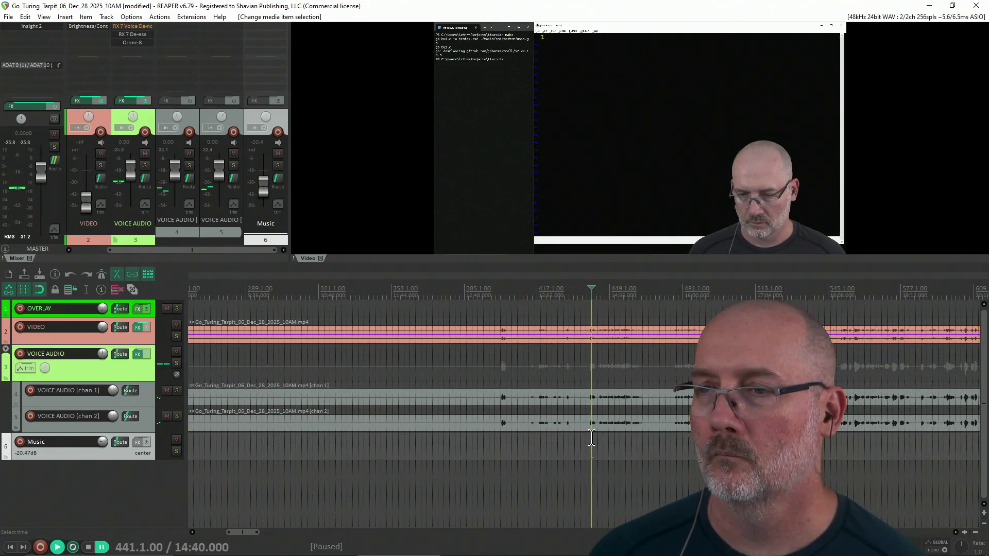
{"action": "key", "text": "space"}
{"action": "key", "text": "space"}
{"action": "scroll", "coordinate": [592, 438], "scroll_direction": "down", "scroll_amount": 1}
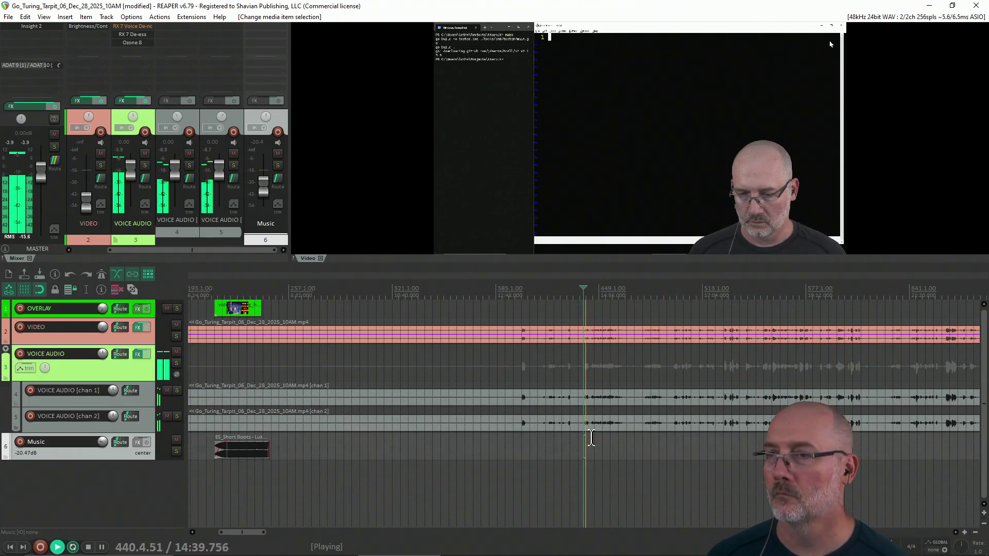
{"action": "left_click", "coordinate": [643, 441]}
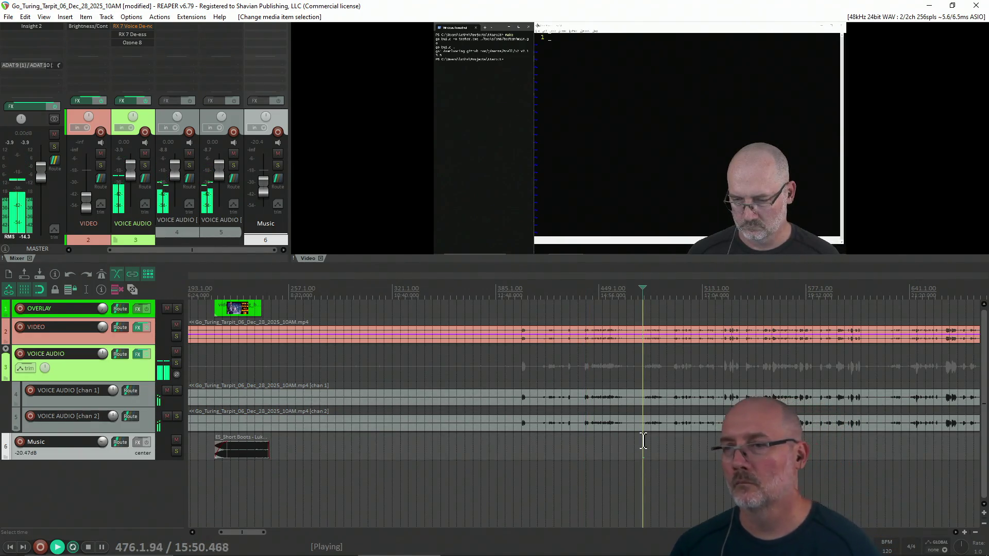
{"action": "left_click", "coordinate": [669, 437]}
{"action": "scroll", "coordinate": [674, 435], "scroll_direction": "down", "scroll_amount": 2}
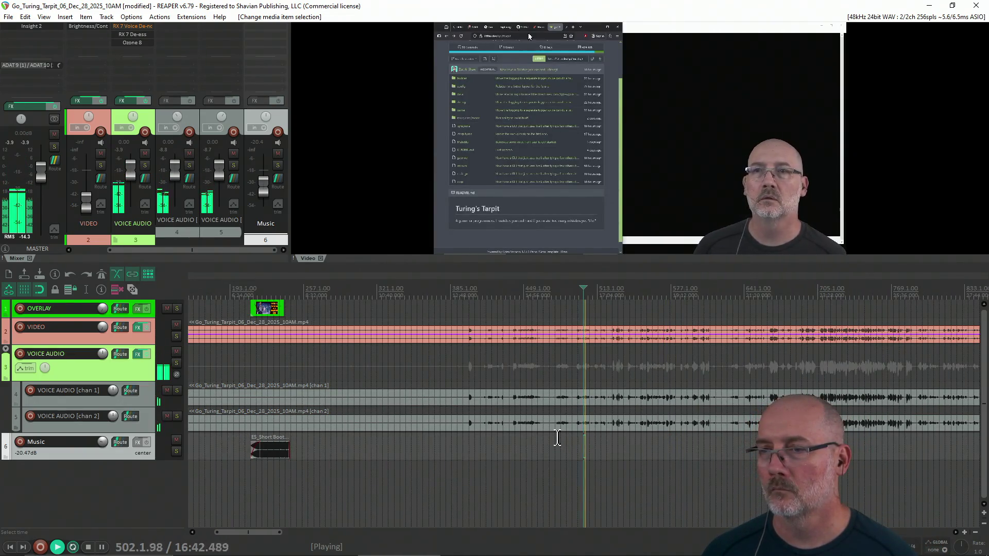
{"action": "left_click", "coordinate": [554, 440]}
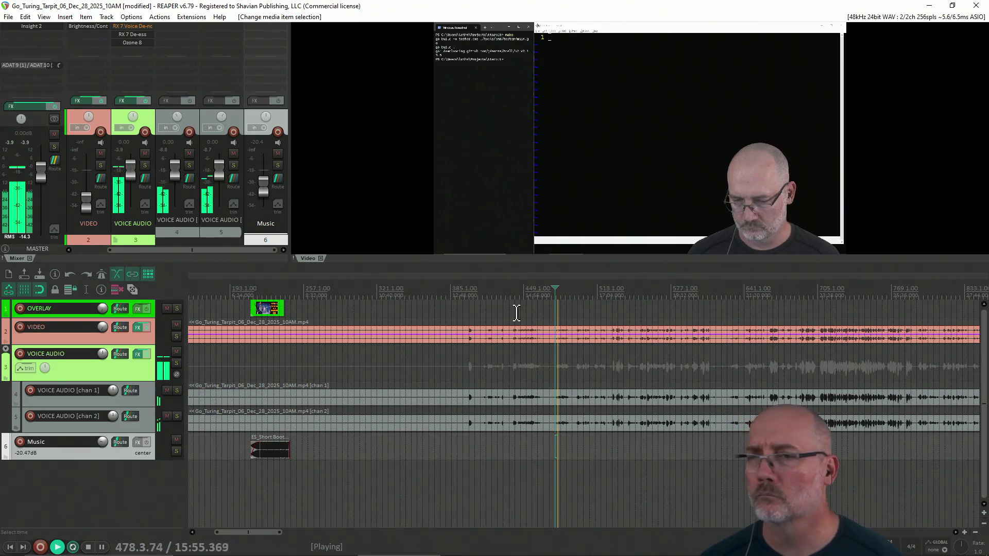
{"action": "left_click", "coordinate": [495, 335]}
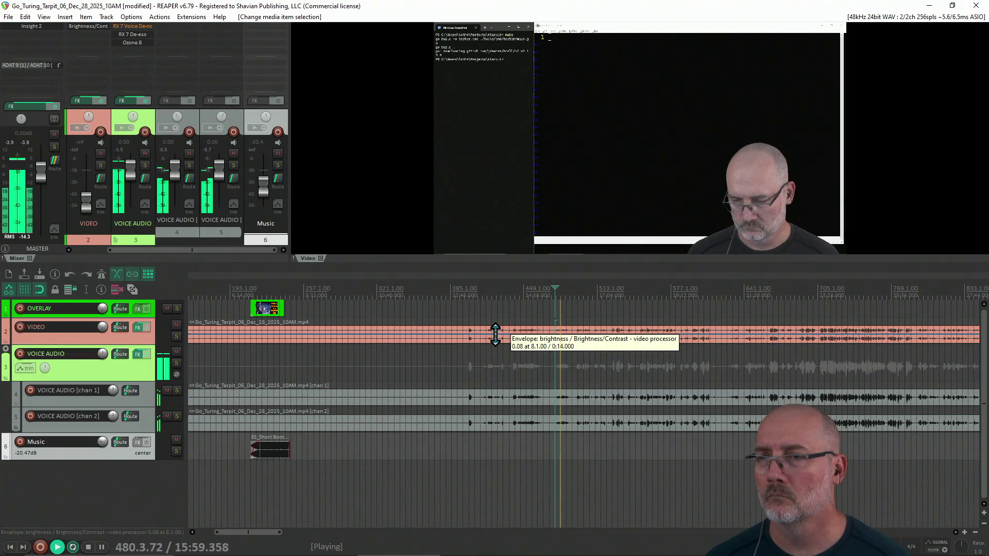
{"action": "left_click_drag", "start_coordinate": [495, 334], "coordinate": [495, 336]}
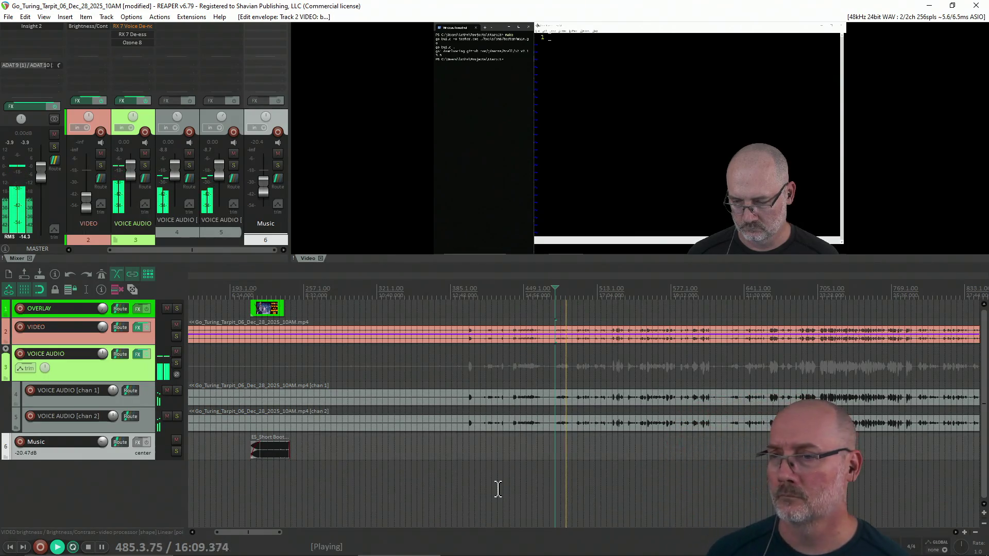
Scrub playback through 16:30–18:00 to locate the section to remove, stopping at 17:58
{"action": "left_click", "coordinate": [582, 453]}
{"action": "scroll", "coordinate": [582, 453], "scroll_direction": "up", "scroll_amount": 2}
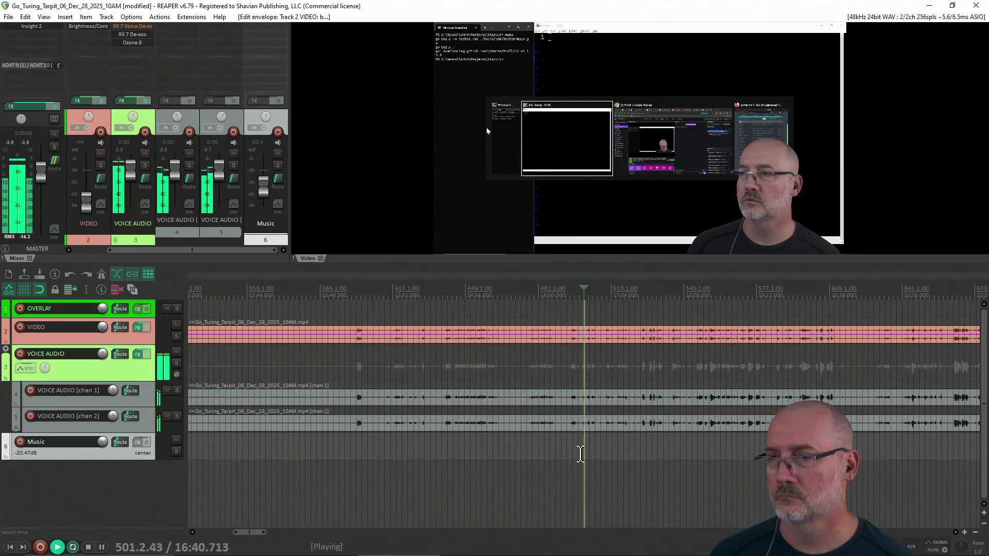
{"action": "left_click", "coordinate": [672, 441]}
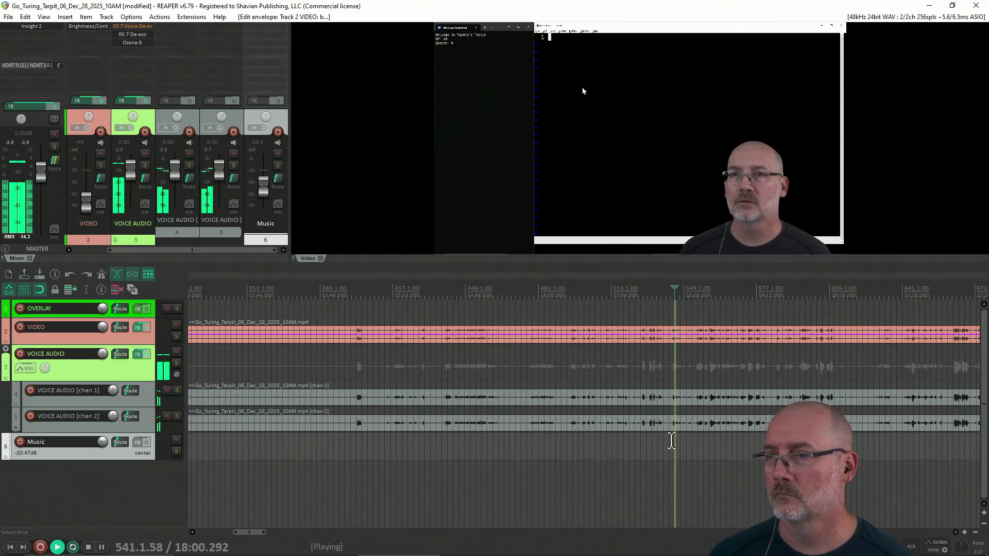
{"action": "left_click", "coordinate": [668, 442]}
{"action": "scroll", "coordinate": [667, 442], "scroll_direction": "down", "scroll_amount": 1}
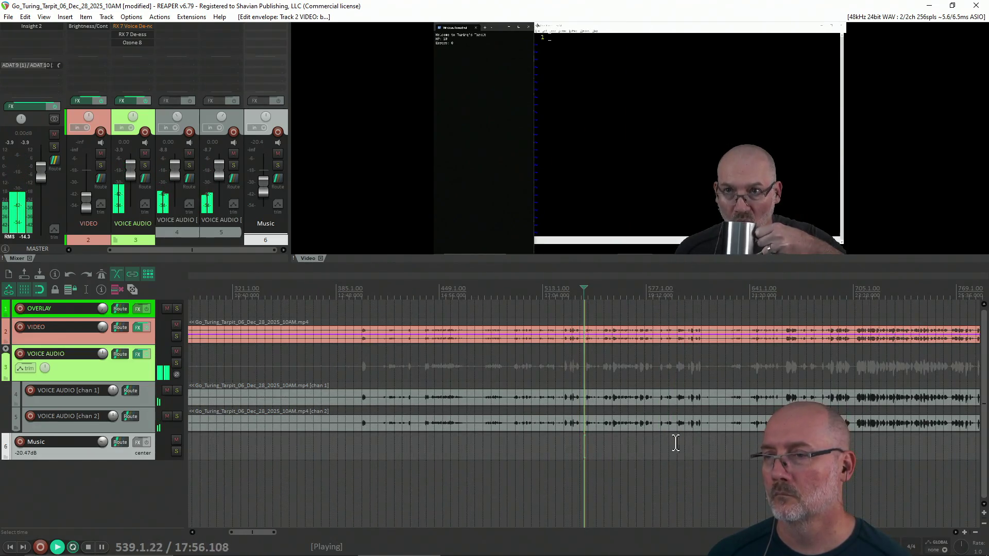
{"action": "left_click", "coordinate": [513, 431]}
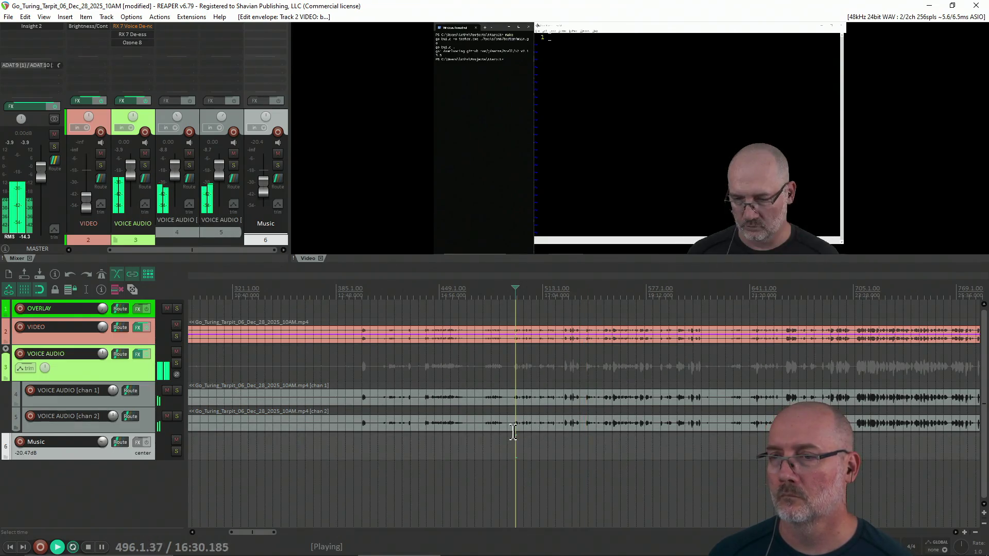
{"action": "scroll", "coordinate": [513, 432], "scroll_direction": "up", "scroll_amount": 1}
{"action": "left_click", "coordinate": [647, 434]}
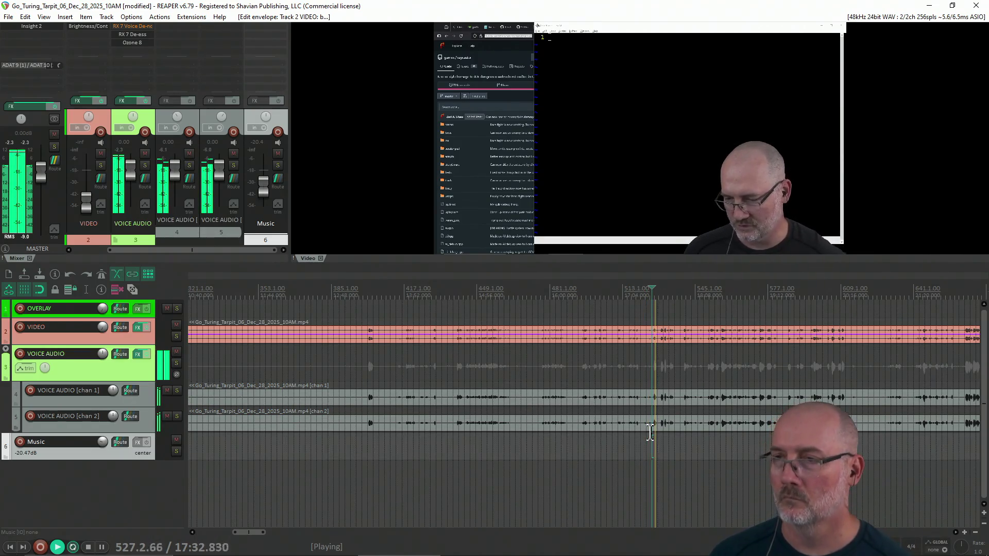
{"action": "scroll", "coordinate": [650, 433], "scroll_direction": "up", "scroll_amount": 3}
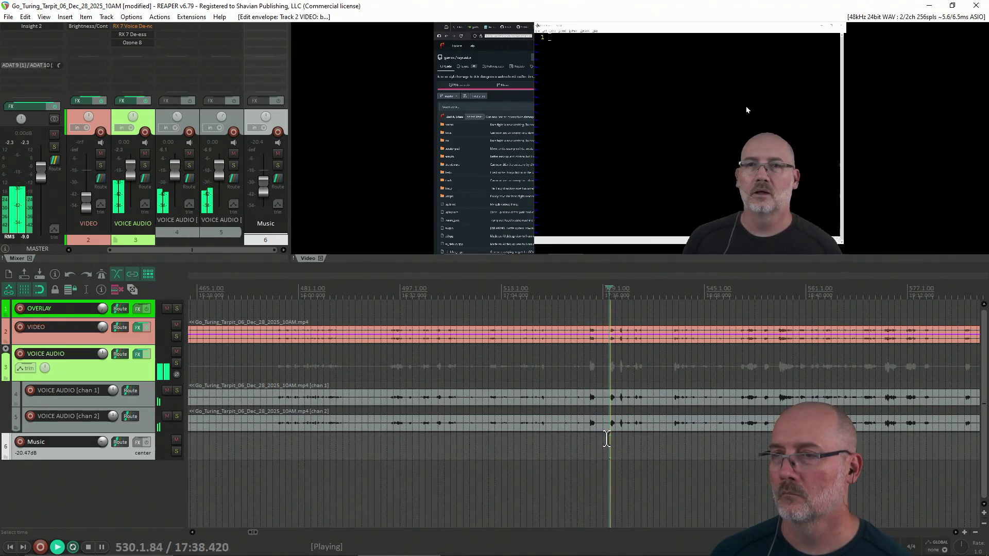
{"action": "left_click", "coordinate": [673, 442]}
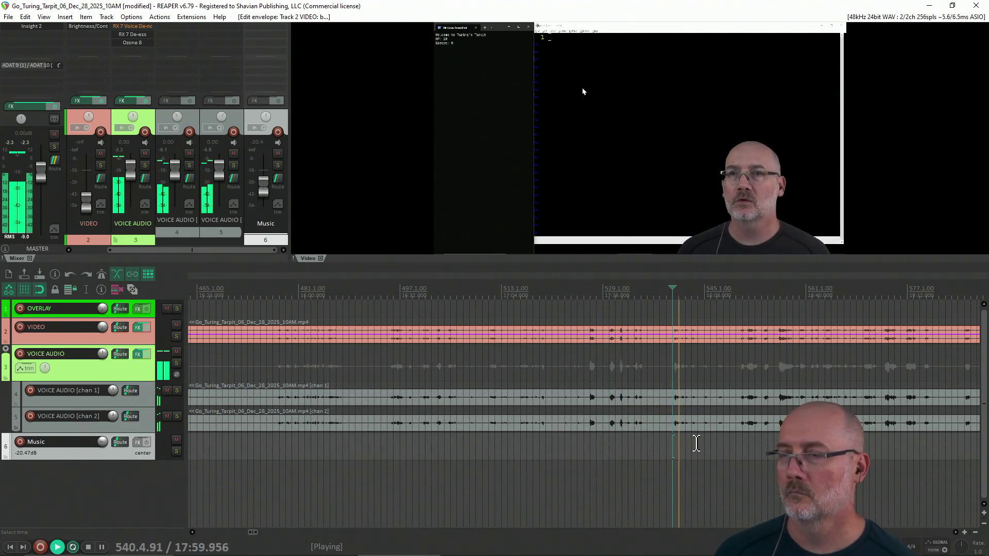
{"action": "key", "text": "space"}
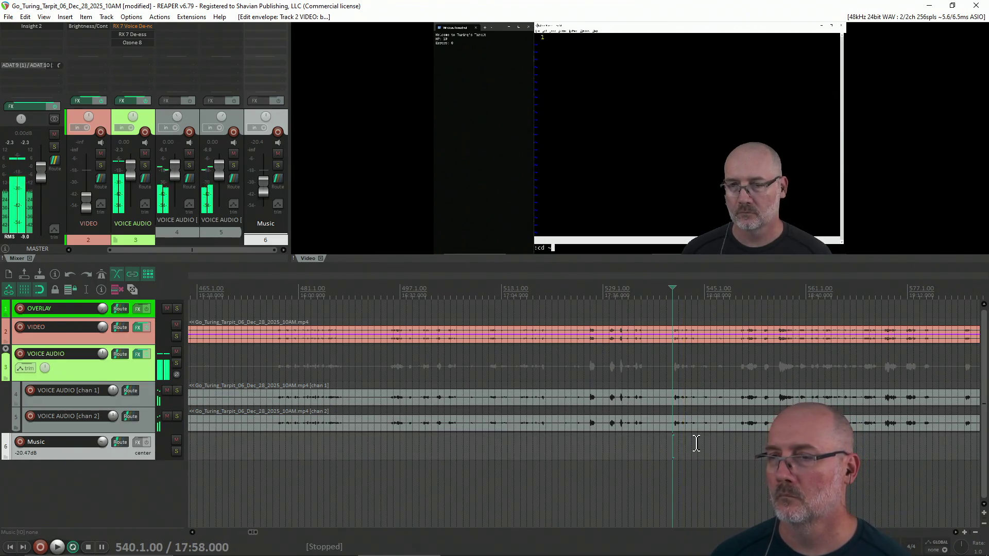
Split all items at 17:58 and ripple-delete the 17:32–17:58 pieces before the split
{"action": "left_click", "coordinate": [611, 448]}
{"action": "key", "text": "space"}
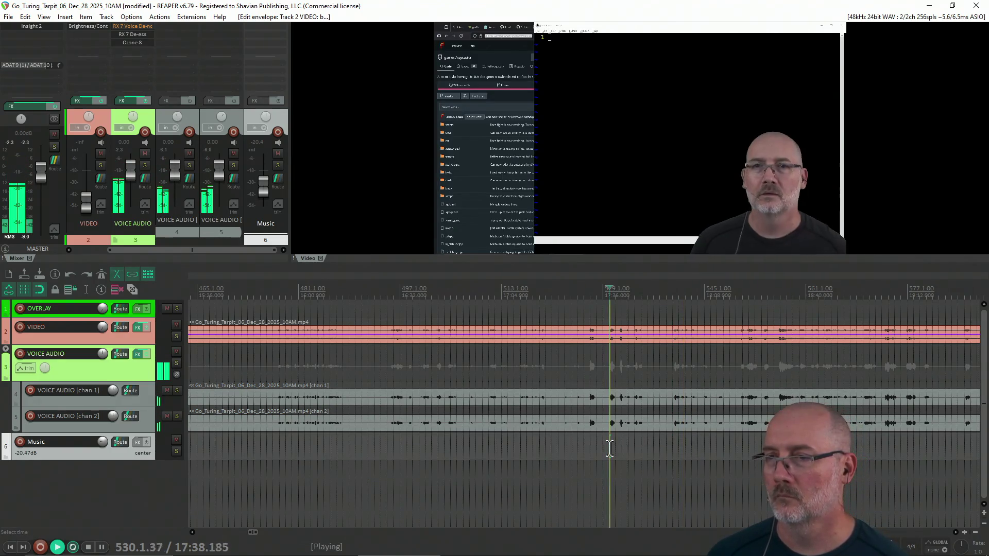
{"action": "key", "text": "ctrl+space"}
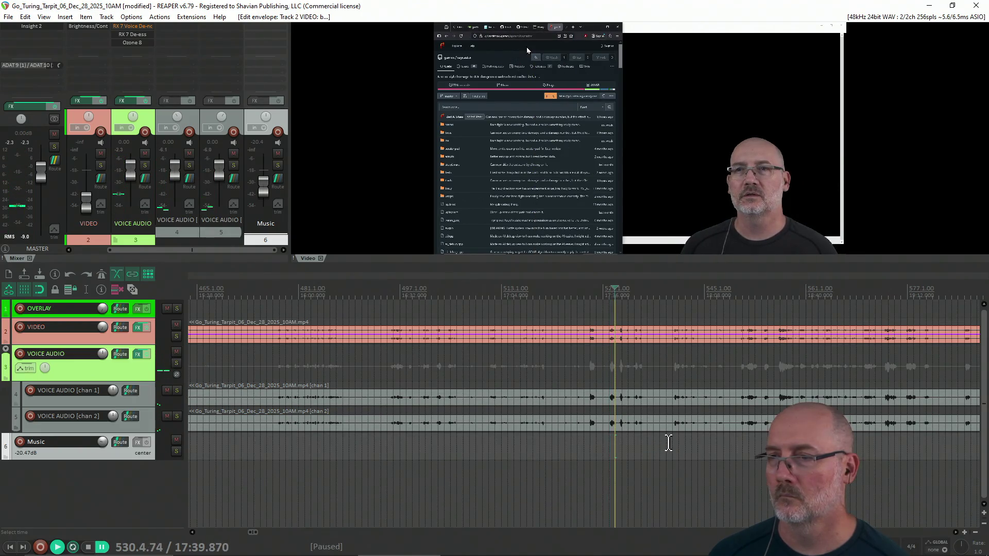
{"action": "left_click", "coordinate": [673, 441]}
{"action": "key", "text": "s"}
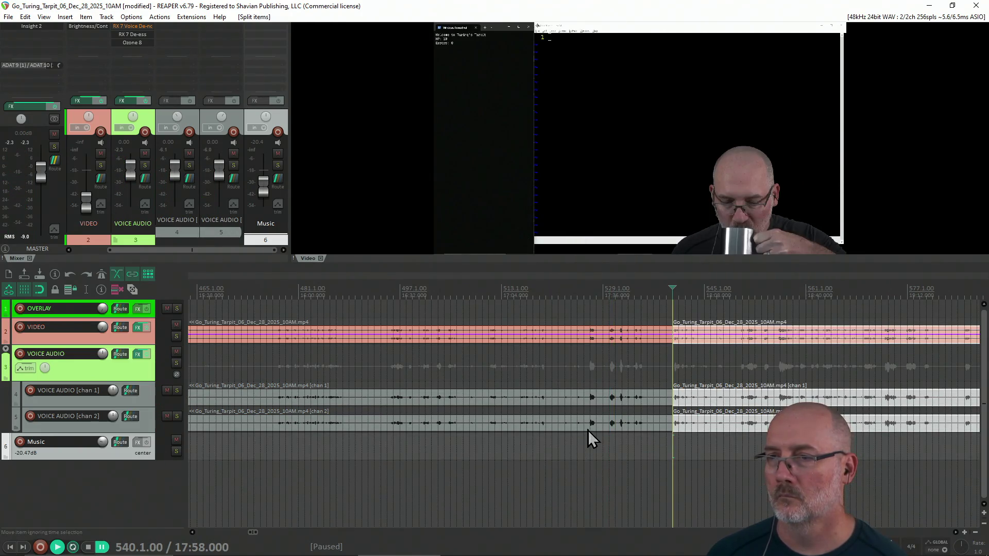
{"action": "left_click", "coordinate": [589, 425]}
{"action": "mouse_move", "coordinate": [570, 431]}
{"action": "left_mouse_down"}
{"action": "mouse_move", "coordinate": [555, 345]}
{"action": "mouse_move", "coordinate": [561, 362]}
{"action": "left_mouse_up"}
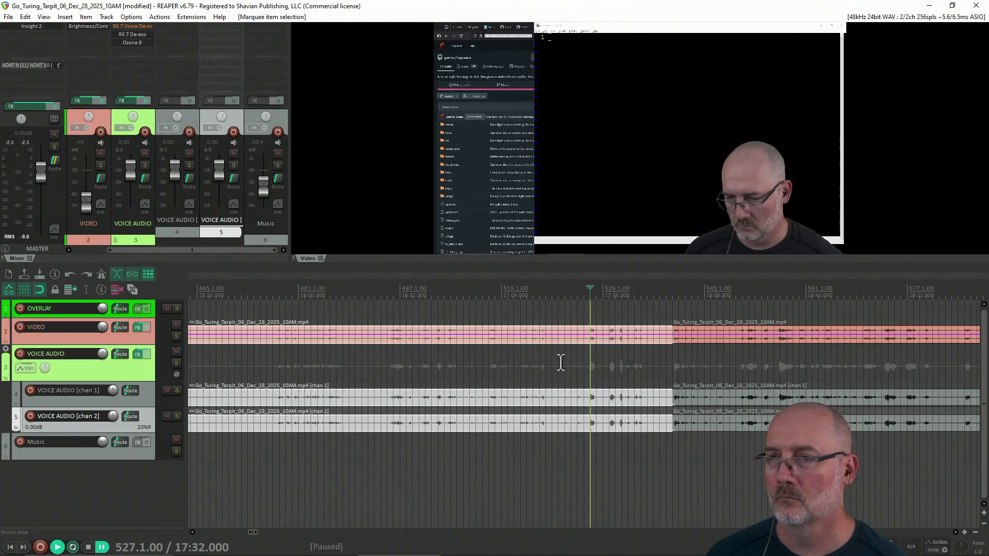
{"action": "key", "text": "Delete"}
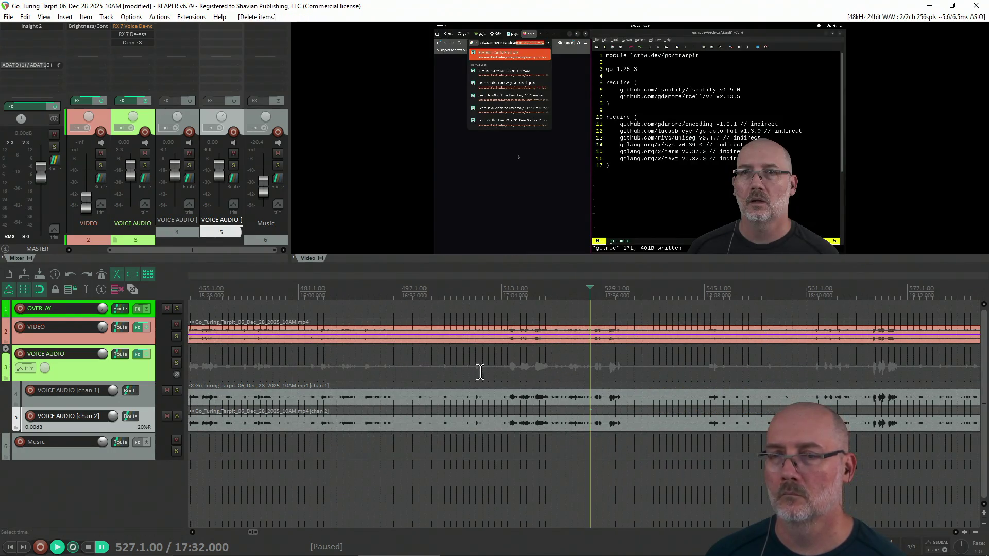
Split at 0:00.952 and delete the voice lead-in pieces, then undo the deletion
{"action": "key", "text": "ctrl+Left"}
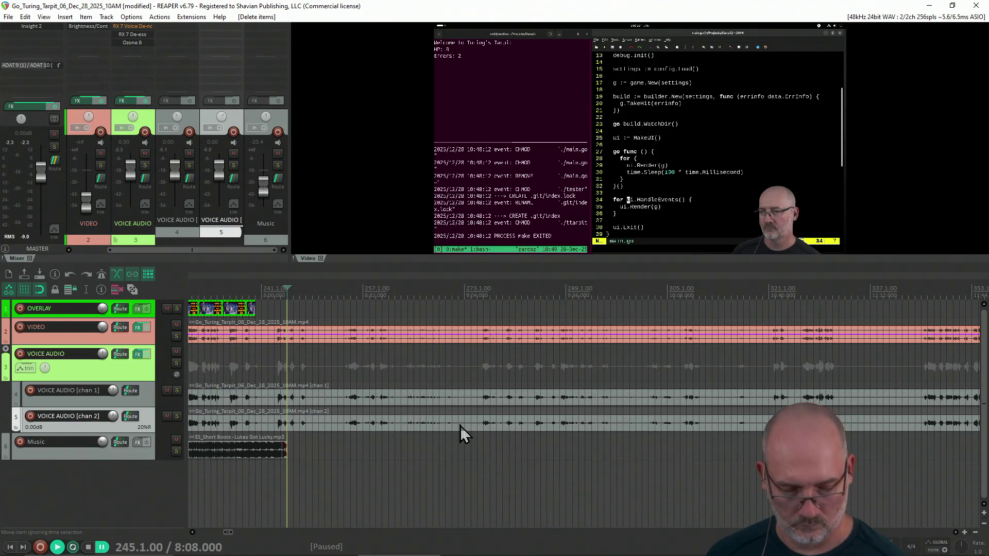
{"action": "key", "text": "Home"}
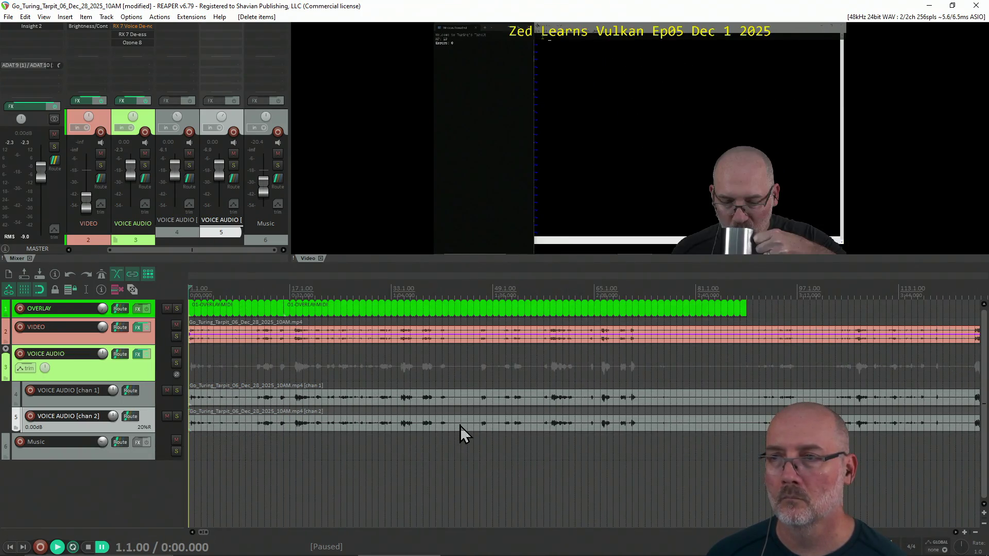
{"action": "scroll", "coordinate": [460, 425], "scroll_direction": "down", "scroll_amount": 3}
{"action": "scroll", "coordinate": [459, 425], "scroll_direction": "up", "scroll_amount": 10}
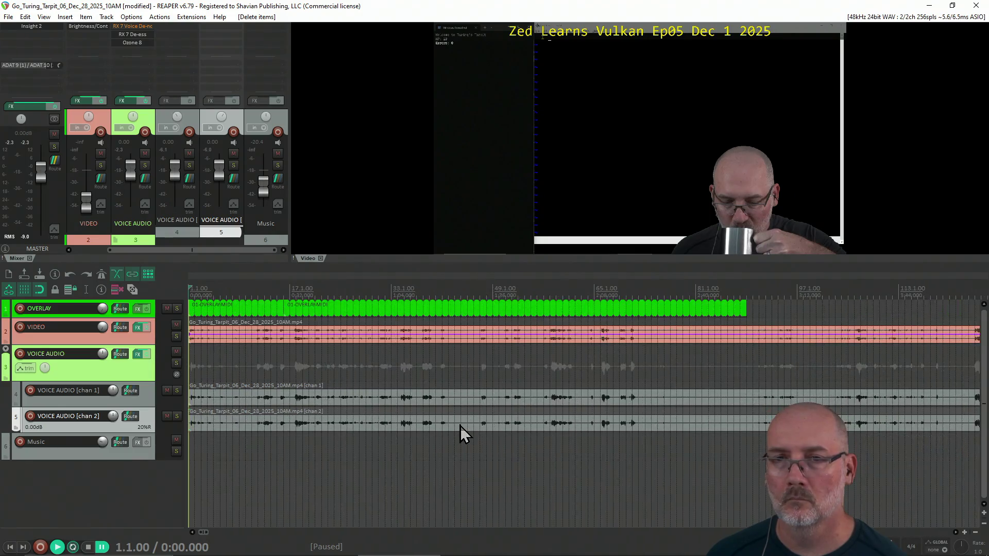
{"action": "scroll", "coordinate": [438, 419], "scroll_direction": "up", "scroll_amount": 3}
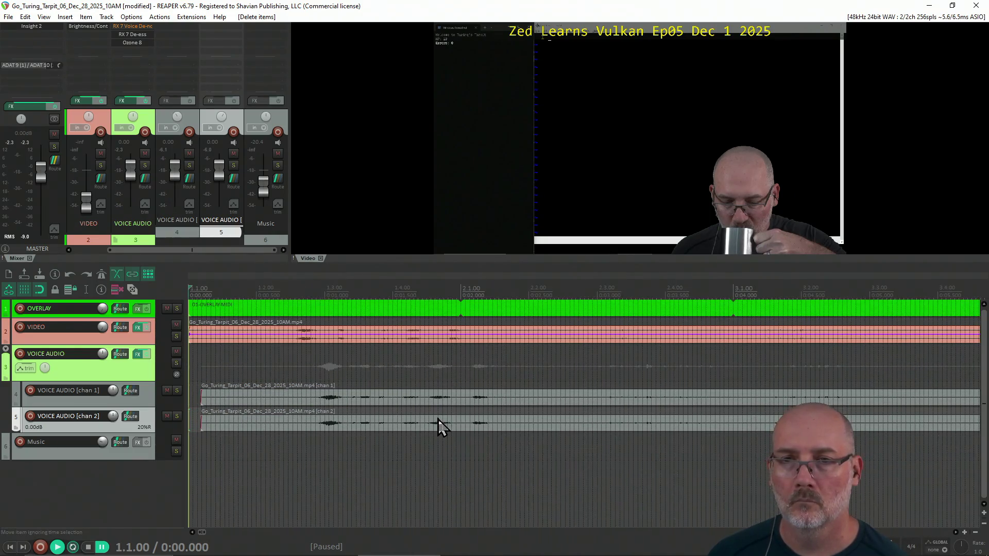
{"action": "left_click", "coordinate": [315, 447]}
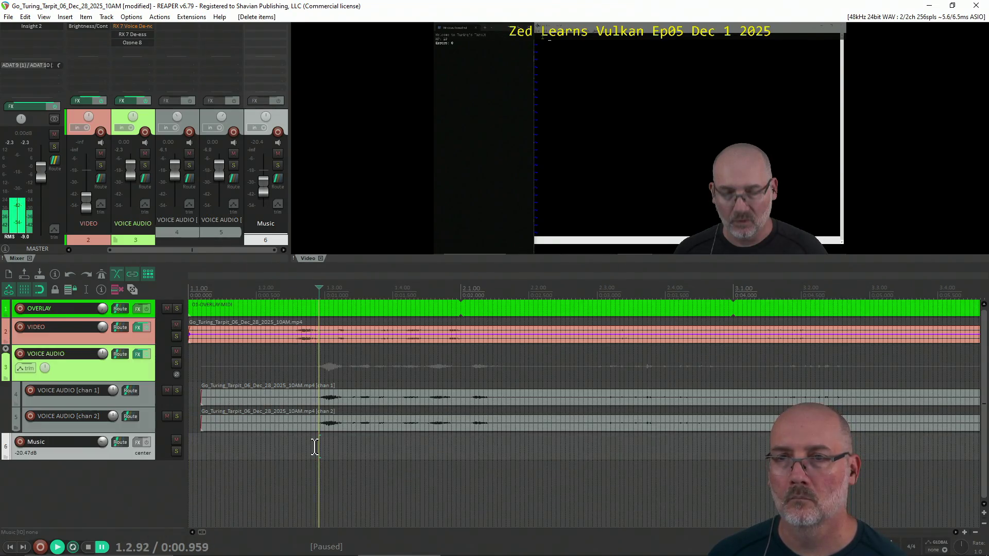
{"action": "key", "text": "s"}
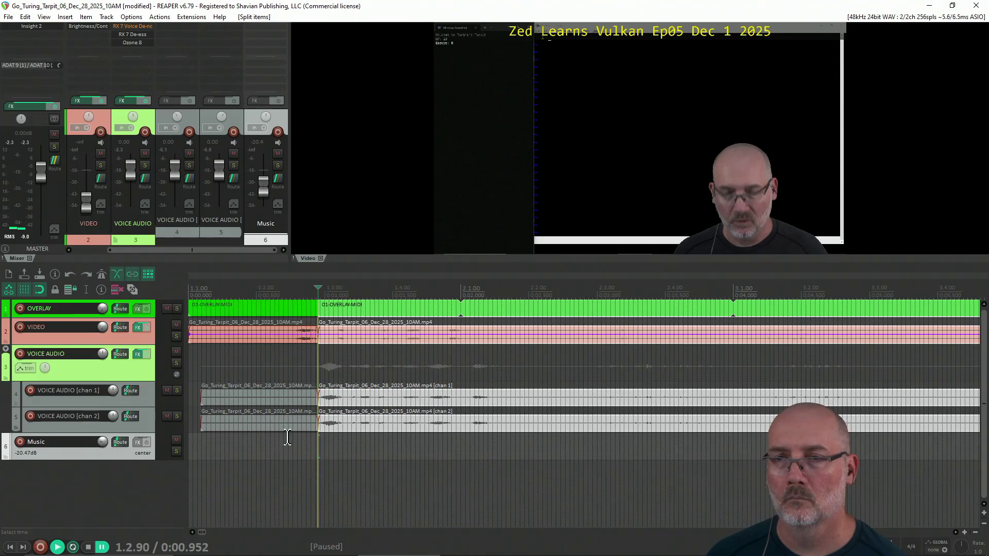
{"action": "left_click_drag", "start_coordinate": [287, 438], "coordinate": [258, 427]}
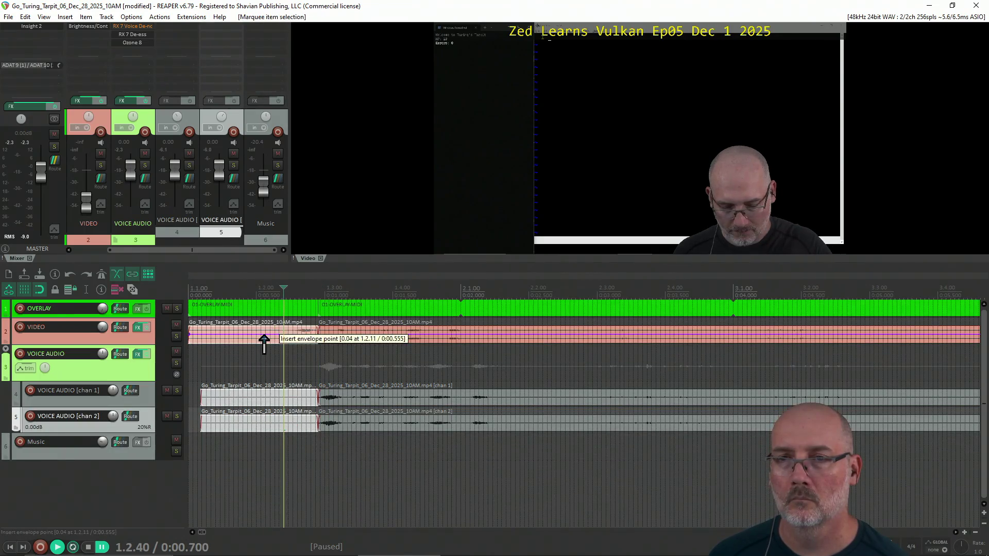
{"action": "key", "text": "Delete"}
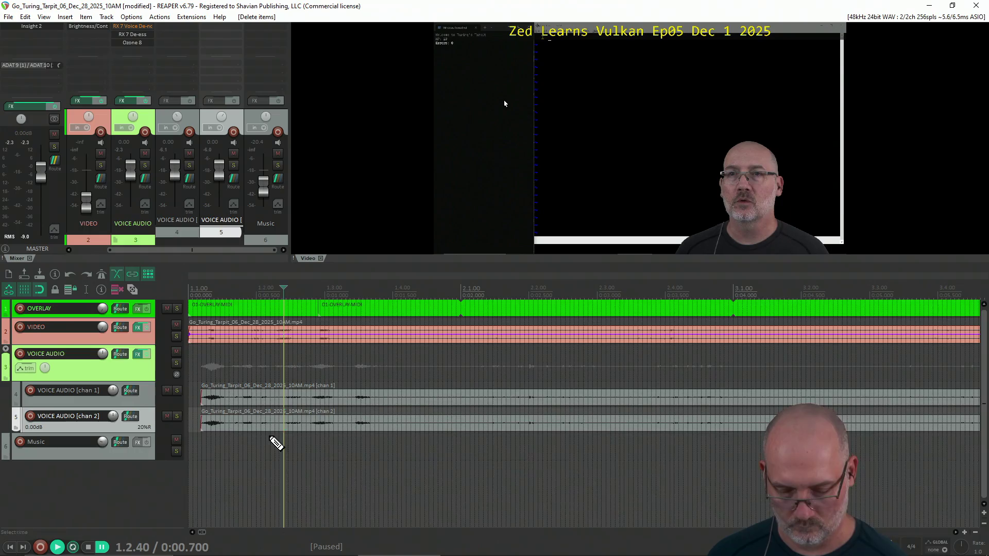
{"action": "key", "text": "ctrl+z"}
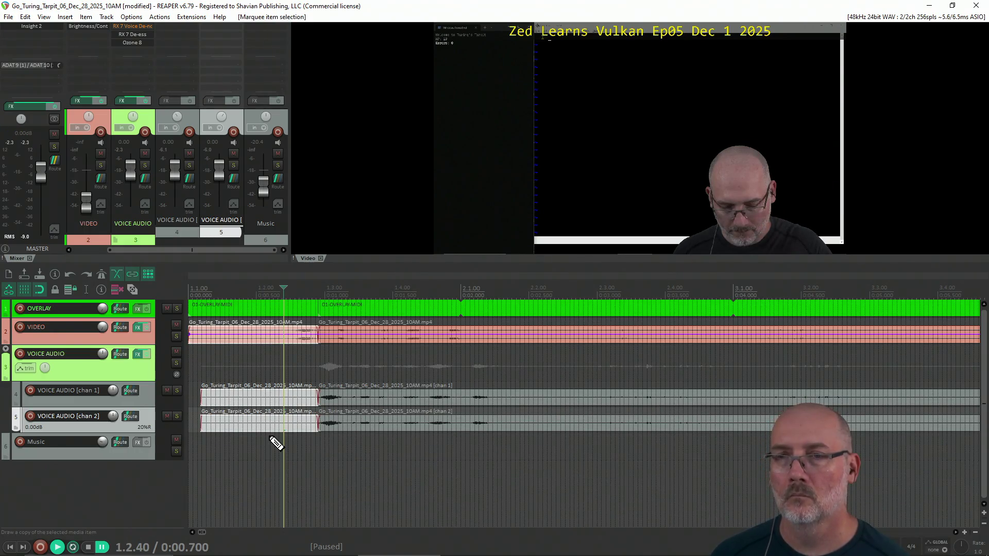
Clear the item selection, save the project, and bring up ReaLauncher's recent projects list
{"action": "left_click", "coordinate": [313, 449]}
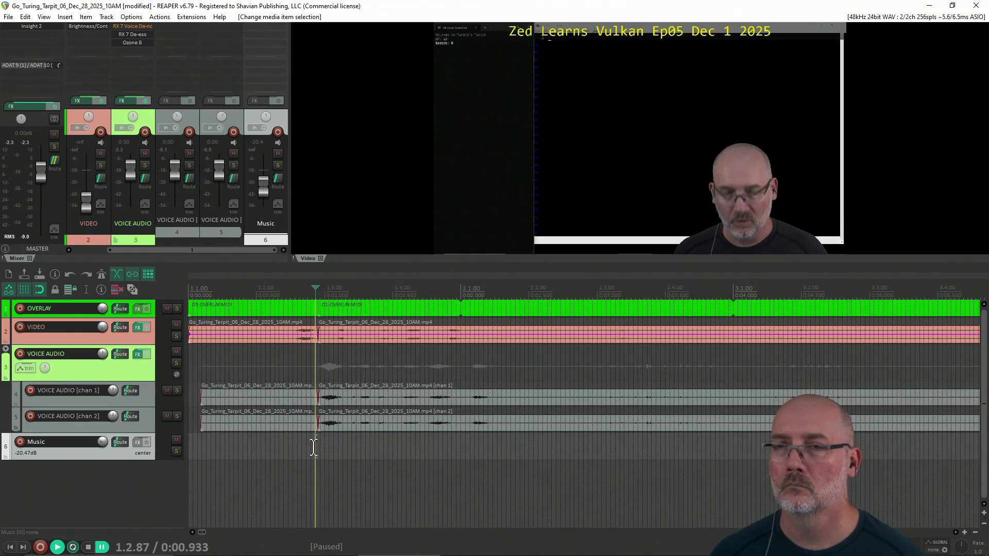
{"action": "key", "text": "ctrl+s"}
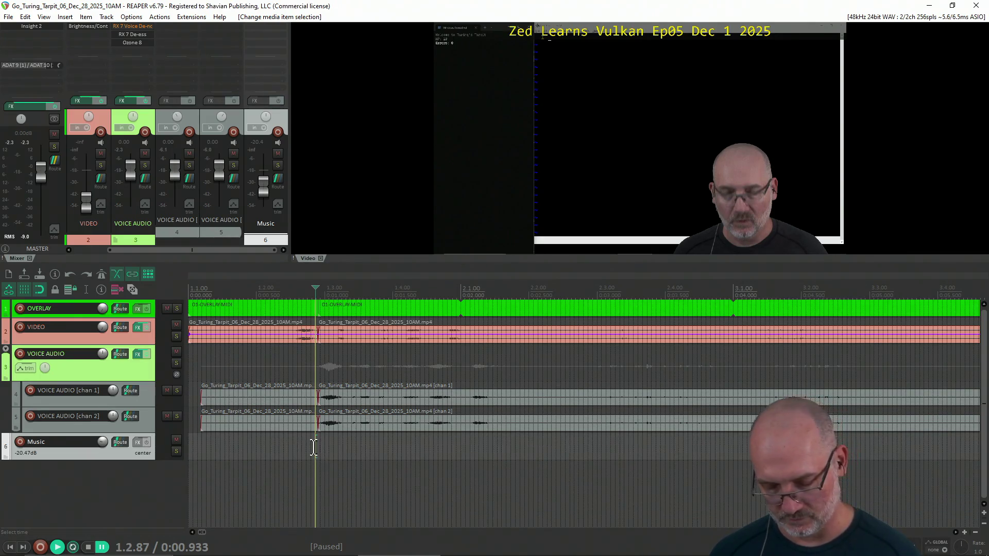
{"action": "key", "text": "ctrl+o"}
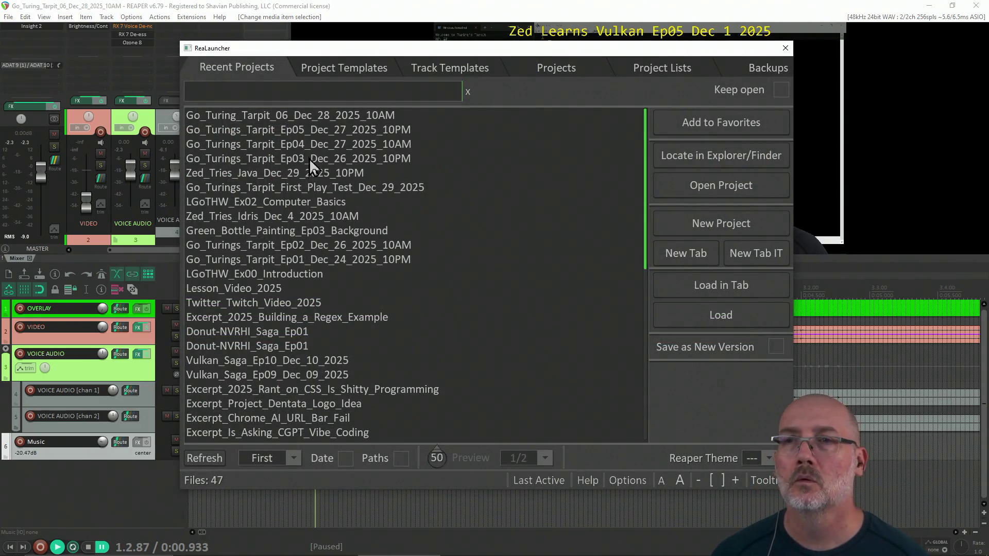
Load Go_Turings_Tarpit_Ep05_Dec_27_2025_10PM from ReaLauncher's Recent Projects list
{"action": "left_click", "coordinate": [298, 130]}
{"action": "left_click", "coordinate": [716, 316]}
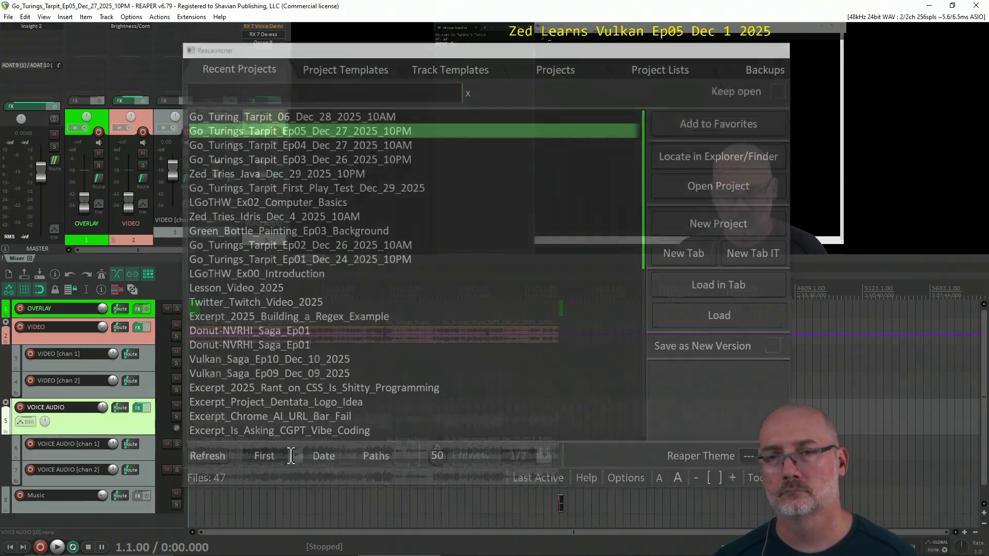
{"action": "scroll", "coordinate": [203, 502], "scroll_direction": "up", "scroll_amount": 15}
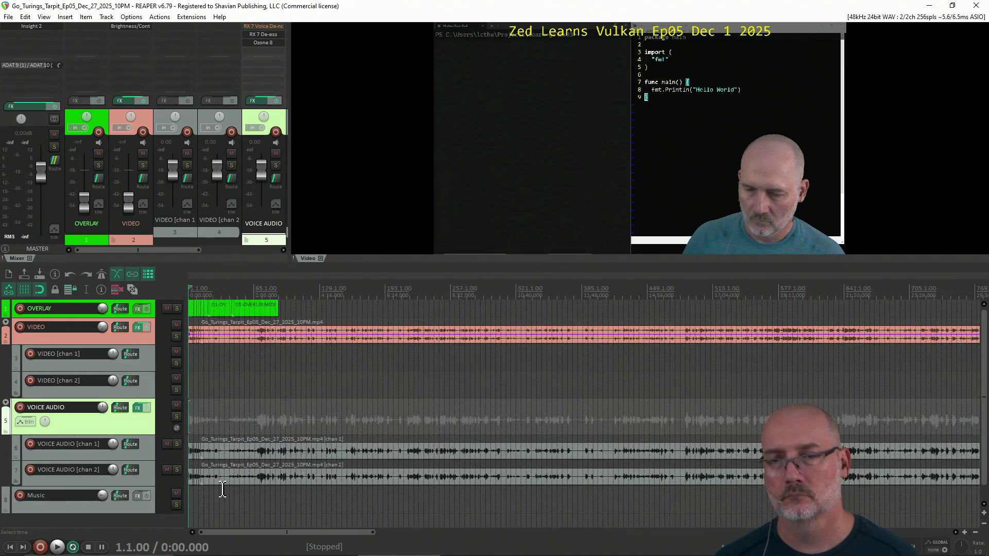
Play back the opening of the Ep05 project to check the lead-in before the voice
{"action": "scroll", "coordinate": [222, 489], "scroll_direction": "down", "scroll_amount": 4}
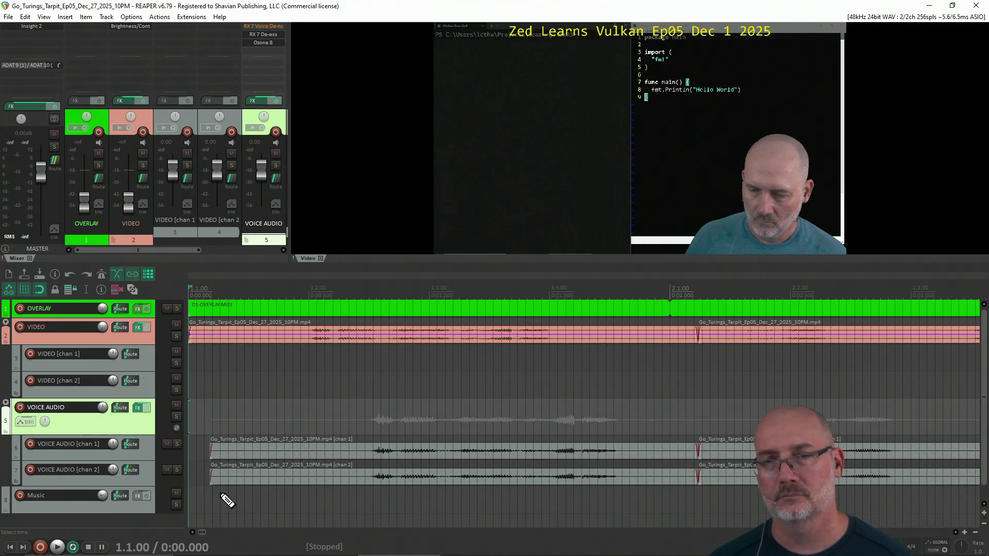
{"action": "left_click", "coordinate": [219, 490]}
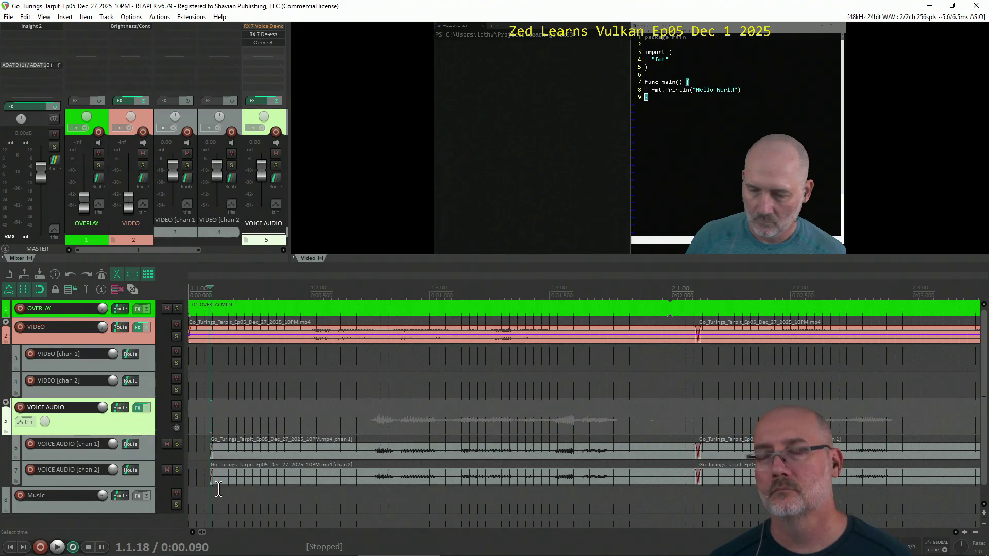
{"action": "scroll", "coordinate": [193, 493], "scroll_direction": "down", "scroll_amount": 3}
{"action": "left_click", "coordinate": [192, 493]}
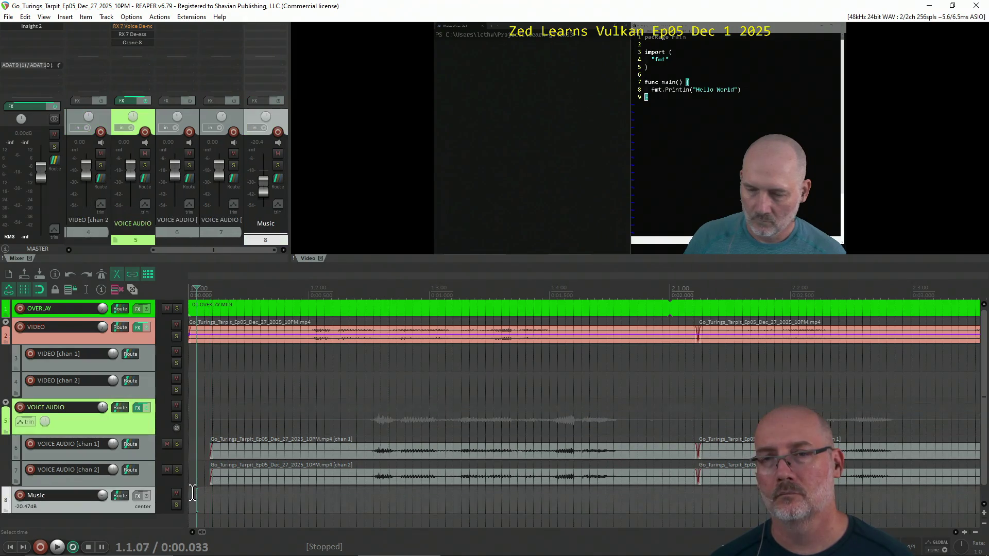
{"action": "key", "text": "space"}
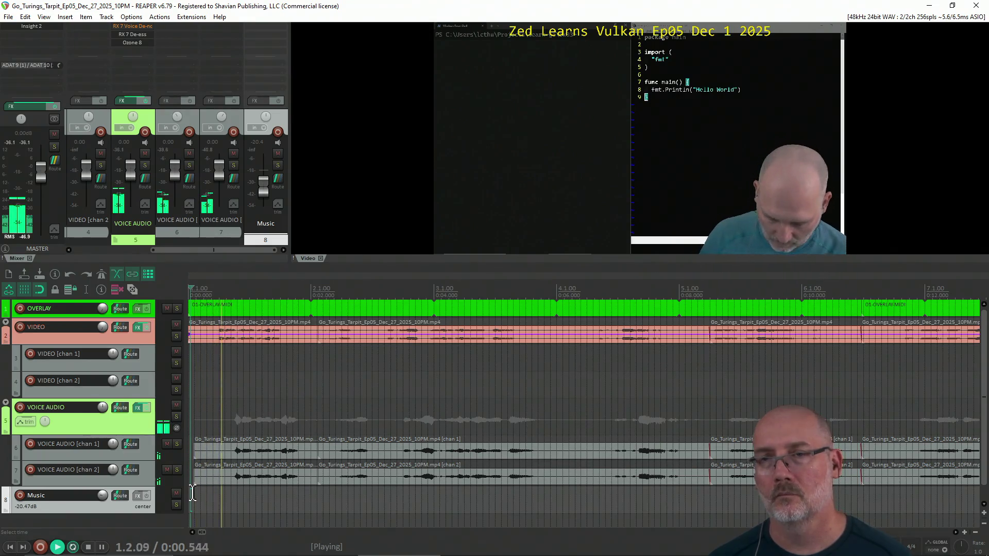
{"action": "scroll", "coordinate": [286, 491], "scroll_direction": "down", "scroll_amount": 1}
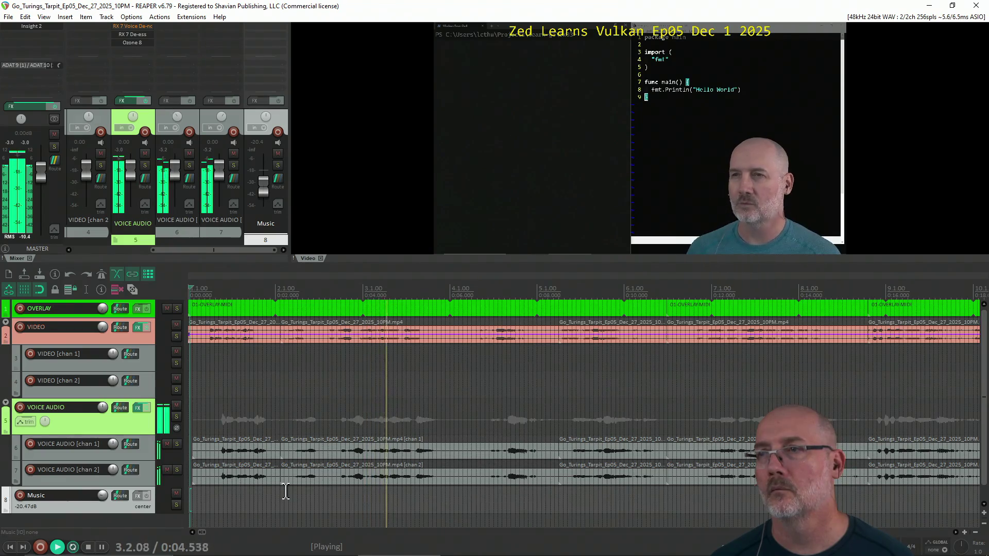
{"action": "key", "text": "ctrl+space"}
{"action": "scroll", "coordinate": [212, 502], "scroll_direction": "up", "scroll_amount": 3}
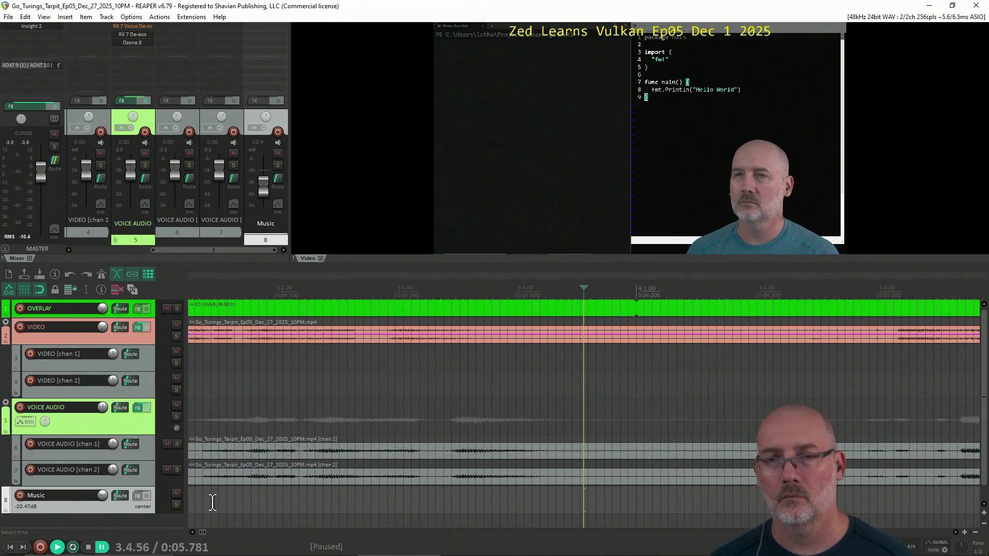
Split OVERLAY and VIDEO at 0:00.090 where the voice begins and ripple-delete the lead-in pieces
{"action": "key", "text": "Home"}
{"action": "scroll", "coordinate": [209, 499], "scroll_direction": "up", "scroll_amount": 4}
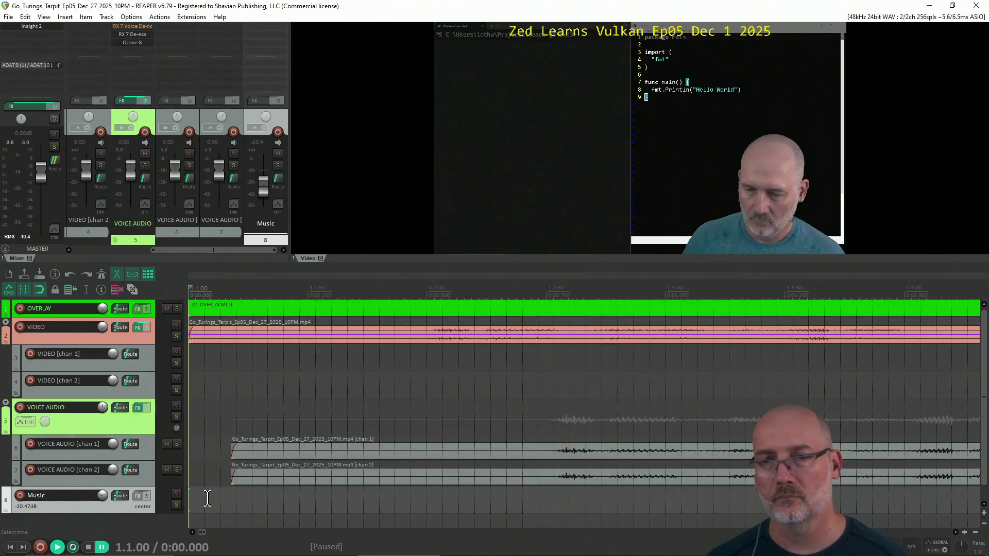
{"action": "key", "text": "Tab"}
{"action": "key", "text": "s"}
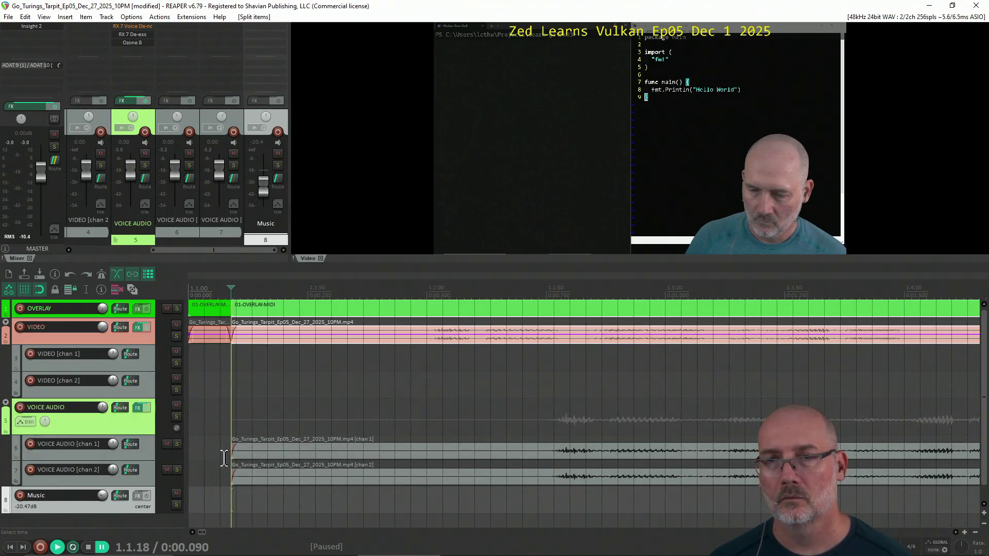
{"action": "left_click", "coordinate": [210, 342]}
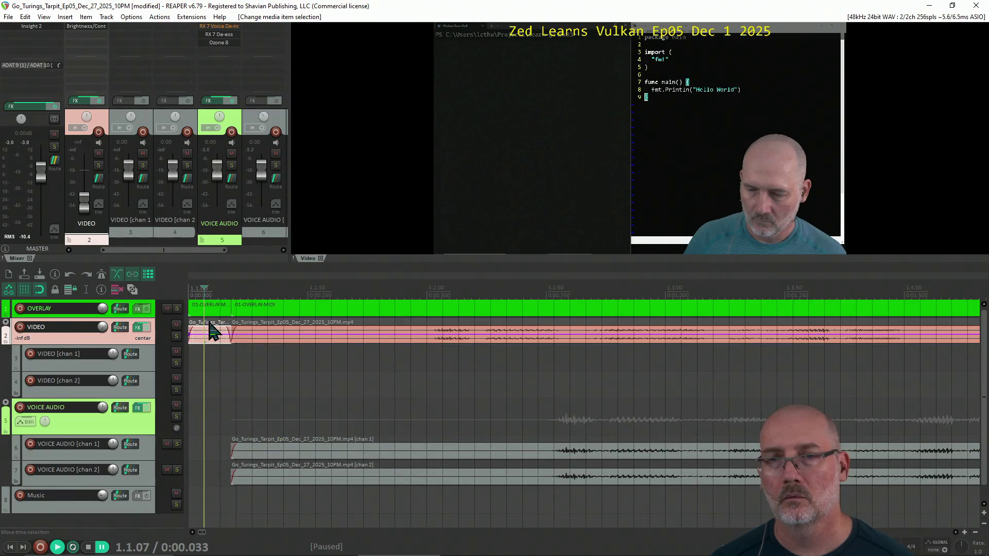
{"action": "key", "text": "Delete"}
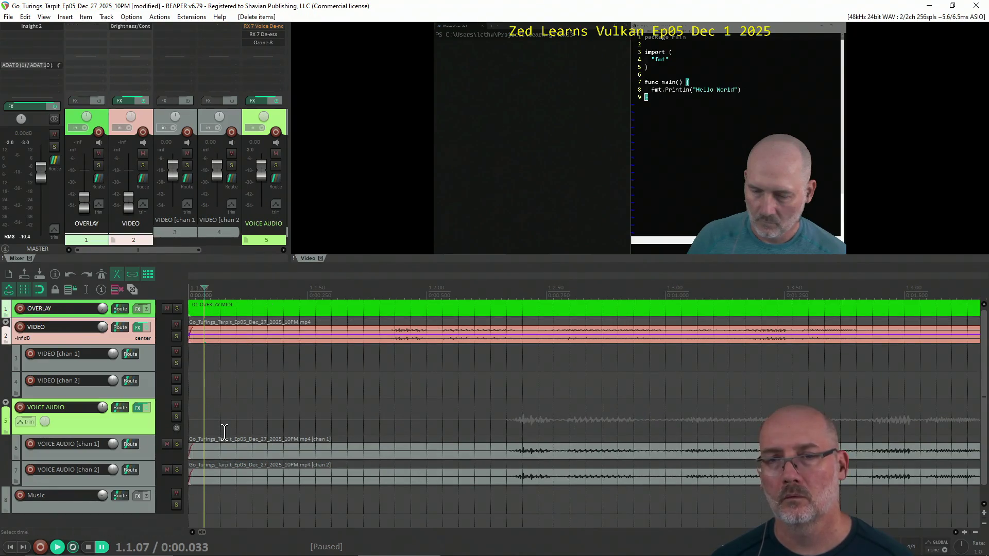
{"action": "scroll", "coordinate": [225, 431], "scroll_direction": "down", "scroll_amount": 15}
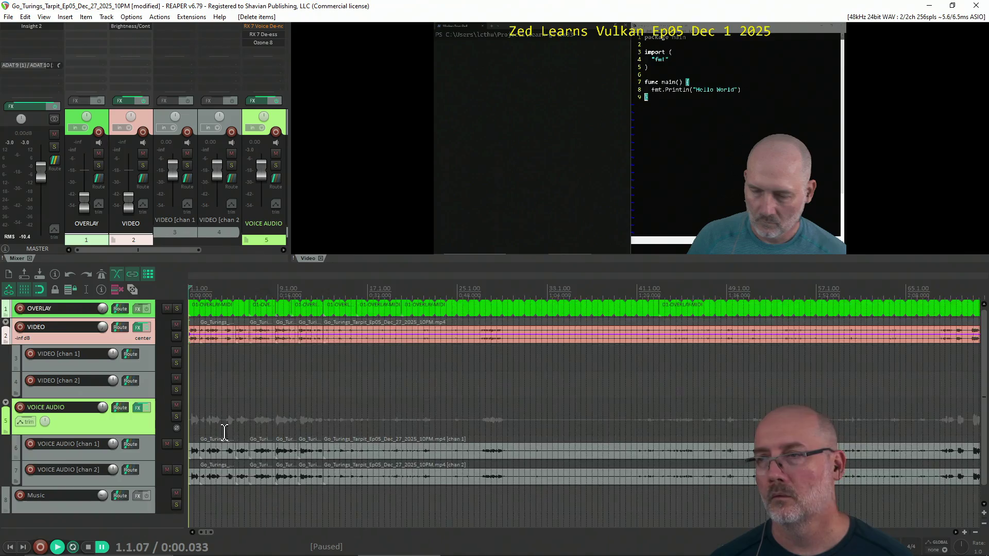
{"action": "scroll", "coordinate": [225, 432], "scroll_direction": "down", "scroll_amount": 9}
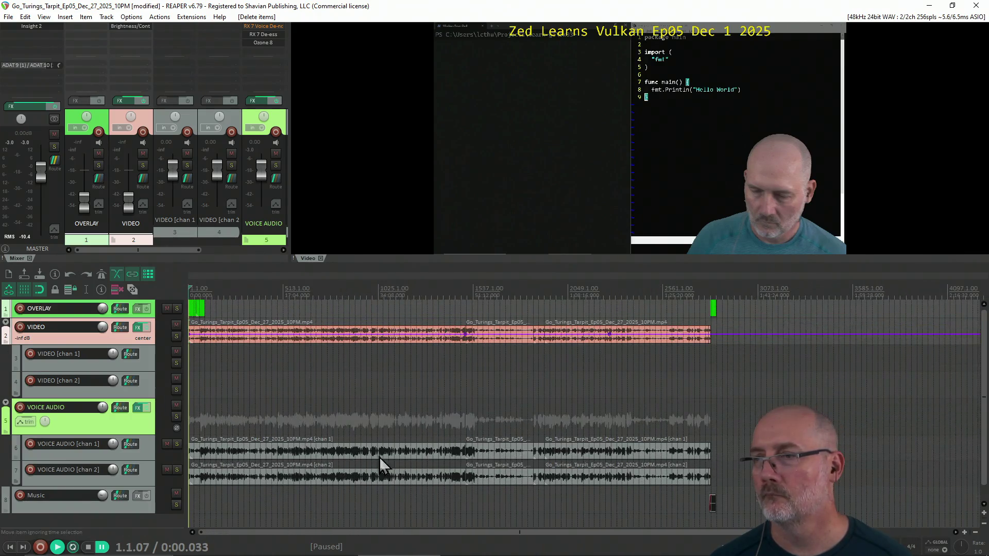
Check the end of the Ep05 project around 1:33:42
{"action": "left_click", "coordinate": [702, 501]}
{"action": "scroll", "coordinate": [702, 501], "scroll_direction": "up", "scroll_amount": 10}
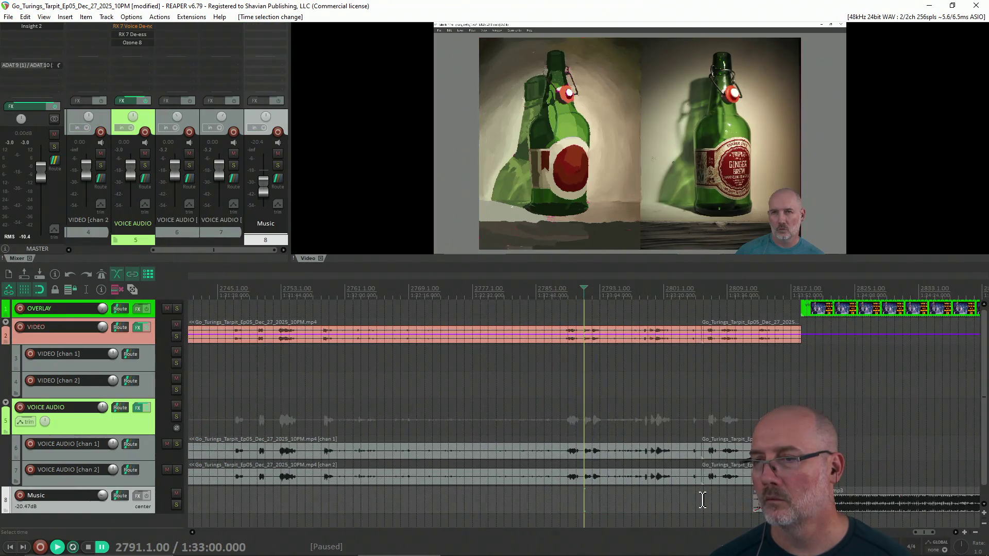
{"action": "left_click", "coordinate": [702, 501]}
{"action": "scroll", "coordinate": [700, 500], "scroll_direction": "down", "scroll_amount": 5}
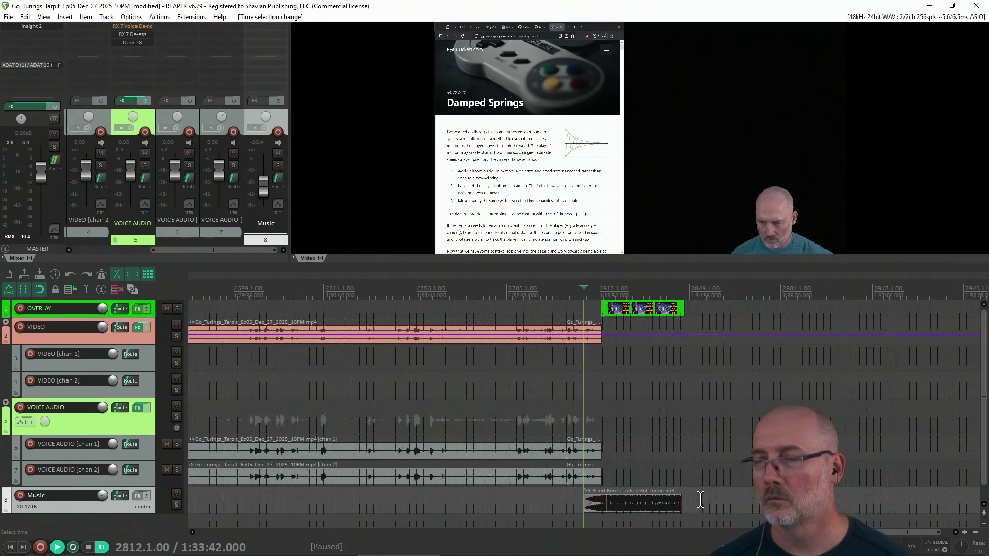
{"action": "scroll", "coordinate": [701, 500], "scroll_direction": "down", "scroll_amount": 5}
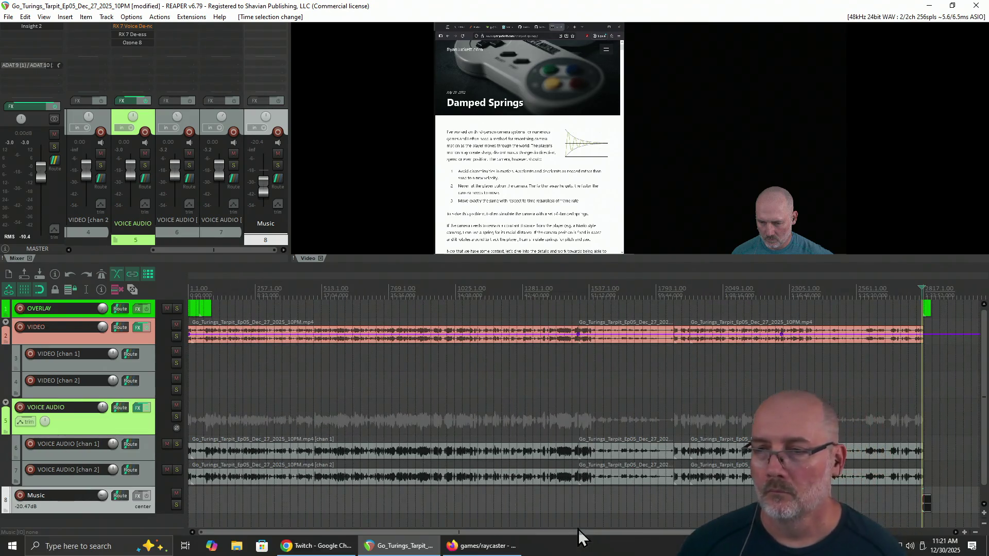
Play back the opening from the start, then save and bring up the recent projects list
{"action": "left_click", "coordinate": [258, 500]}
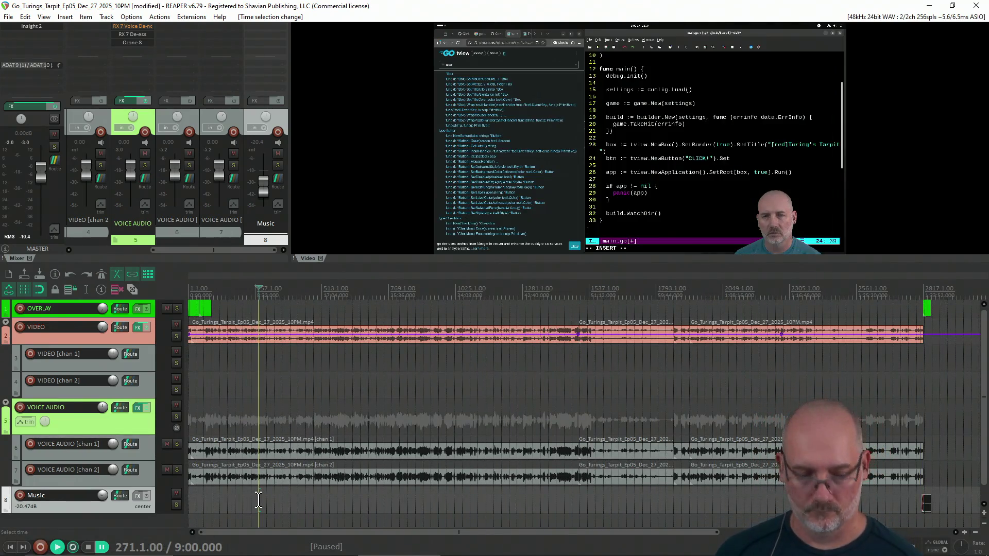
{"action": "key", "text": "Home"}
{"action": "scroll", "coordinate": [262, 494], "scroll_direction": "up", "scroll_amount": 8}
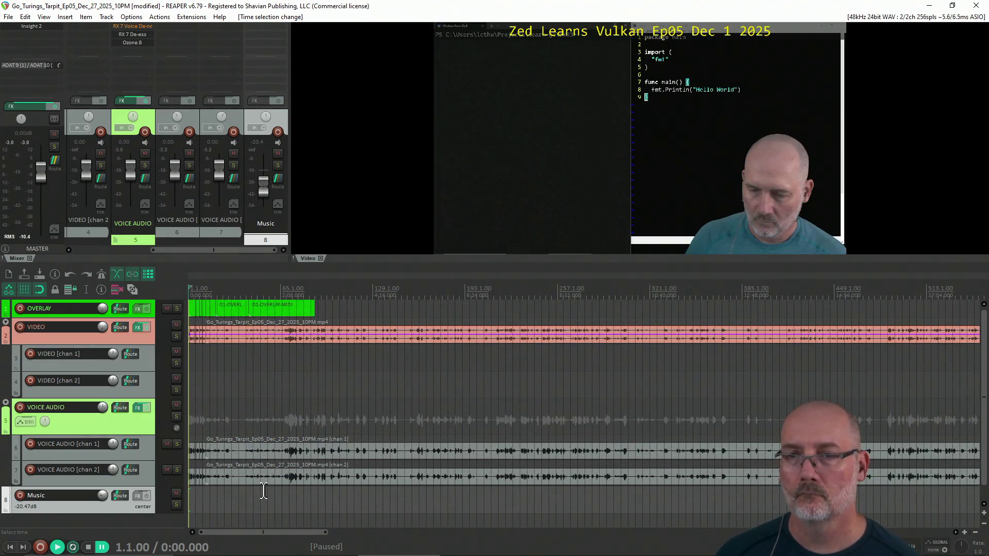
{"action": "scroll", "coordinate": [264, 491], "scroll_direction": "up", "scroll_amount": 2}
{"action": "key", "text": "space"}
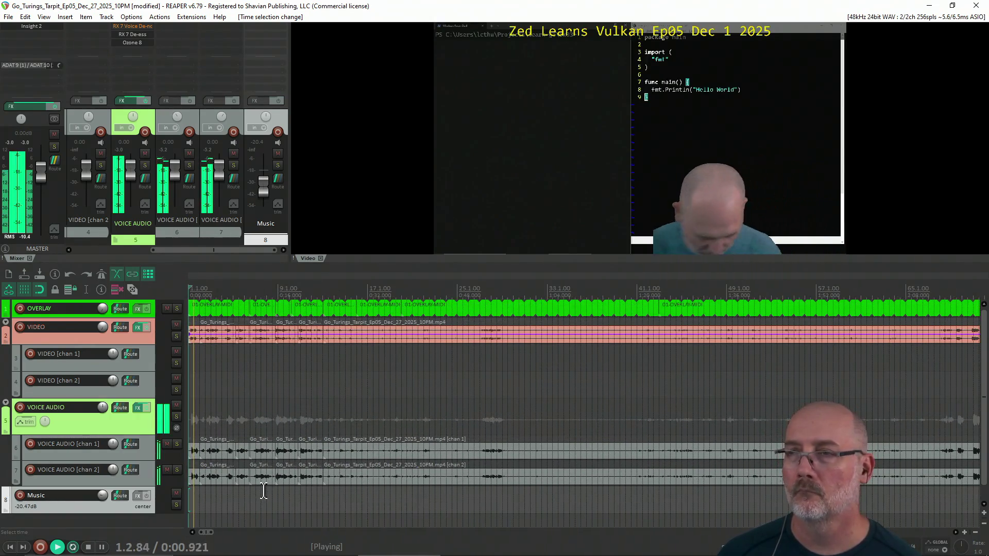
{"action": "key", "text": "space"}
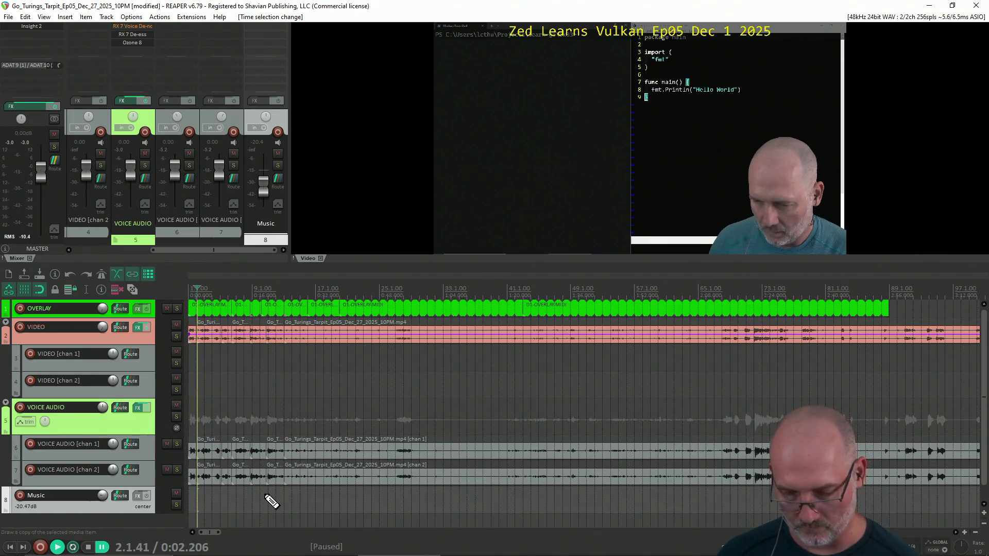
{"action": "key", "text": "ctrl+s"}
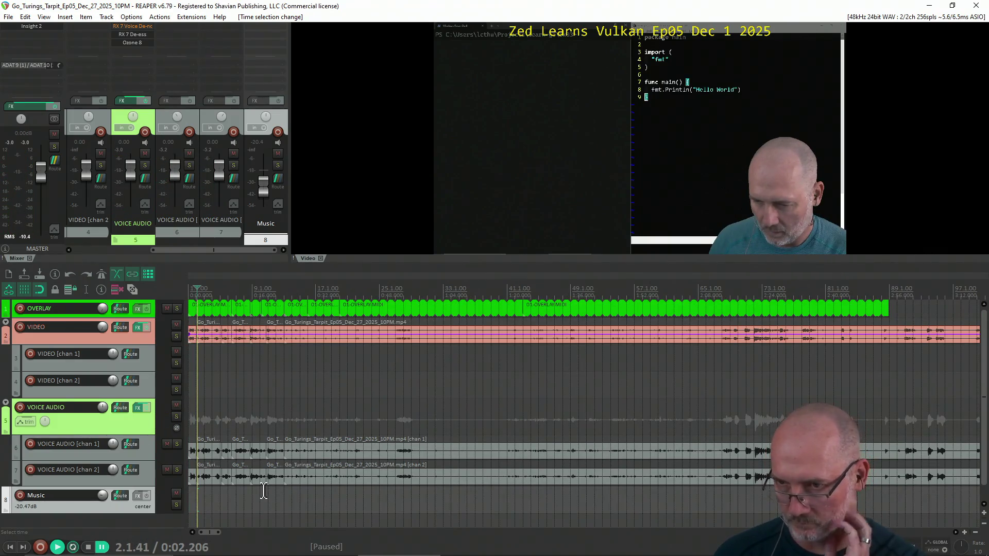
{"action": "key", "text": "ctrl+o"}
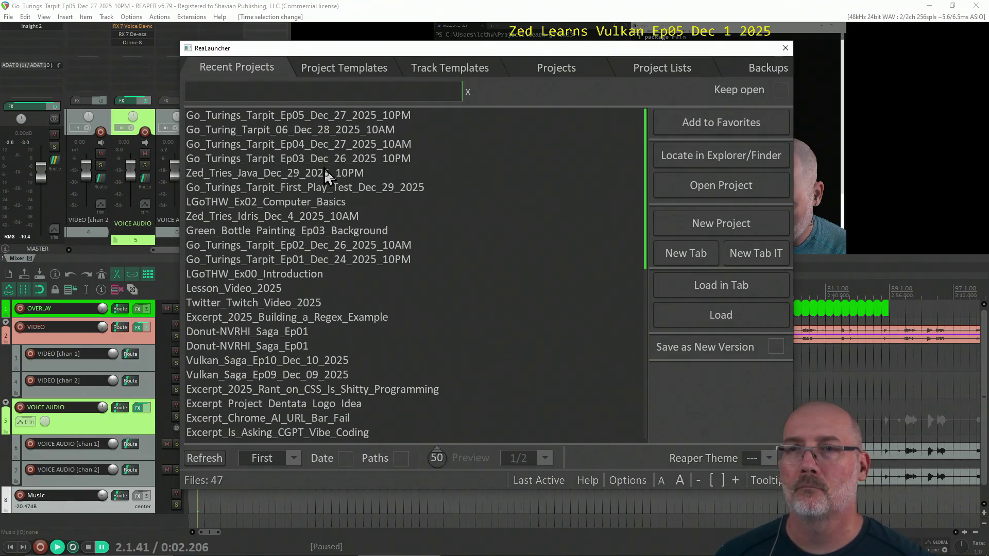
Open the Go_Turing_Tarpit_06_Dec_28_2025_10AM project
{"action": "left_click", "coordinate": [320, 130]}
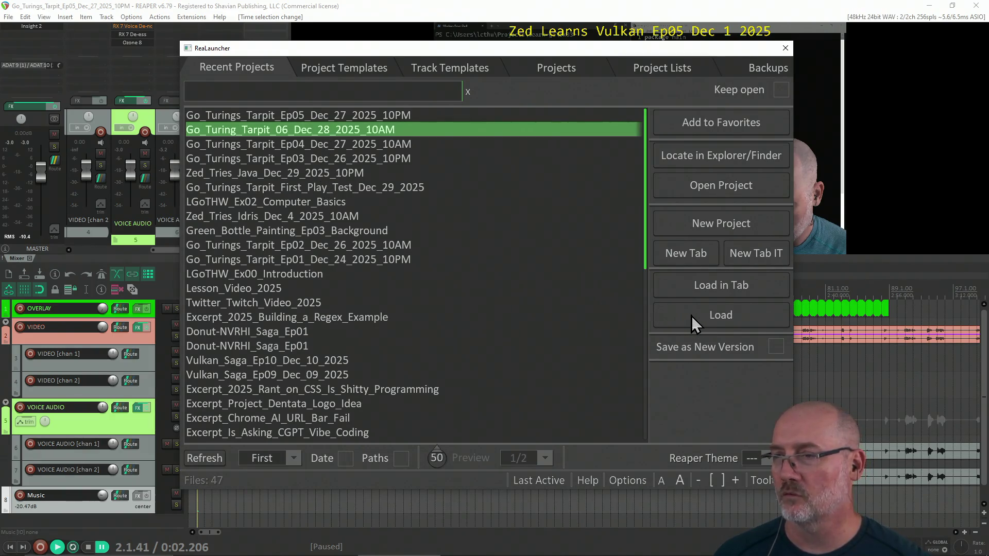
{"action": "left_click", "coordinate": [691, 317]}
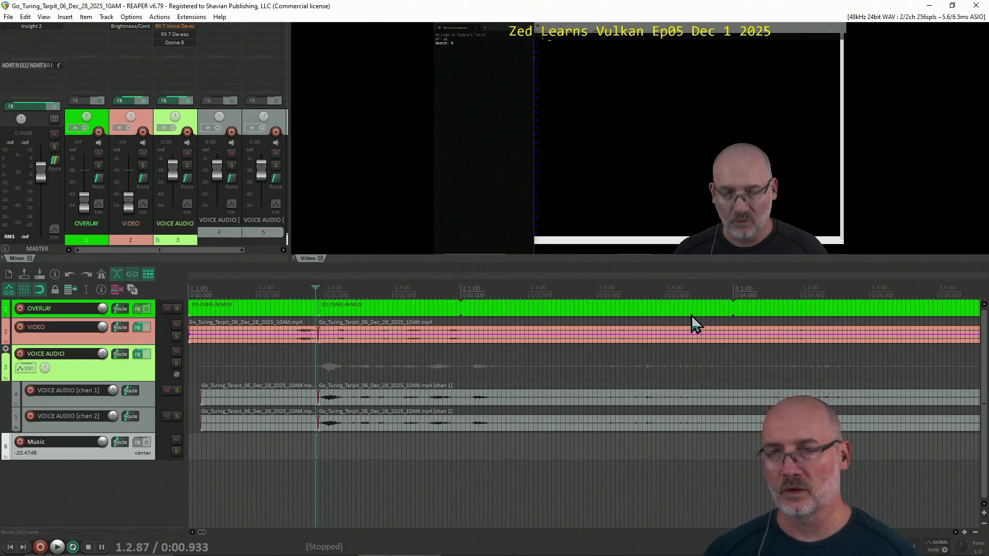
{"action": "scroll", "coordinate": [634, 392], "scroll_direction": "down", "scroll_amount": 3}
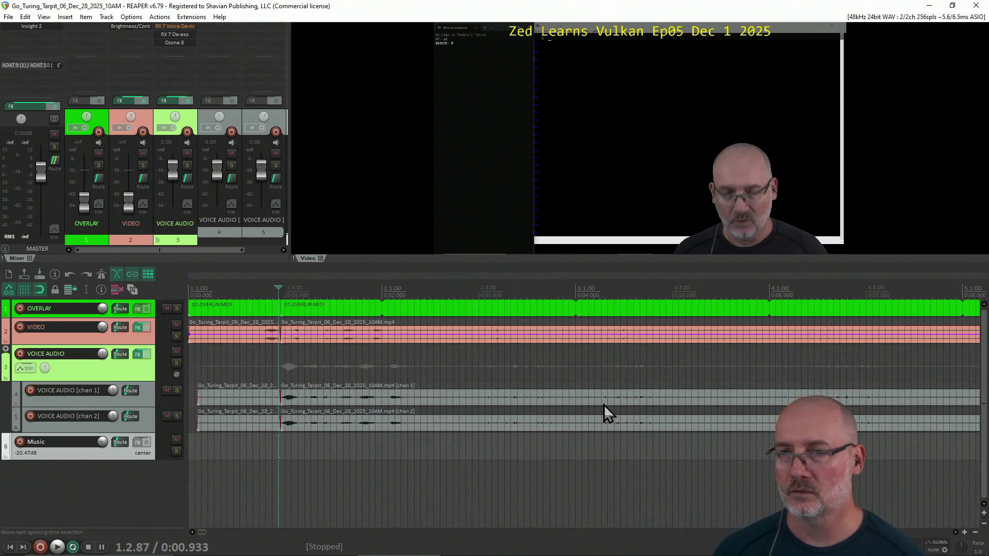
{"action": "scroll", "coordinate": [604, 405], "scroll_direction": "up", "scroll_amount": 2}
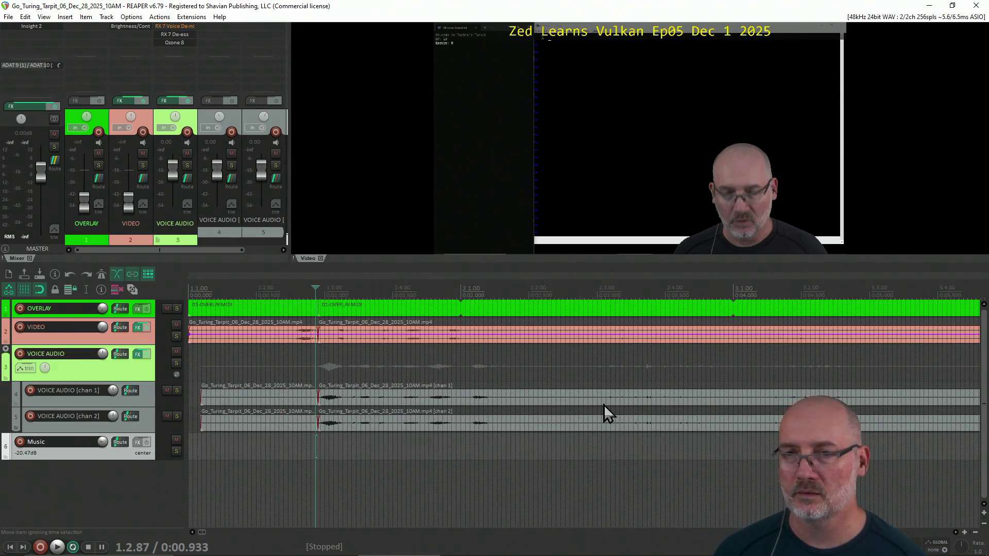
Play the project's opening to check the short leading clips
{"action": "left_click", "coordinate": [261, 341]}
{"action": "left_click_drag", "start_coordinate": [260, 344], "coordinate": [248, 424]}
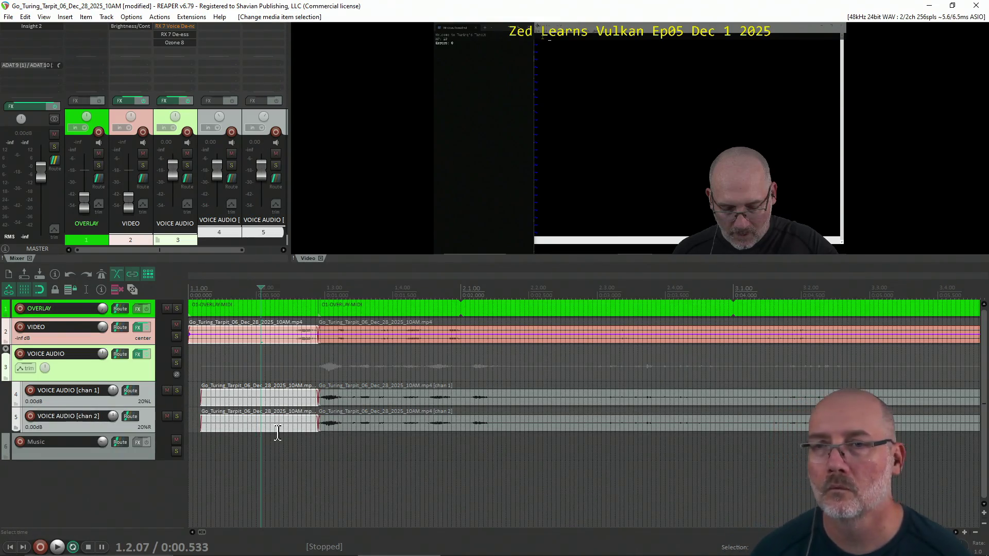
{"action": "left_click", "coordinate": [284, 491]}
{"action": "key", "text": "space"}
{"action": "key", "text": "ctrl+space"}
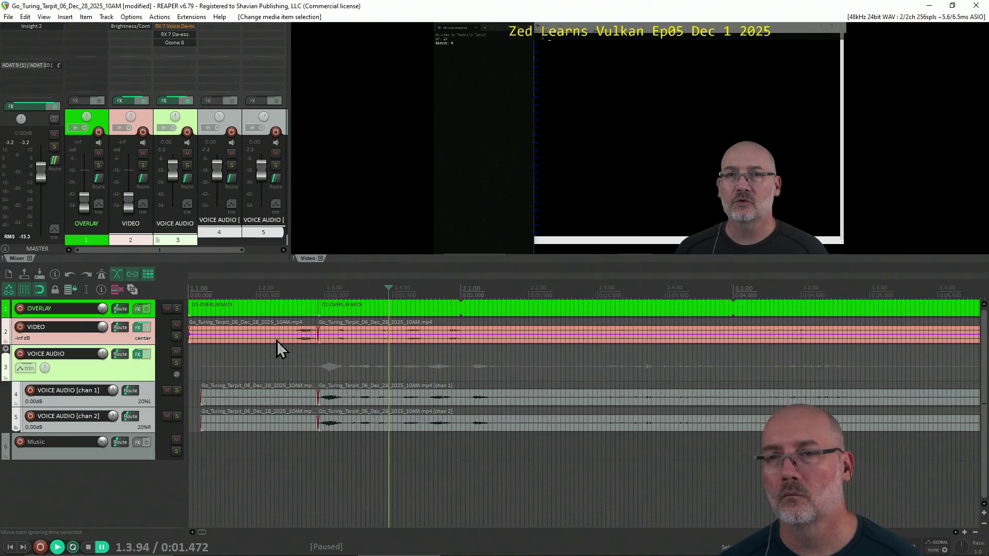
Ripple-delete the leading clips on OVERLAY, VIDEO and both VOICE AUDIO tracks, then replay the start
{"action": "left_click", "coordinate": [270, 334]}
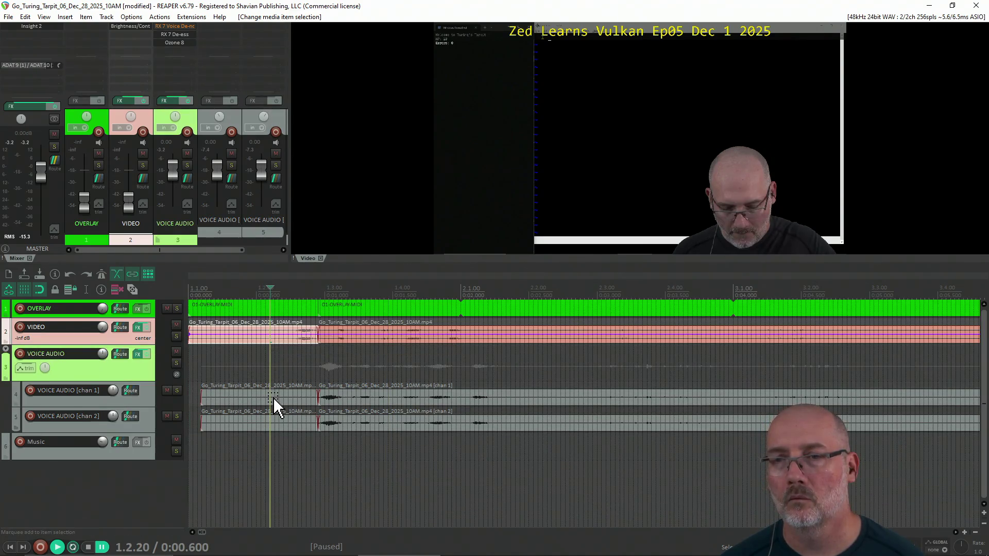
{"action": "left_click_drag", "start_coordinate": [274, 397], "coordinate": [274, 430]}
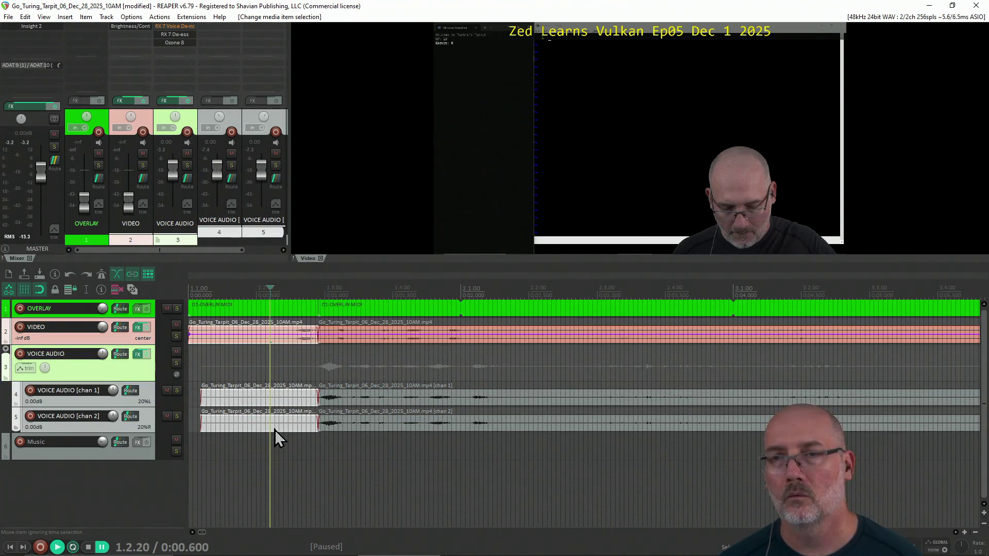
{"action": "left_click_drag", "start_coordinate": [290, 309], "coordinate": [296, 312]}
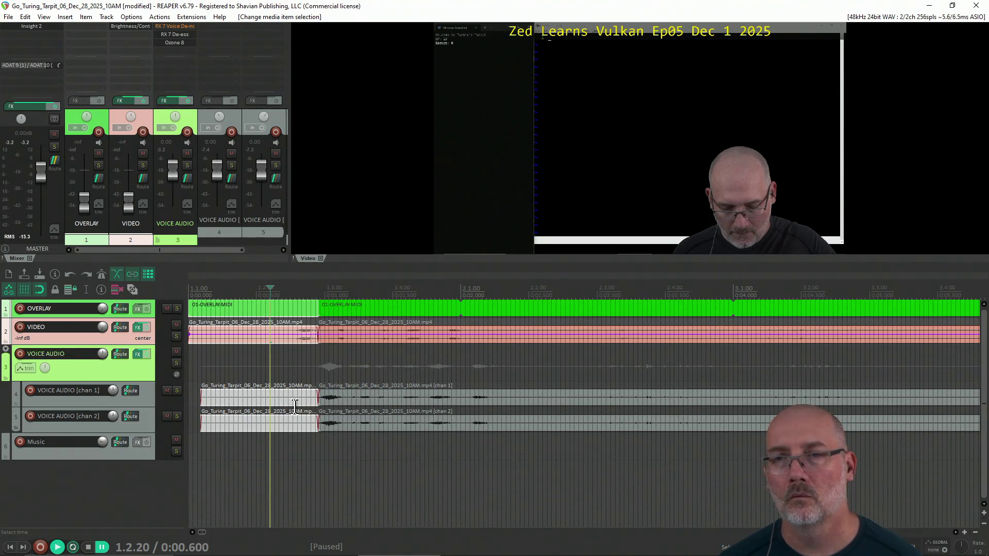
{"action": "key", "text": "Delete"}
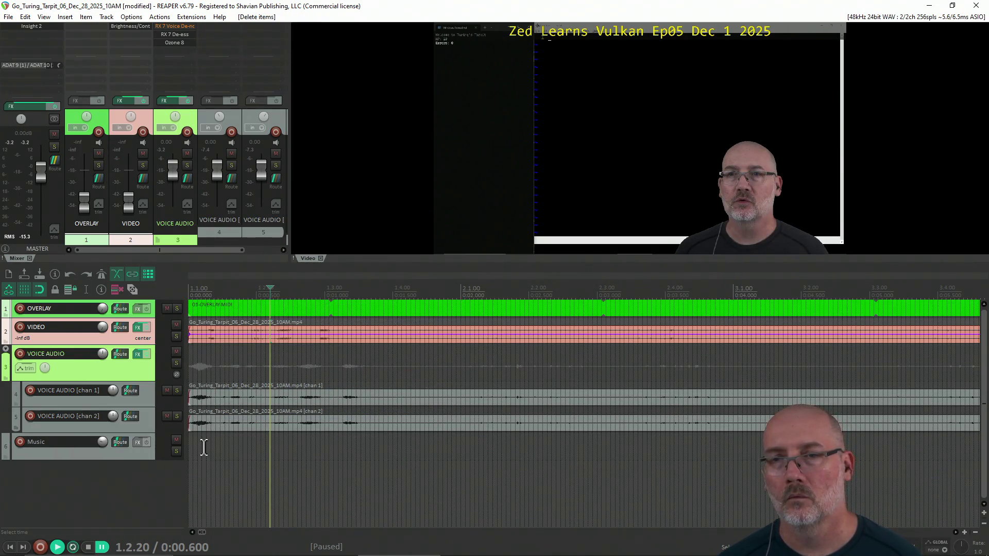
{"action": "left_click", "coordinate": [205, 447]}
{"action": "key", "text": "space"}
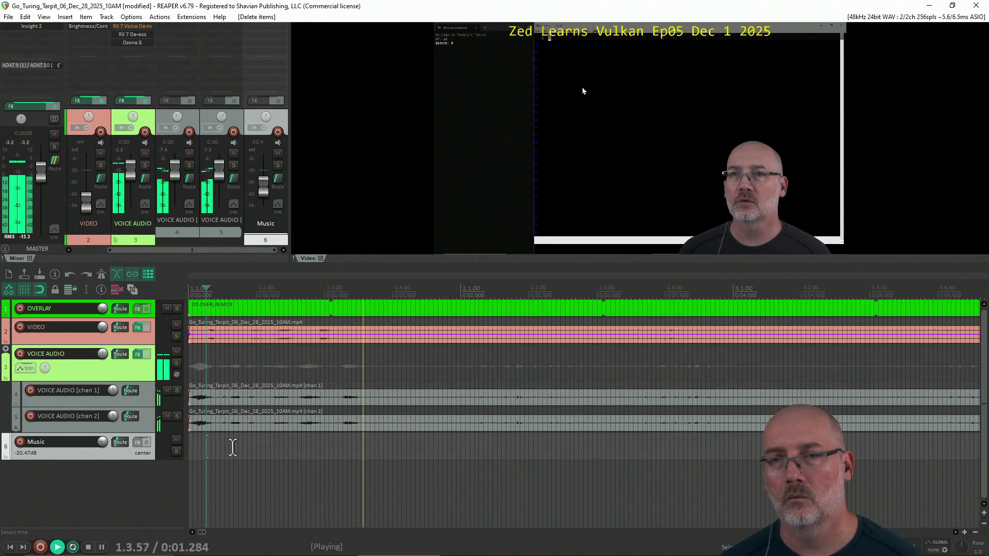
{"action": "key", "text": "space"}
{"action": "scroll", "coordinate": [232, 447], "scroll_direction": "down", "scroll_amount": 2}
{"action": "scroll", "coordinate": [232, 447], "scroll_direction": "down", "scroll_amount": 1}
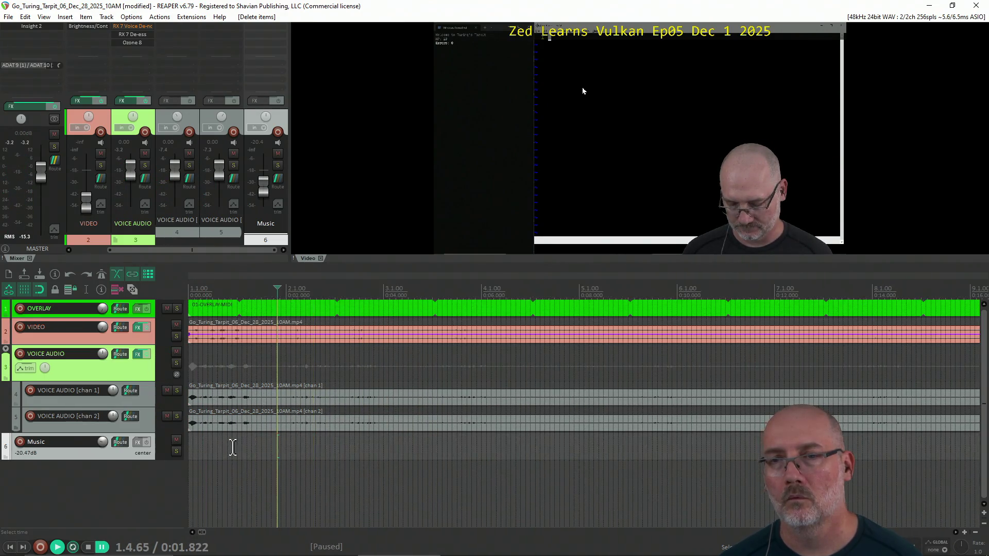
{"action": "scroll", "coordinate": [232, 447], "scroll_direction": "up", "scroll_amount": 2}
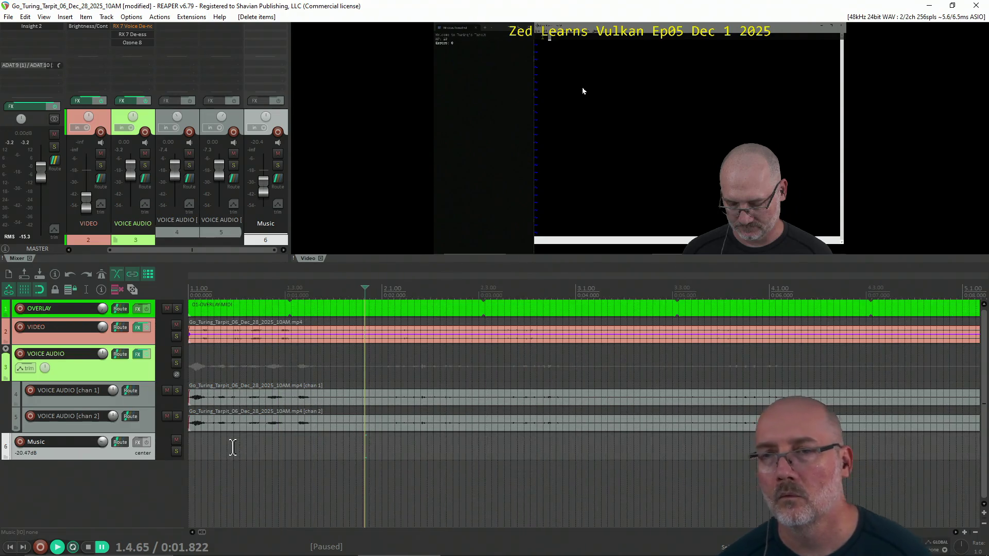
{"action": "scroll", "coordinate": [232, 447], "scroll_direction": "down", "scroll_amount": 5}
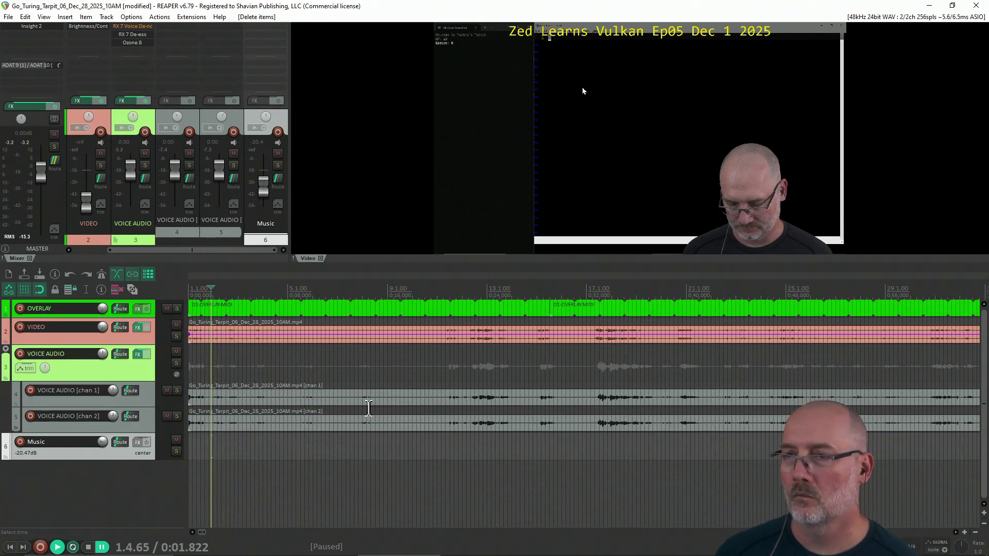
{"action": "left_click", "coordinate": [594, 447]}
{"action": "scroll", "coordinate": [594, 449], "scroll_direction": "up", "scroll_amount": 5}
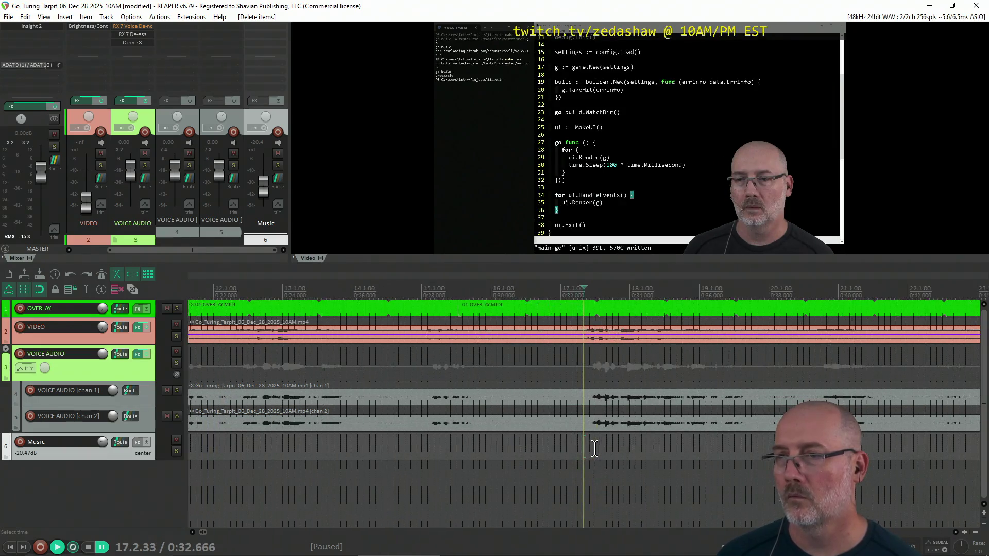
{"action": "left_click", "coordinate": [606, 428]}
{"action": "scroll", "coordinate": [606, 427], "scroll_direction": "down", "scroll_amount": 8}
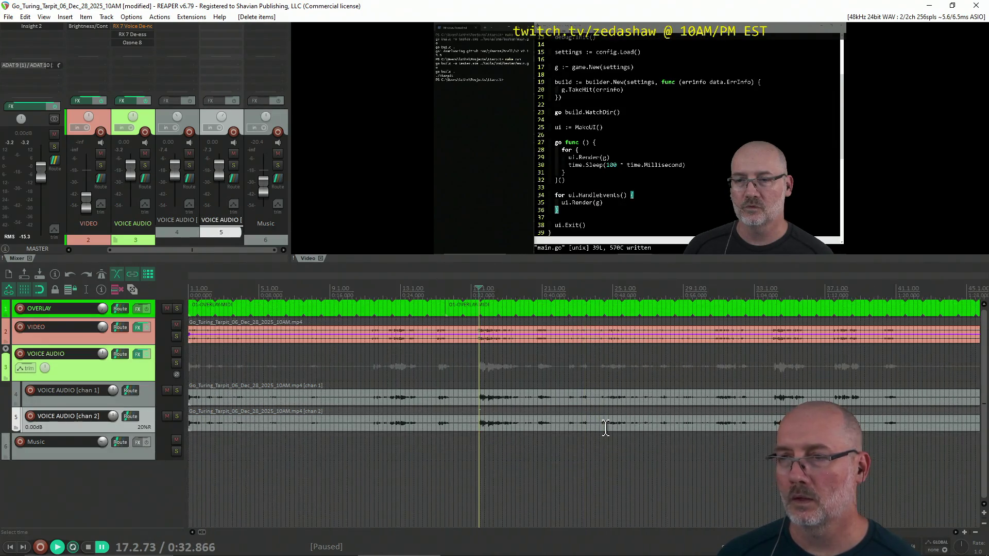
{"action": "left_click", "coordinate": [275, 444]}
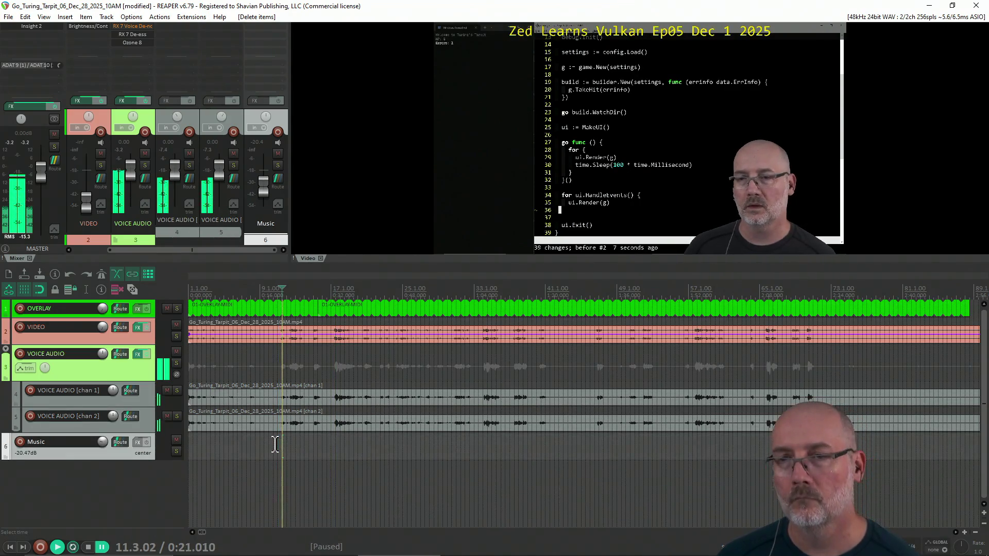
{"action": "key", "text": "Home"}
{"action": "key", "text": "space"}
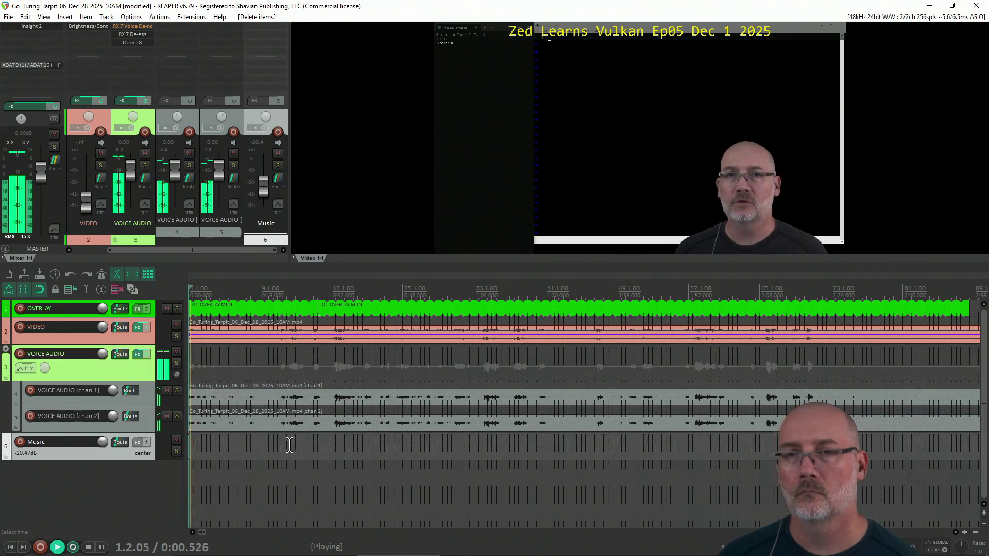
{"action": "left_click", "coordinate": [330, 444]}
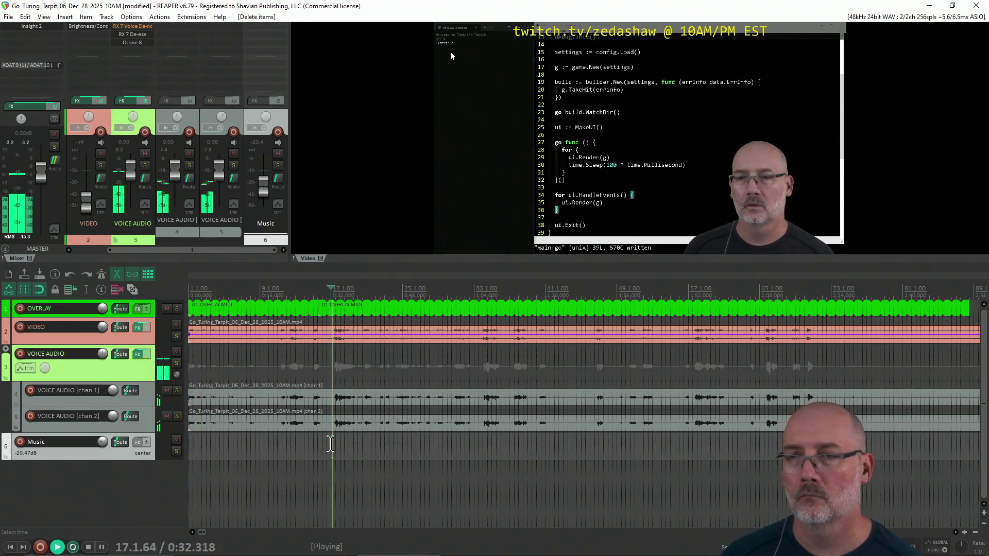
{"action": "scroll", "coordinate": [330, 444], "scroll_direction": "down", "scroll_amount": 2}
{"action": "key", "text": "ctrl+space"}
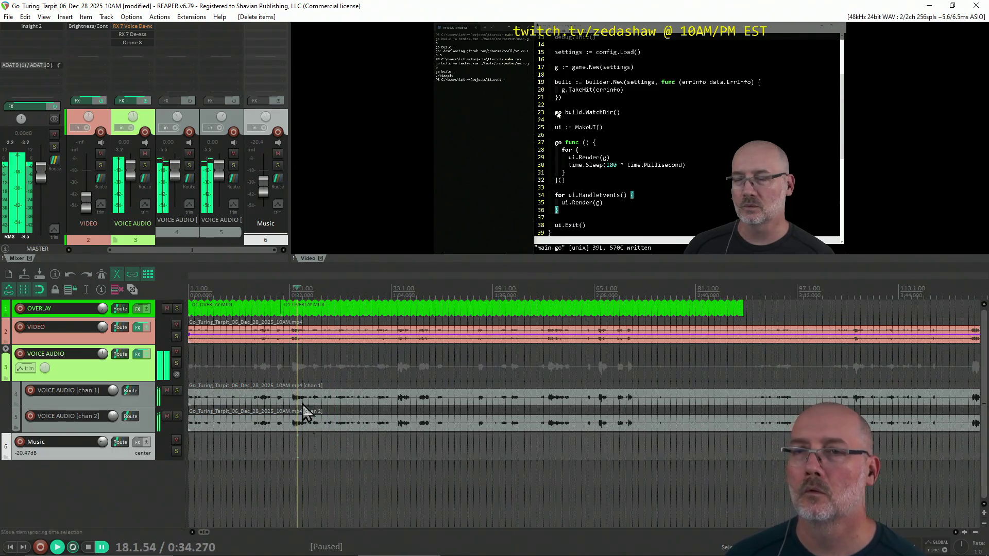
{"action": "left_click", "coordinate": [215, 310]}
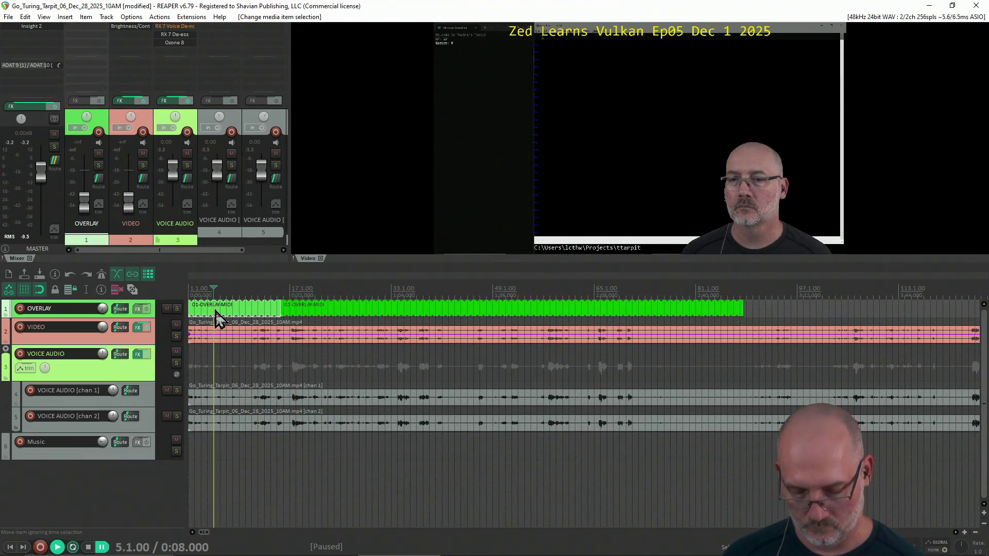
Change the first overlay's #text to 'Turing's Tarpit Ep06 Dec 28 2025' and apply it
{"action": "double_click", "coordinate": [216, 311]}
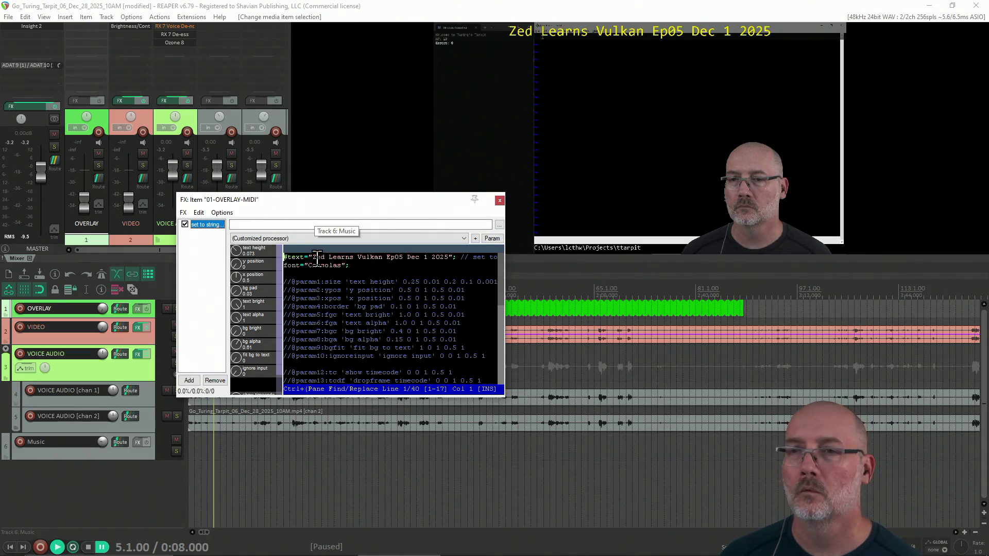
{"action": "left_click_drag", "start_coordinate": [313, 257], "coordinate": [409, 256]}
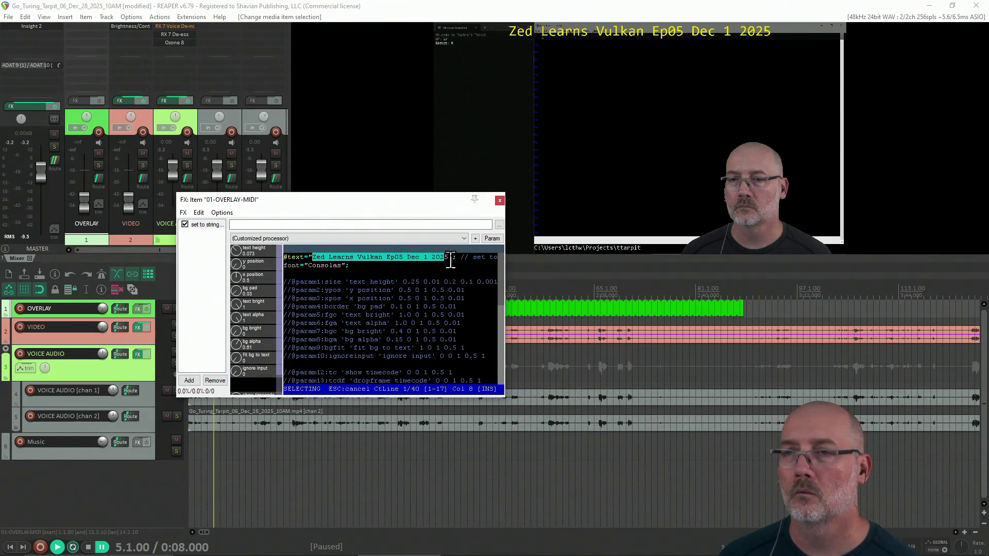
{"action": "key", "text": "Delete"}
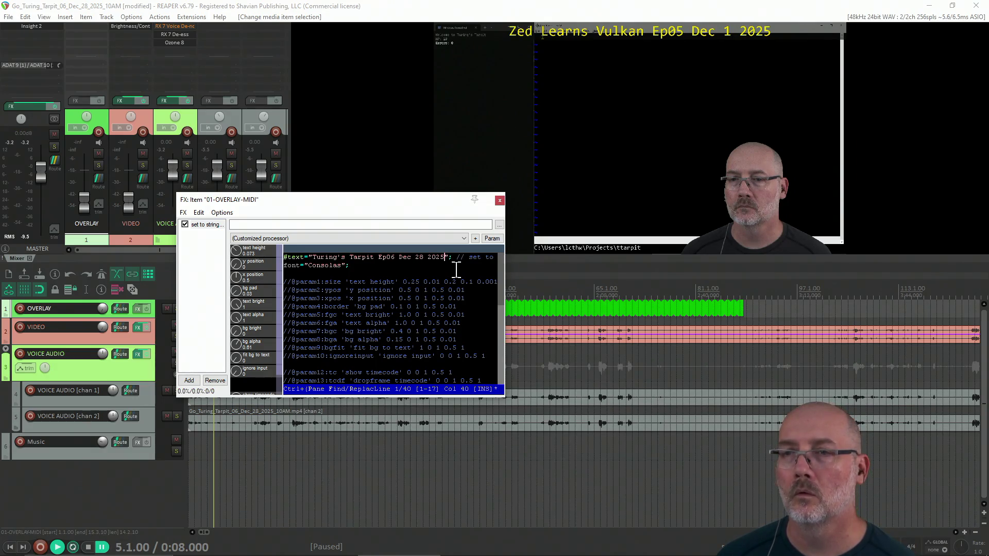
{"action": "key", "text": "ctrl+s"}
{"action": "left_click", "coordinate": [500, 200]}
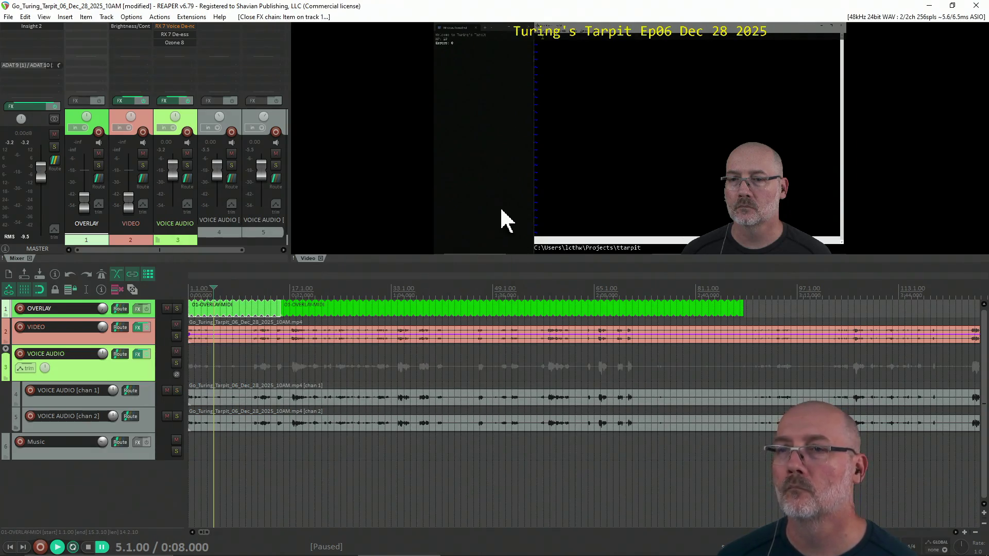
Review the recording and split all items at about 2:20
{"action": "left_click", "coordinate": [302, 453]}
{"action": "key", "text": "space"}
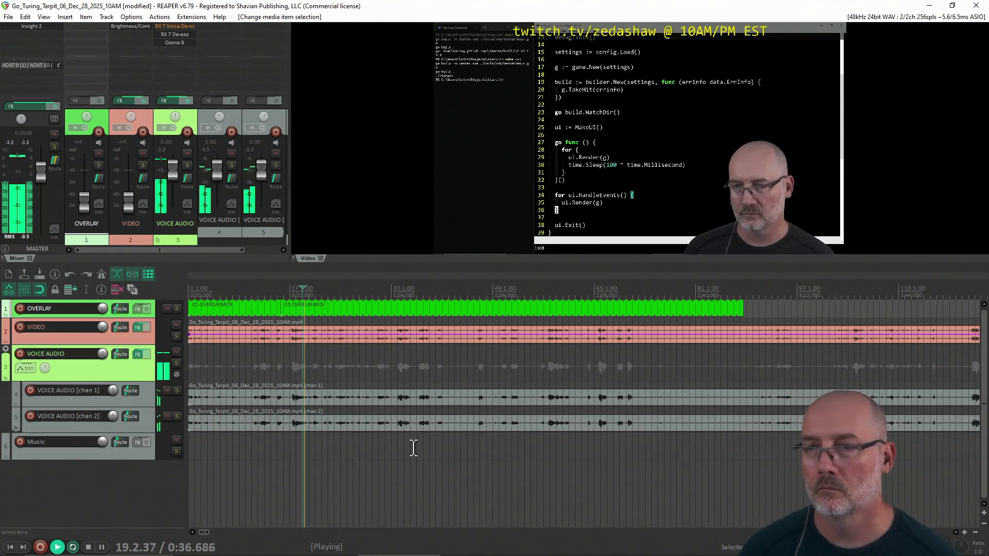
{"action": "left_click", "coordinate": [394, 449]}
{"action": "scroll", "coordinate": [490, 451], "scroll_direction": "down", "scroll_amount": 3}
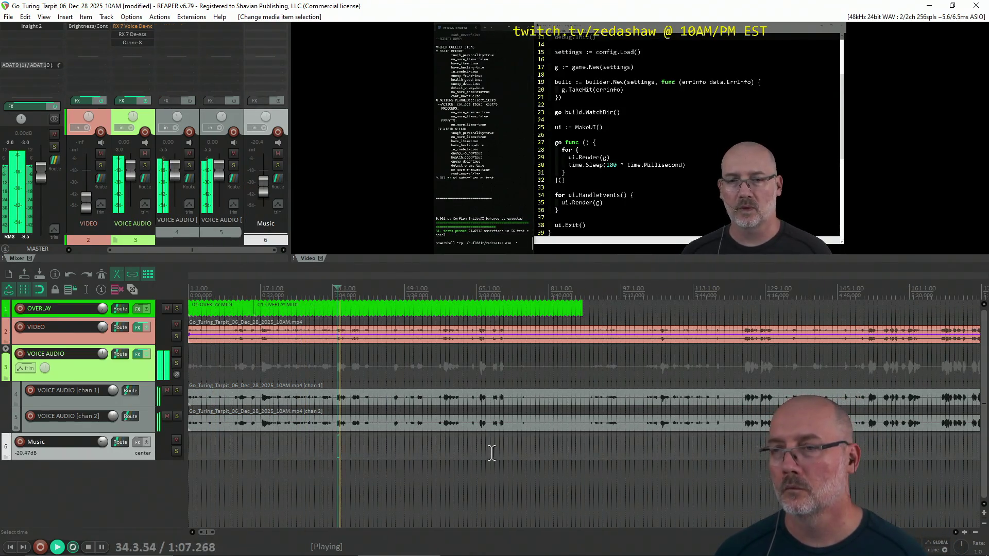
{"action": "left_click", "coordinate": [495, 445]}
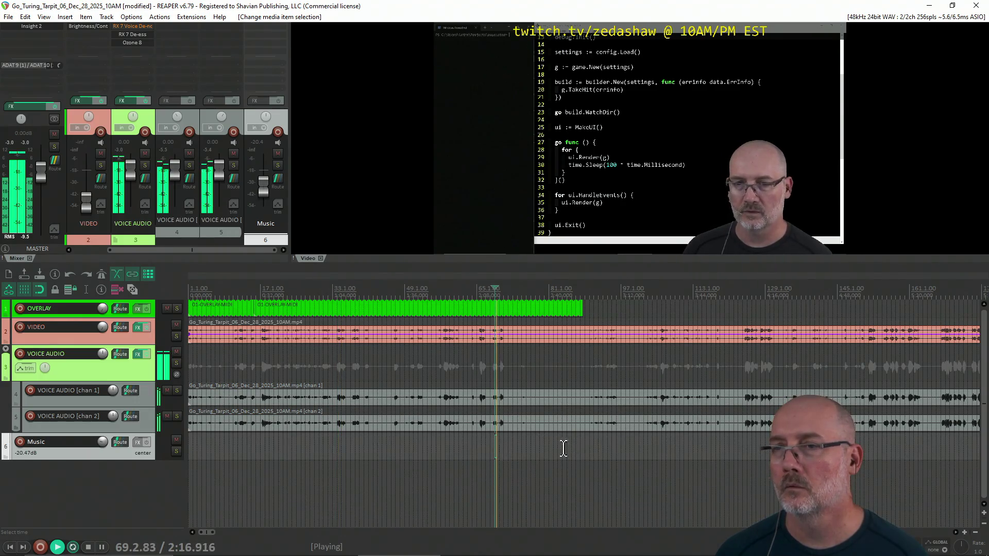
{"action": "left_click", "coordinate": [544, 448]}
{"action": "scroll", "coordinate": [536, 451], "scroll_direction": "up", "scroll_amount": 3}
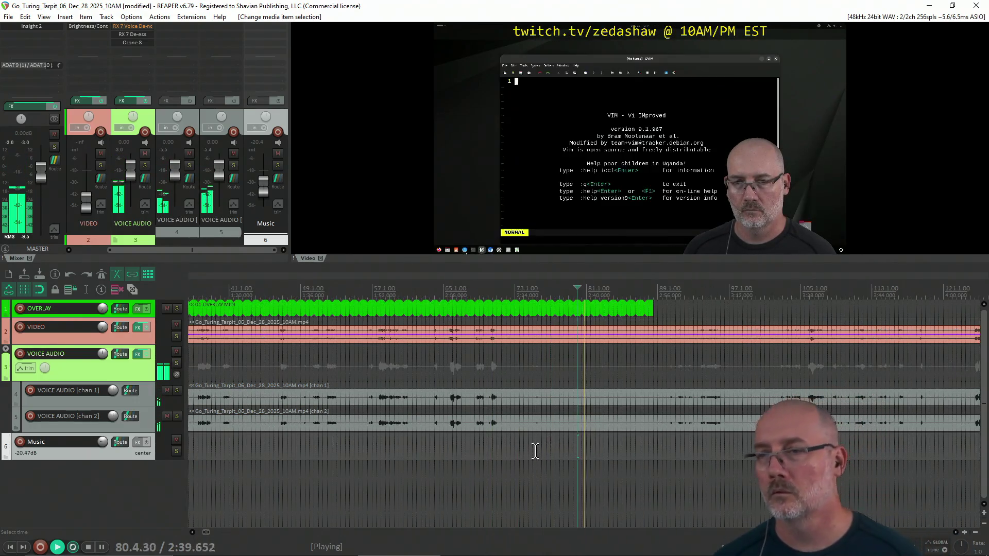
{"action": "left_click", "coordinate": [496, 446]}
{"action": "left_click", "coordinate": [485, 447]}
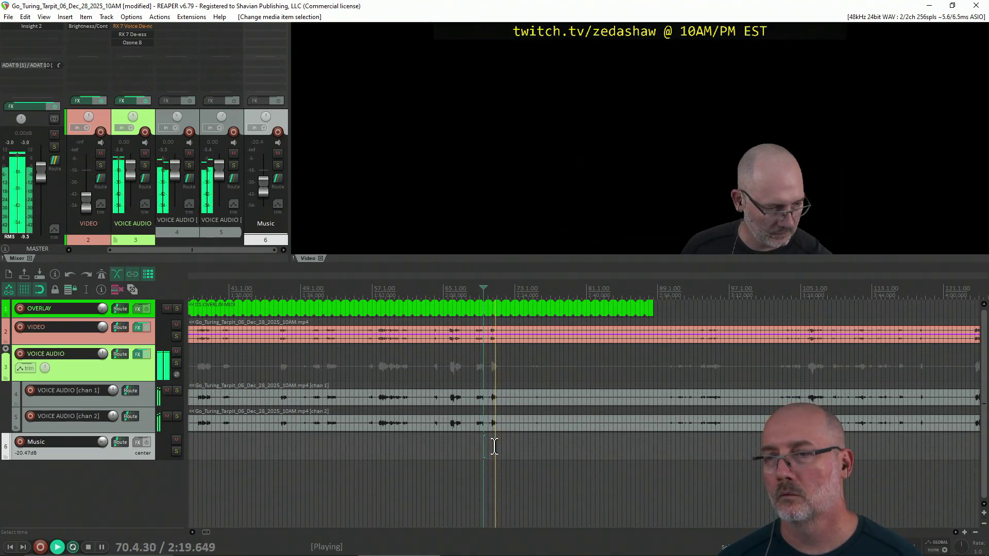
{"action": "key", "text": "ctrl+space"}
{"action": "key", "text": "s"}
Split at 3:20 and ripple-delete the VIDEO and both voice sections between the splits
{"action": "scroll", "coordinate": [550, 444], "scroll_direction": "down", "scroll_amount": 3}
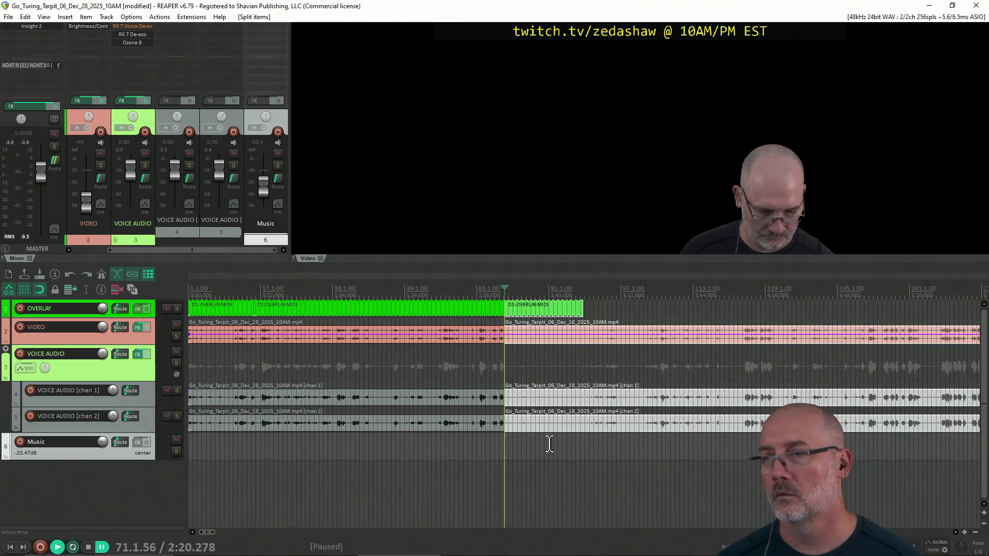
{"action": "left_click", "coordinate": [598, 440]}
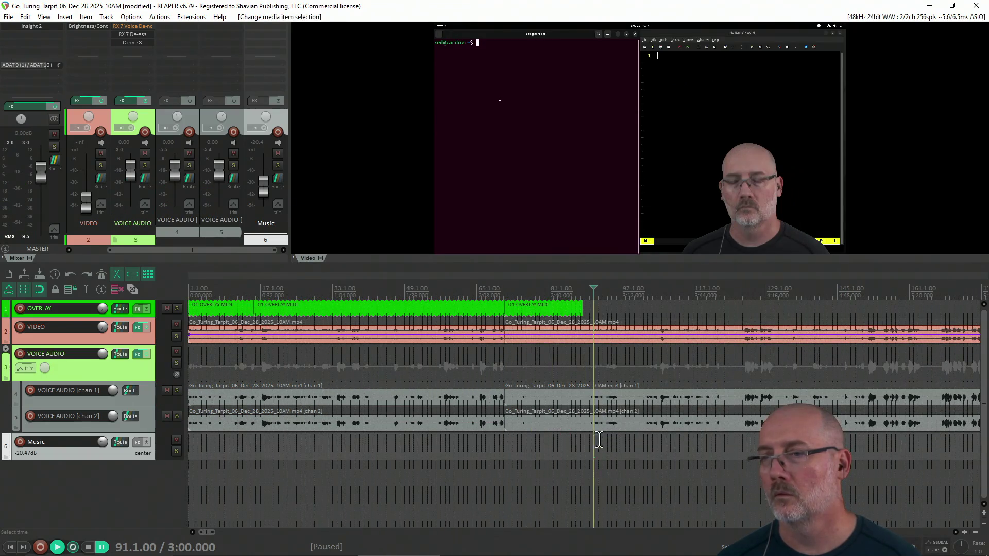
{"action": "key", "text": "space"}
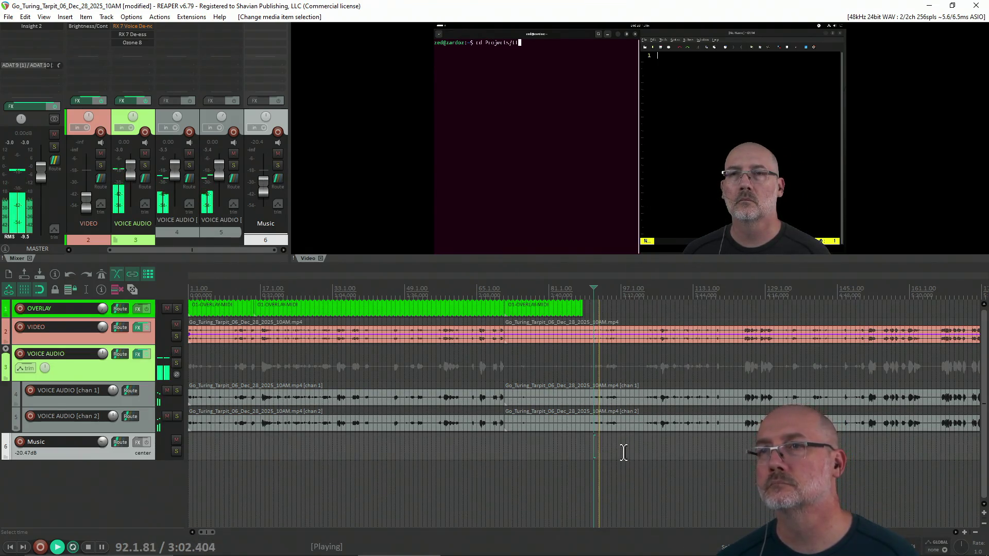
{"action": "left_click", "coordinate": [646, 438]}
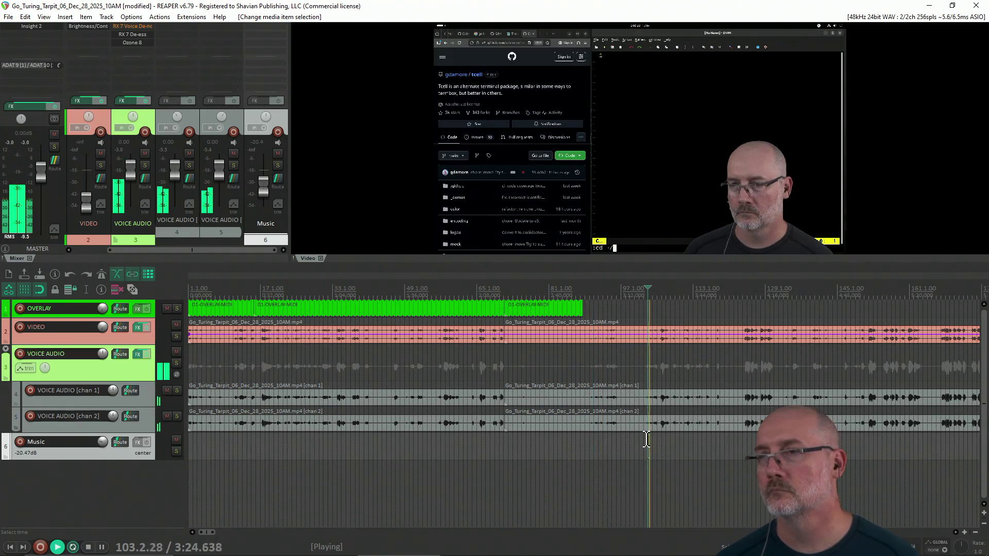
{"action": "key", "text": "ctrl+space"}
{"action": "left_click", "coordinate": [639, 434]}
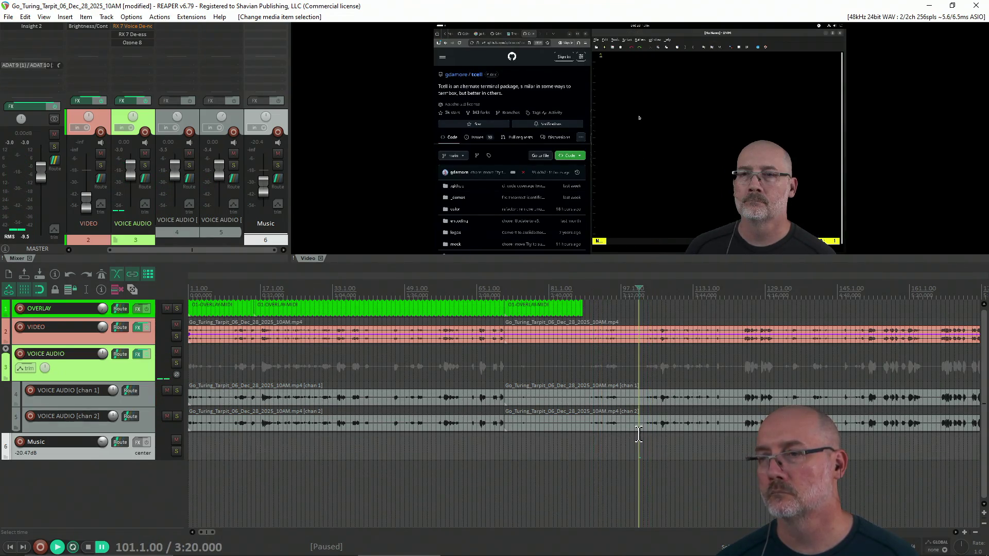
{"action": "key", "text": "s"}
{"action": "left_click", "coordinate": [582, 425]}
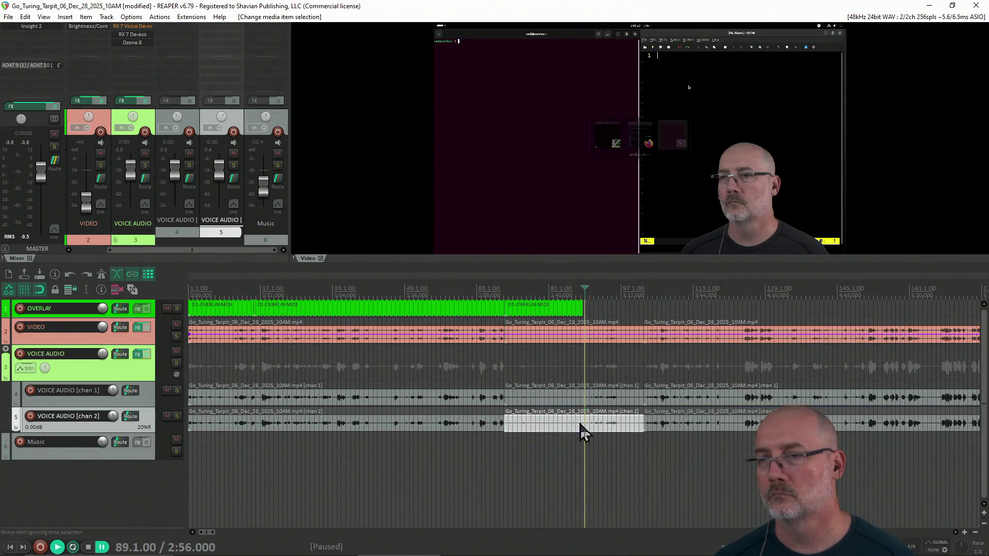
{"action": "left_click_drag", "start_coordinate": [560, 399], "coordinate": [561, 348]}
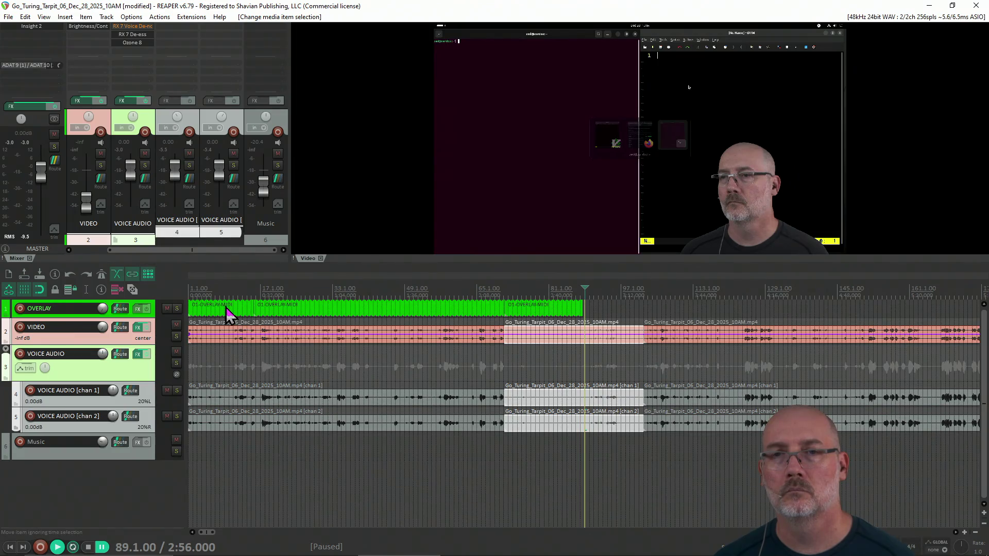
{"action": "key", "text": "Delete"}
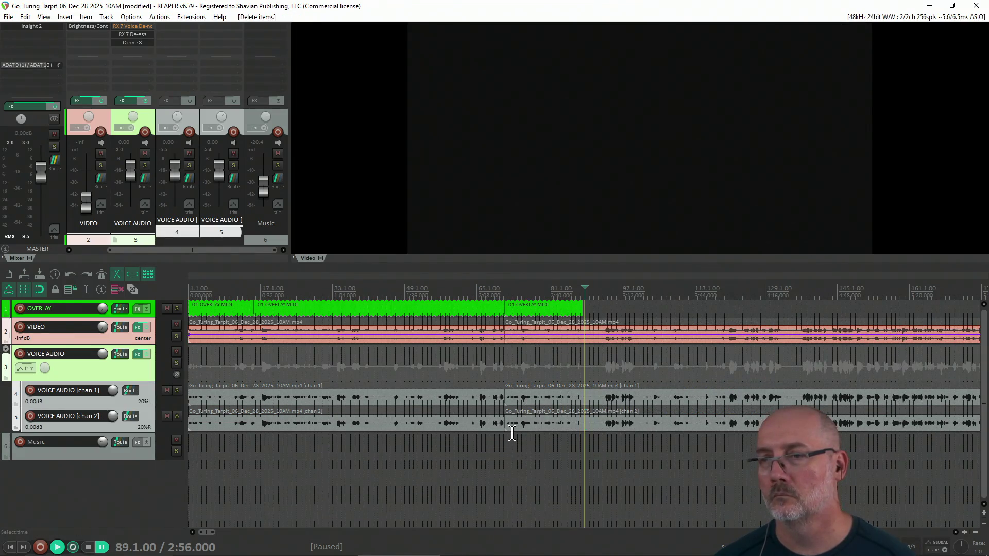
Play back across the new join to check it
{"action": "left_click", "coordinate": [512, 431]}
{"action": "key", "text": "space"}
{"action": "left_click", "coordinate": [600, 448]}
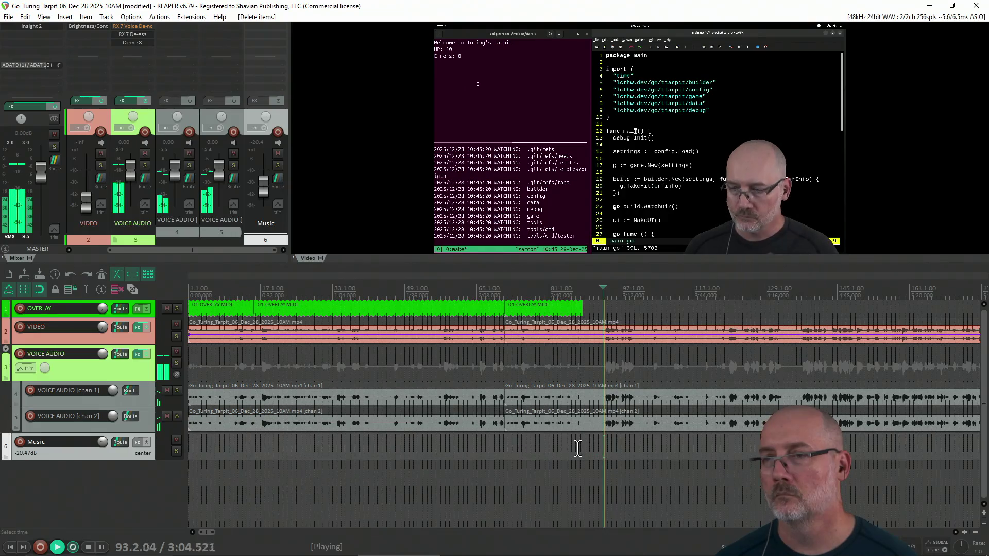
{"action": "left_click", "coordinate": [578, 448]}
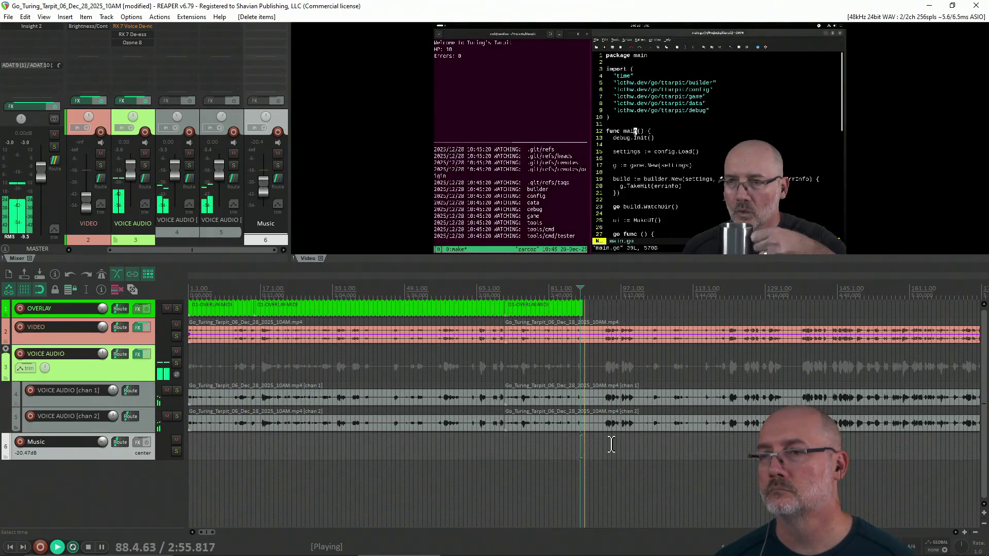
{"action": "scroll", "coordinate": [610, 444], "scroll_direction": "down", "scroll_amount": 2}
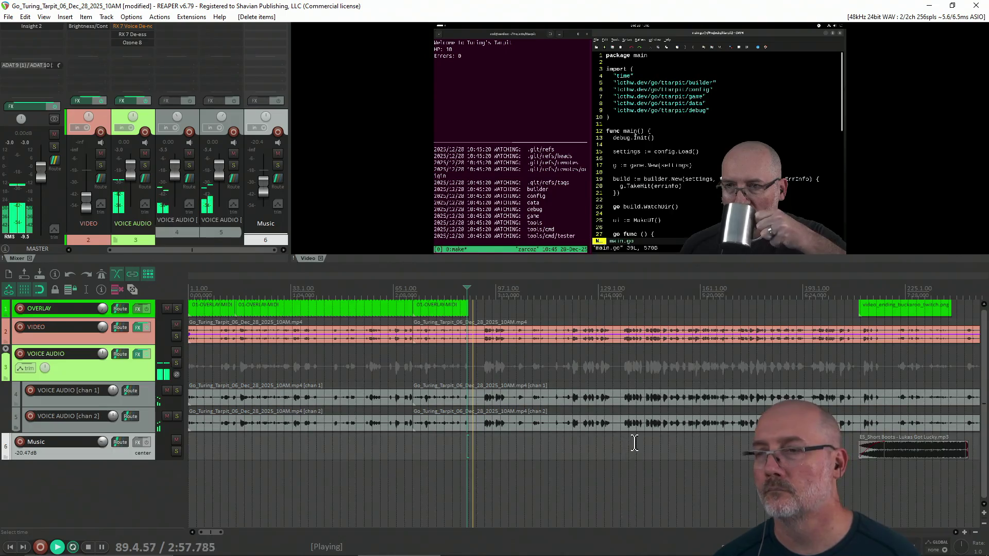
Cut the outro card image and Short Boots music clip from around 3:51
{"action": "left_click", "coordinate": [612, 444]}
{"action": "key", "text": "ctrl+space"}
{"action": "scroll", "coordinate": [613, 444], "scroll_direction": "up", "scroll_amount": 2}
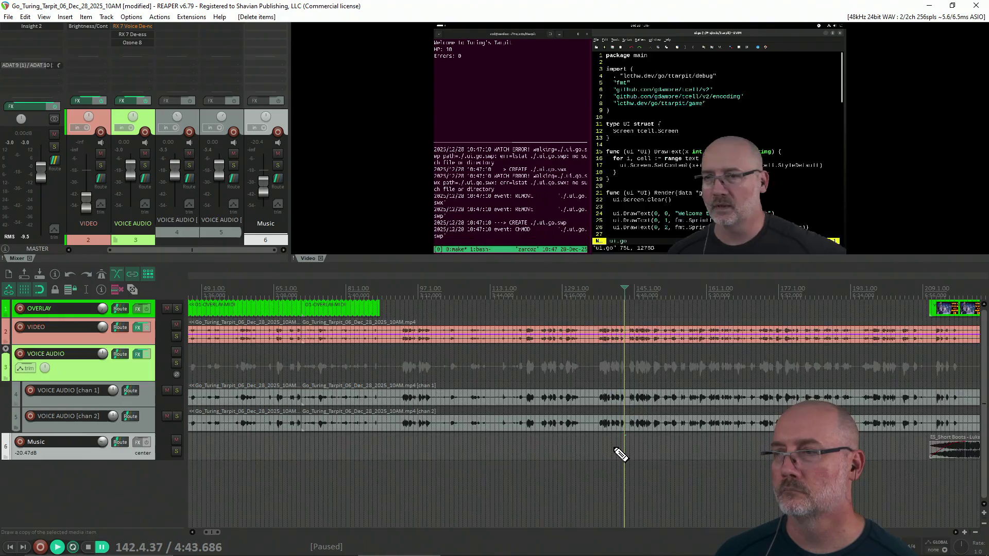
{"action": "scroll", "coordinate": [613, 444], "scroll_direction": "down", "scroll_amount": 7}
{"action": "left_click", "coordinate": [453, 311]}
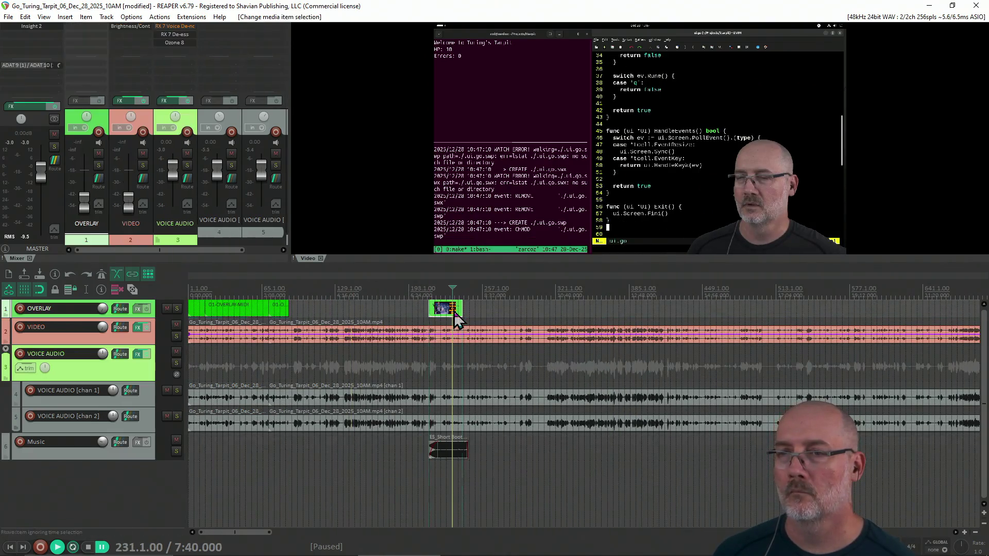
{"action": "left_click", "coordinate": [449, 450]}
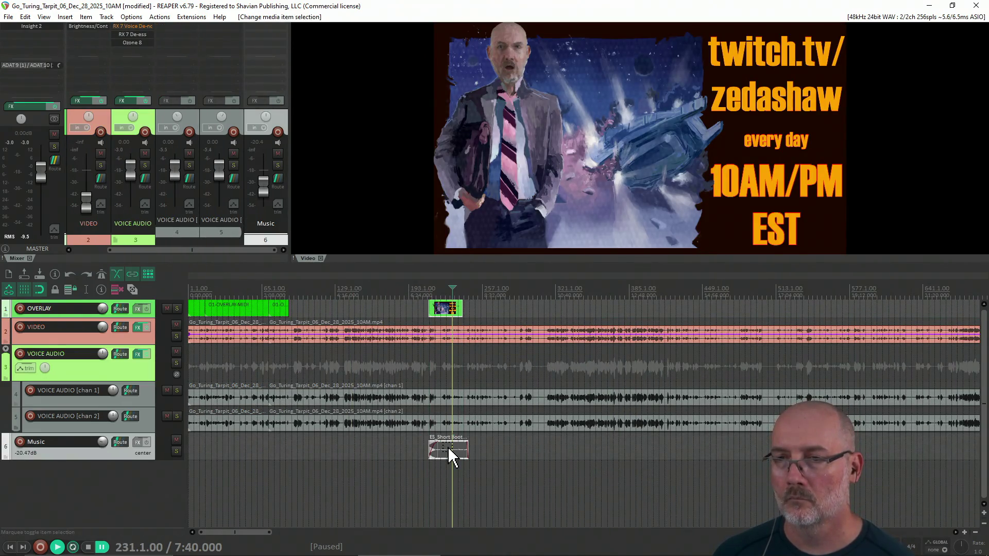
{"action": "key", "text": "ctrl+x"}
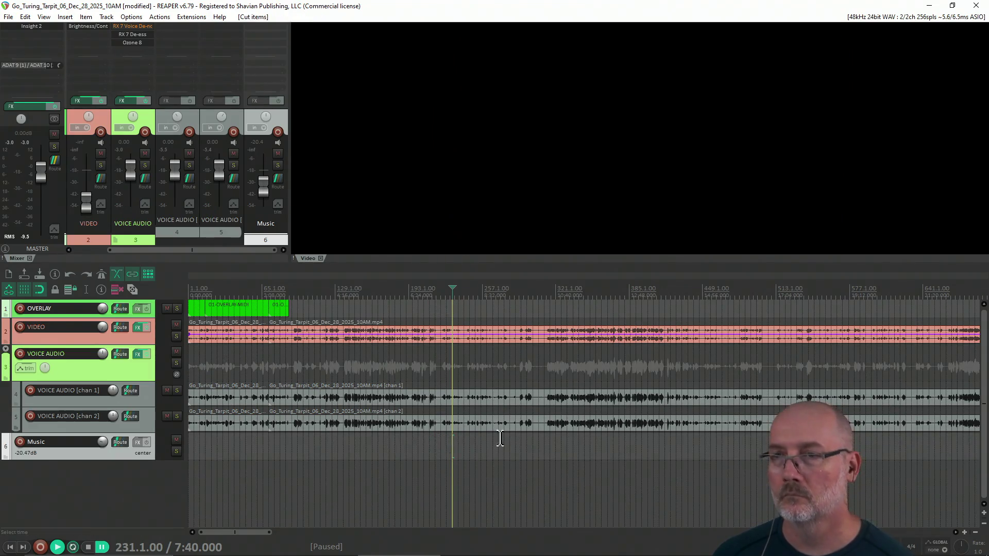
Paste the outro card and music just past the recording's end, around 3:33:40
{"action": "scroll", "coordinate": [526, 433], "scroll_direction": "down", "scroll_amount": 10}
{"action": "scroll", "coordinate": [522, 425], "scroll_direction": "down", "scroll_amount": 3}
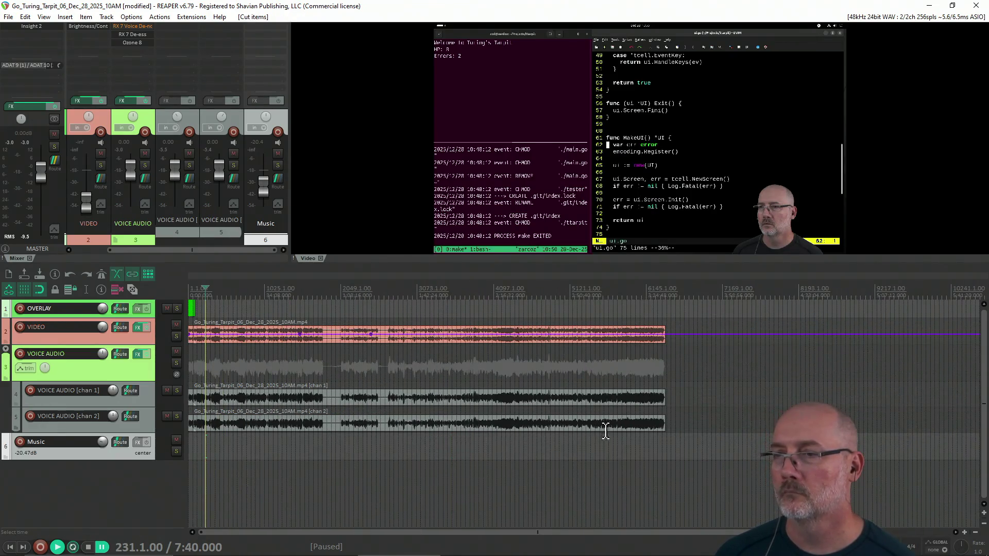
{"action": "left_click", "coordinate": [661, 438]}
{"action": "scroll", "coordinate": [659, 435], "scroll_direction": "up", "scroll_amount": 8}
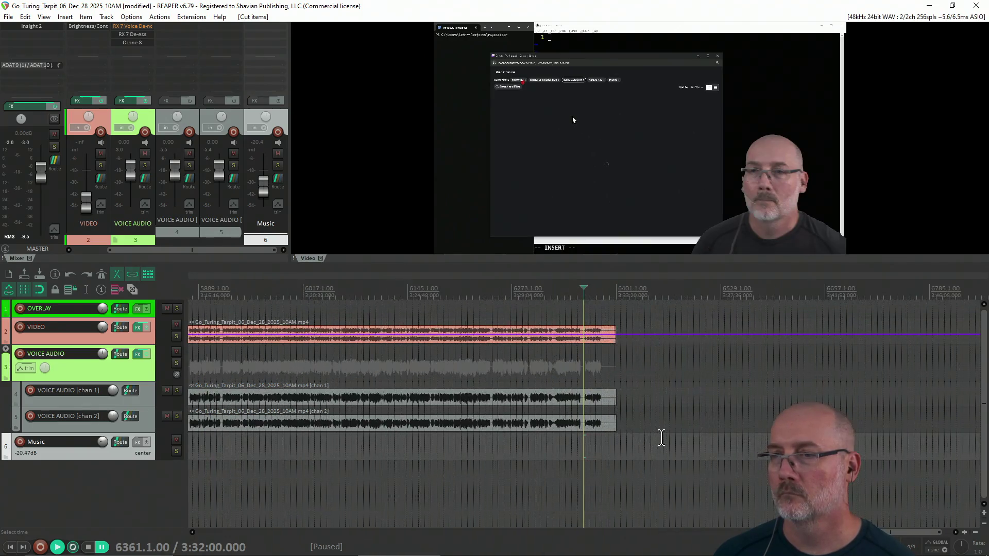
{"action": "left_click", "coordinate": [639, 312]}
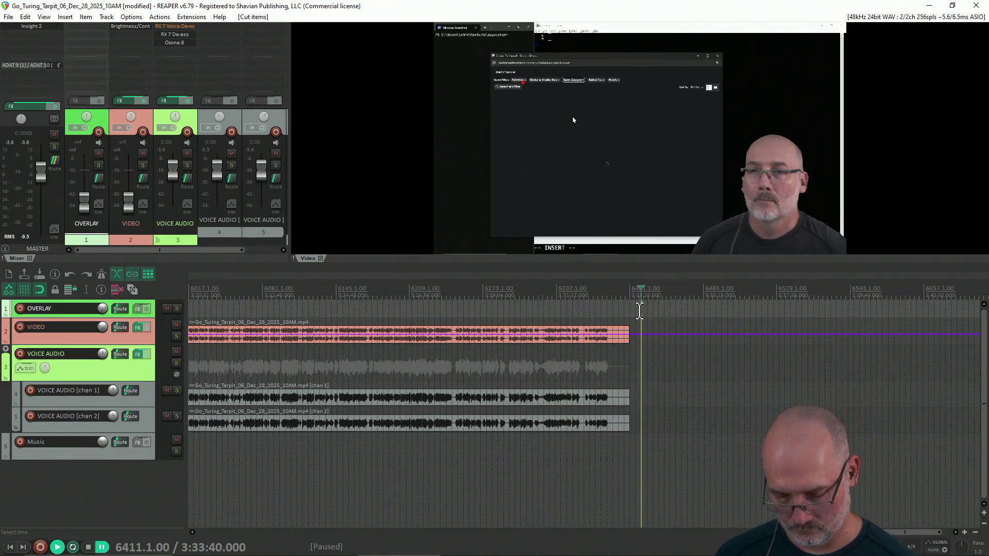
{"action": "key", "text": "ctrl+v"}
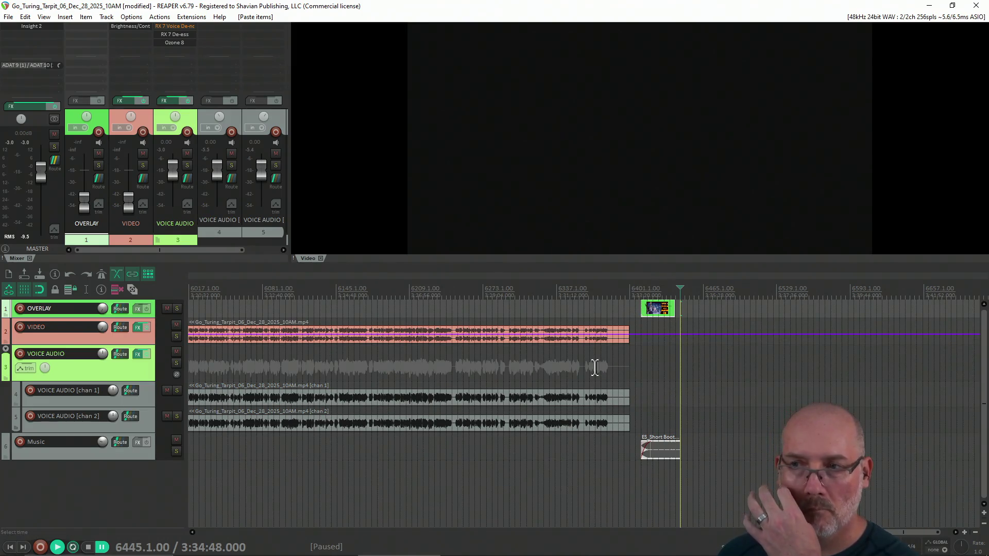
{"action": "left_click", "coordinate": [581, 429]}
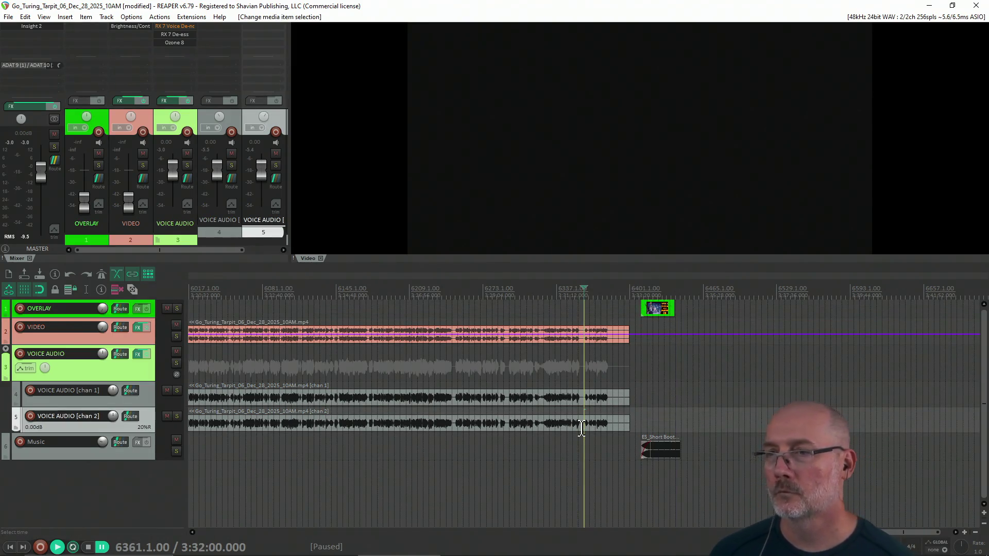
Play through the recording's ending and pause at 3:31:52
{"action": "key", "text": "space"}
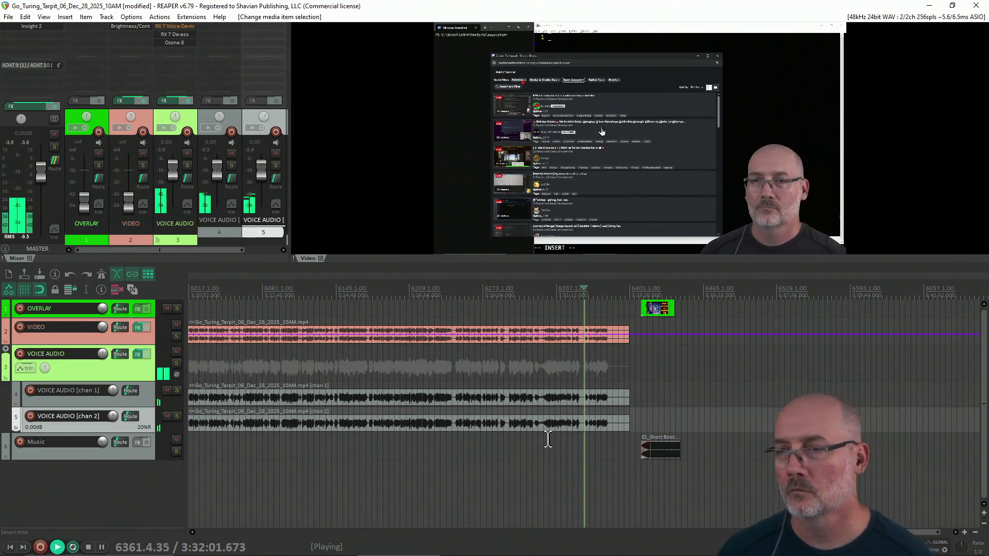
{"action": "left_click", "coordinate": [544, 441]}
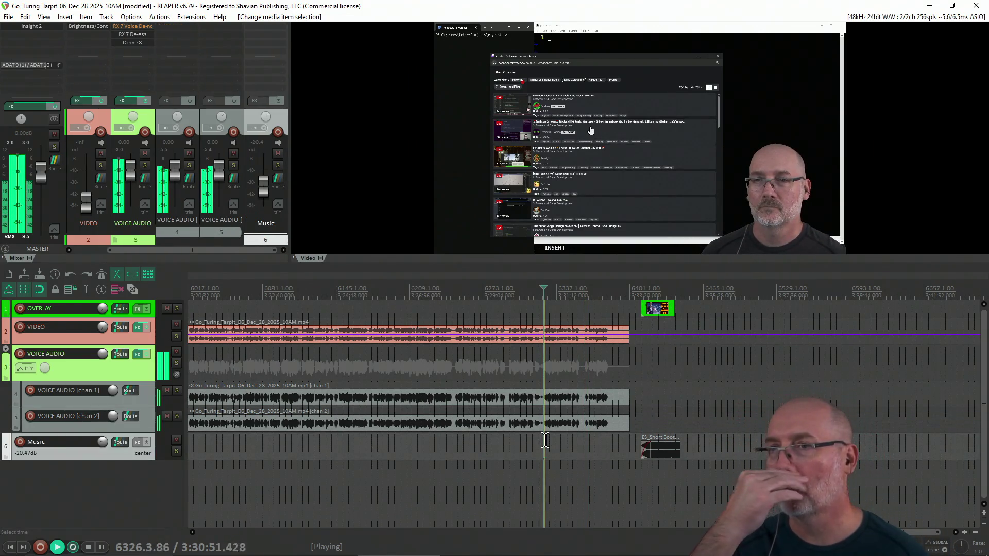
{"action": "scroll", "coordinate": [579, 431], "scroll_direction": "up", "scroll_amount": 4}
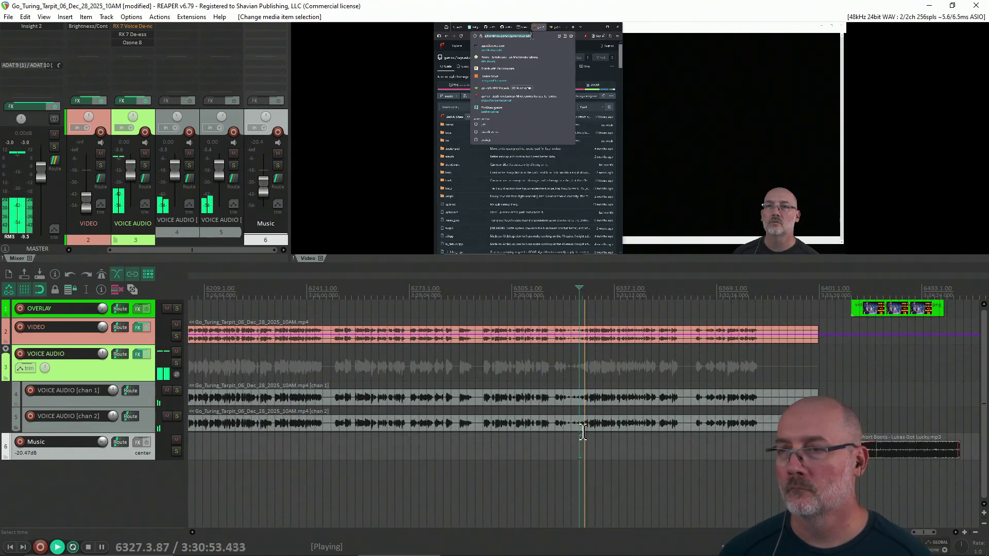
{"action": "left_click", "coordinate": [620, 438]}
{"action": "left_click", "coordinate": [647, 437]}
{"action": "left_click", "coordinate": [652, 439]}
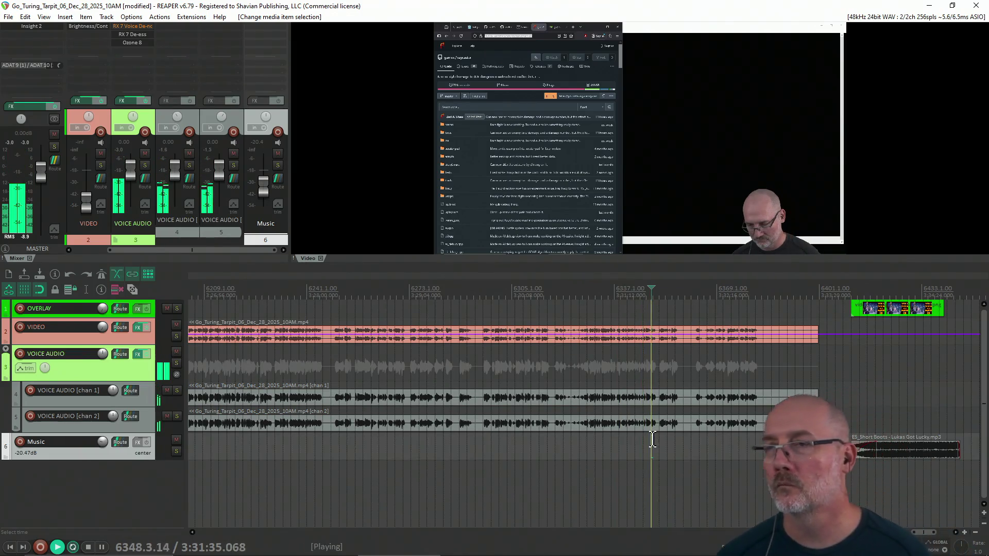
{"action": "left_click", "coordinate": [657, 438]}
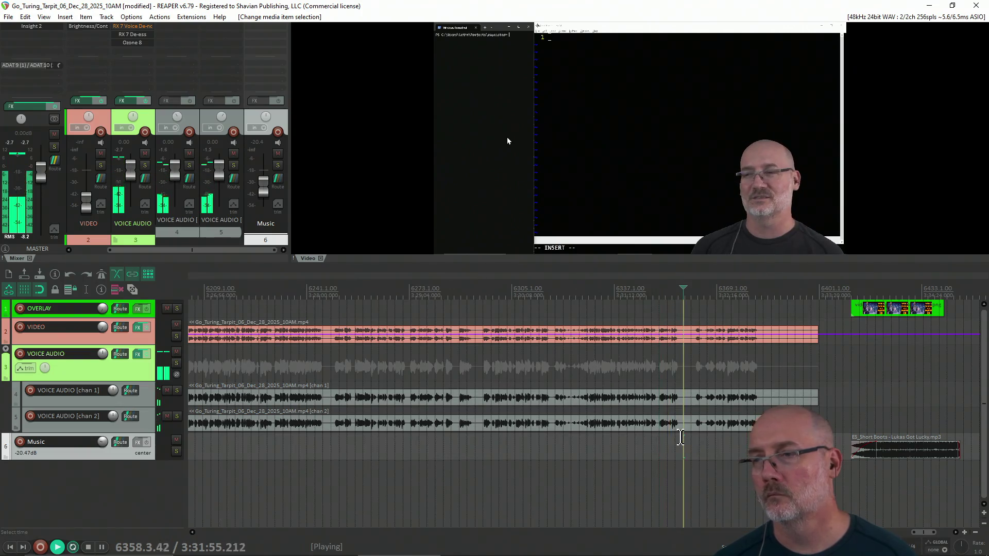
{"action": "scroll", "coordinate": [681, 438], "scroll_direction": "up", "scroll_amount": 2}
{"action": "key", "text": "ctrl+space"}
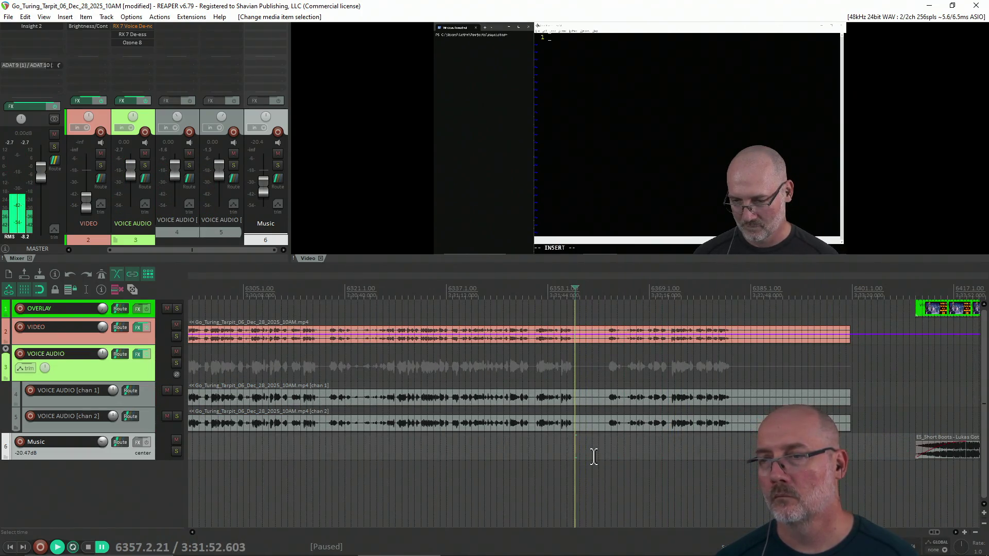
Split video and voice at 3:31:52 and delete the tail after it
{"action": "key", "text": "s"}
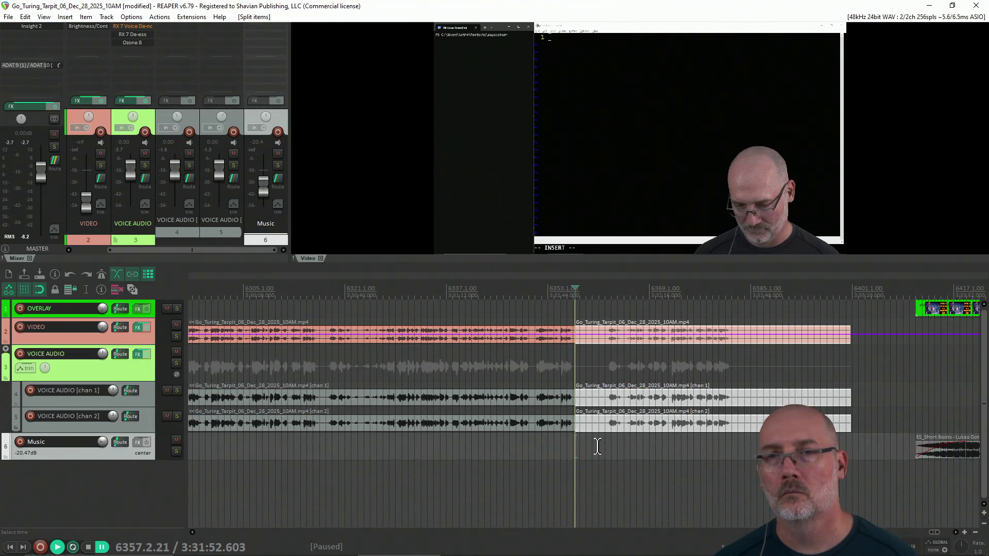
{"action": "key", "text": "Delete"}
{"action": "left_click", "coordinate": [655, 309]}
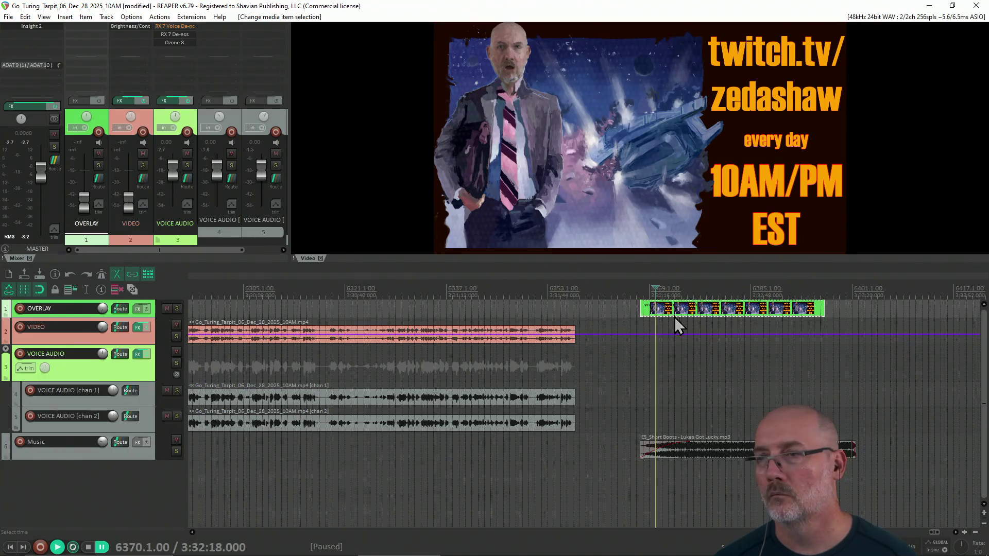
Move the outro card so it starts exactly where the video ends
{"action": "left_click_drag", "start_coordinate": [675, 317], "coordinate": [611, 315]}
{"action": "scroll", "coordinate": [610, 315], "scroll_direction": "up", "scroll_amount": 3}
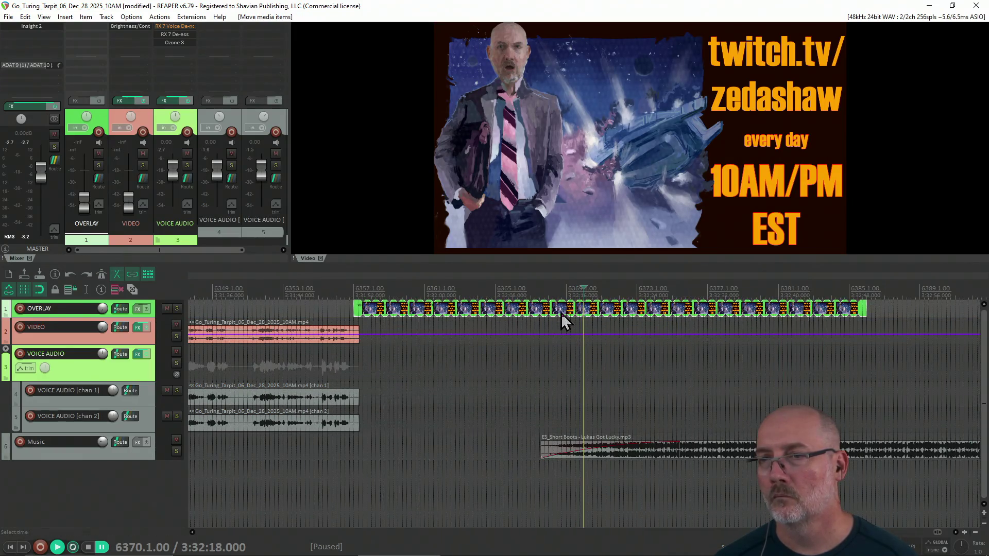
{"action": "mouse_move", "coordinate": [394, 311]}
{"action": "left_mouse_down"}
{"action": "mouse_move", "coordinate": [418, 319]}
{"action": "mouse_move", "coordinate": [403, 313]}
{"action": "left_mouse_up"}
Remove the Short Boots clip's fade-in and move it earlier to 3:31:45
{"action": "left_click", "coordinate": [639, 453]}
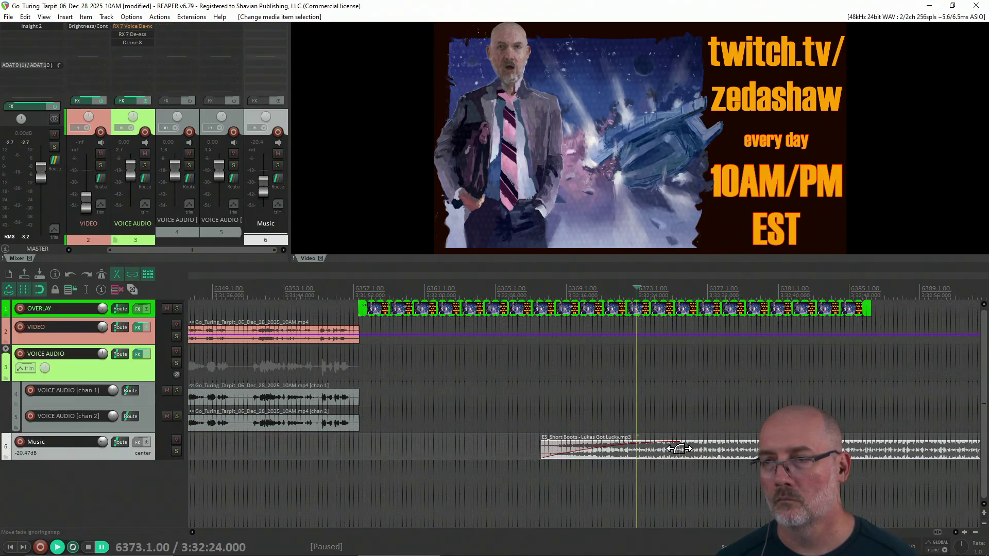
{"action": "left_click_drag", "start_coordinate": [679, 443], "coordinate": [465, 458]}
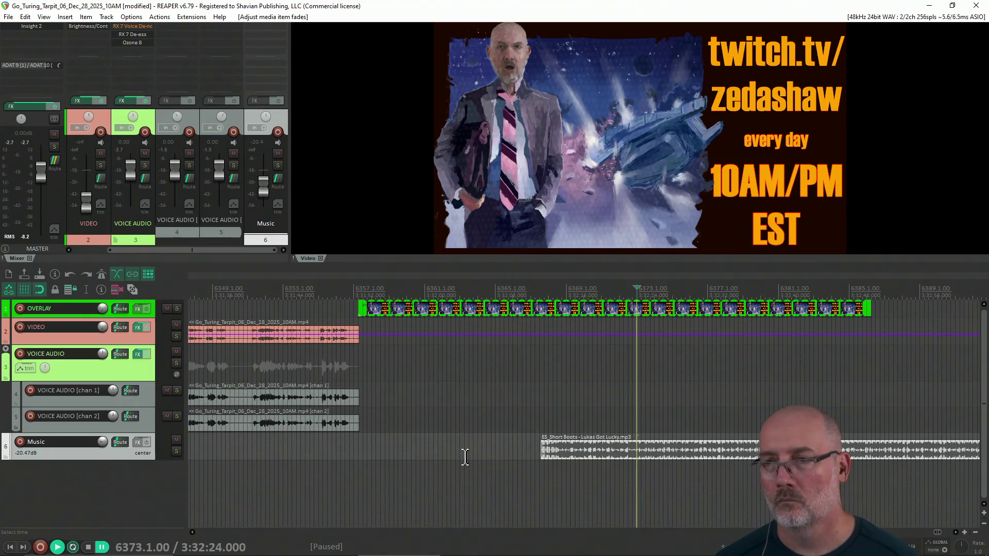
{"action": "left_click", "coordinate": [657, 462]}
{"action": "mouse_move", "coordinate": [704, 457]}
{"action": "left_mouse_down"}
{"action": "mouse_move", "coordinate": [578, 472]}
{"action": "mouse_move", "coordinate": [411, 464]}
{"action": "mouse_move", "coordinate": [443, 444]}
{"action": "mouse_move", "coordinate": [462, 447]}
{"action": "left_mouse_up"}
Play the transition into the outro, then stop and return to the project start
{"action": "left_click", "coordinate": [295, 308]}
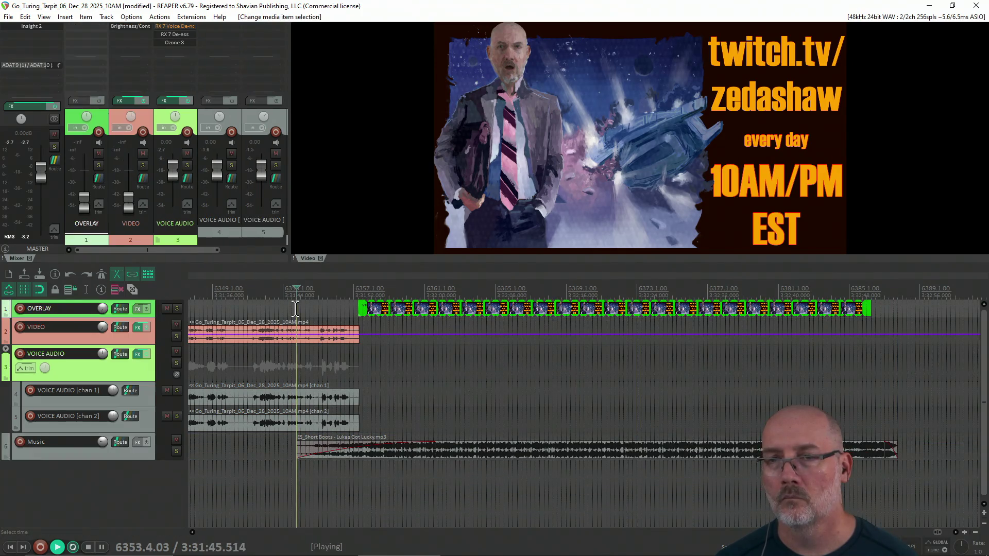
{"action": "key", "text": "space"}
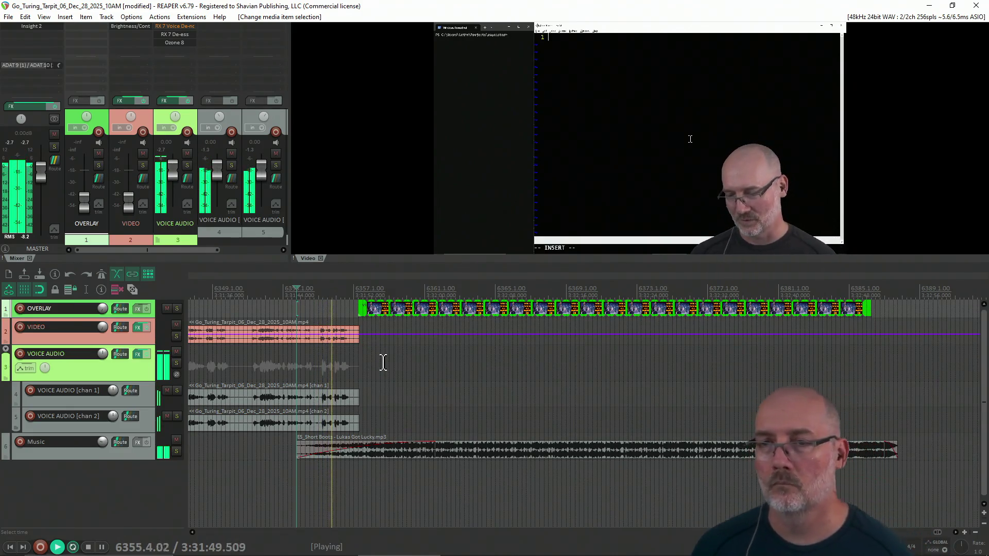
{"action": "scroll", "coordinate": [397, 363], "scroll_direction": "down", "scroll_amount": 2}
{"action": "scroll", "coordinate": [397, 363], "scroll_direction": "down", "scroll_amount": 1}
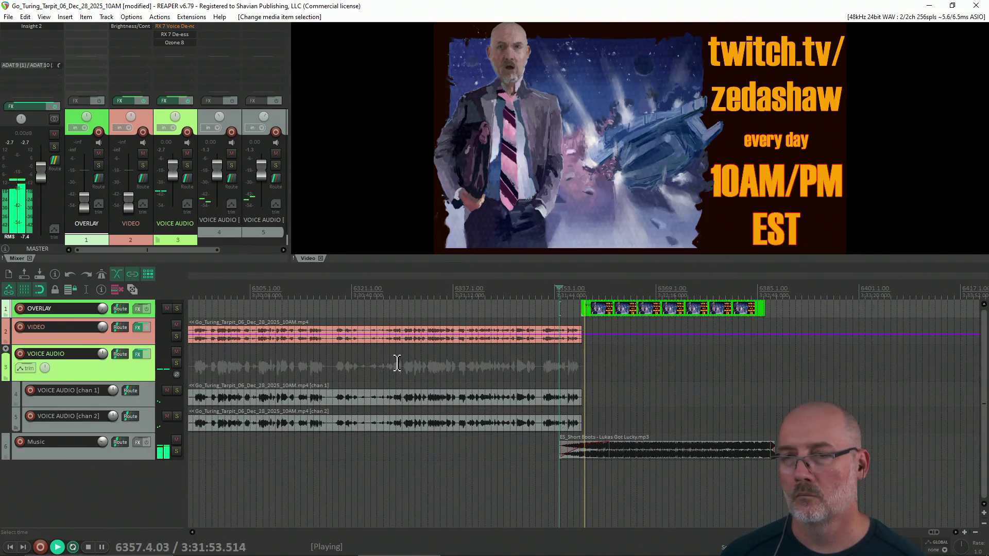
{"action": "key", "text": "ctrl+space"}
{"action": "key", "text": "Home"}
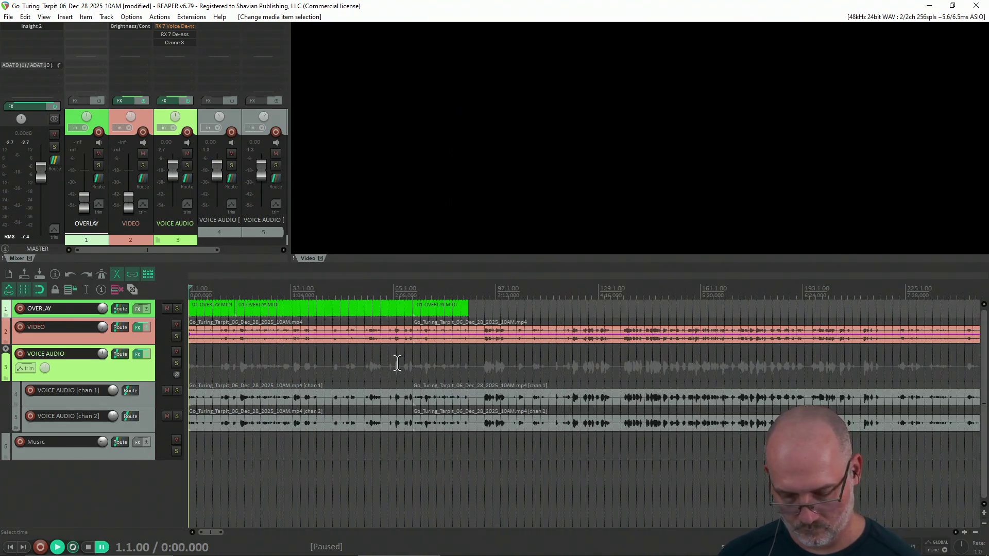
Save the project and preview the chan 2 audio around 10:10
{"action": "key", "text": "ctrl+s"}
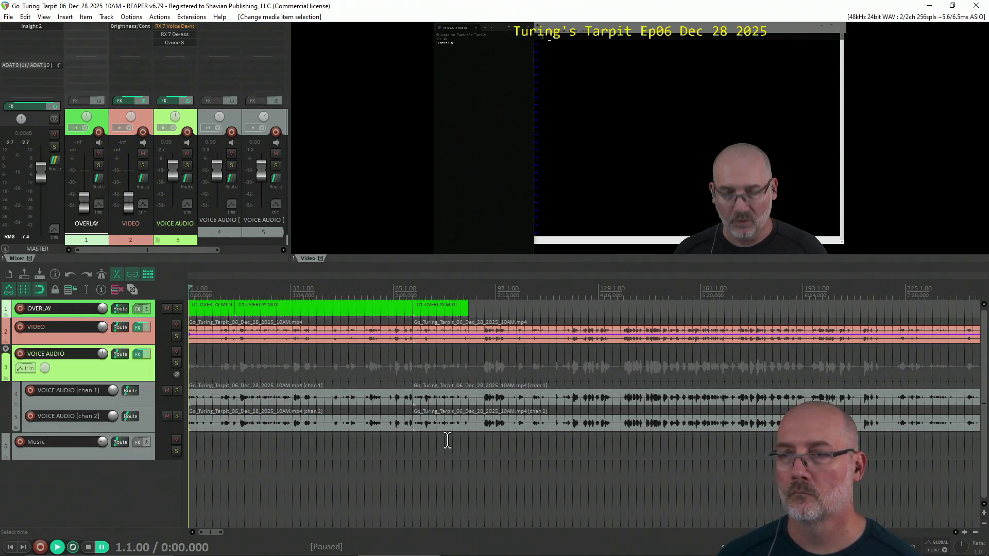
{"action": "left_click", "coordinate": [447, 440]}
{"action": "scroll", "coordinate": [448, 440], "scroll_direction": "down", "scroll_amount": 3}
{"action": "left_click", "coordinate": [530, 448]}
{"action": "left_click", "coordinate": [535, 446]}
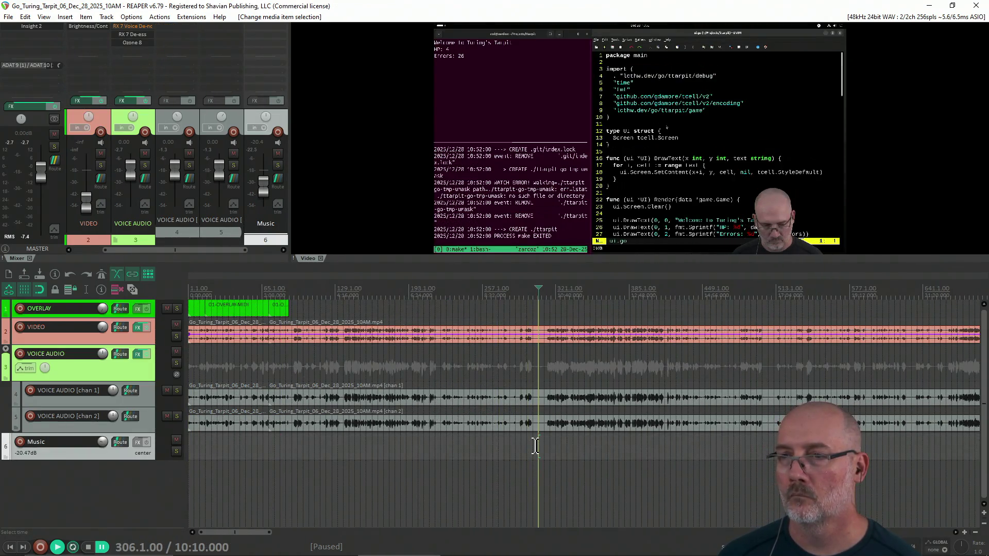
{"action": "scroll", "coordinate": [536, 446], "scroll_direction": "up", "scroll_amount": 2}
{"action": "key", "text": "space"}
{"action": "scroll", "coordinate": [533, 444], "scroll_direction": "up", "scroll_amount": 2}
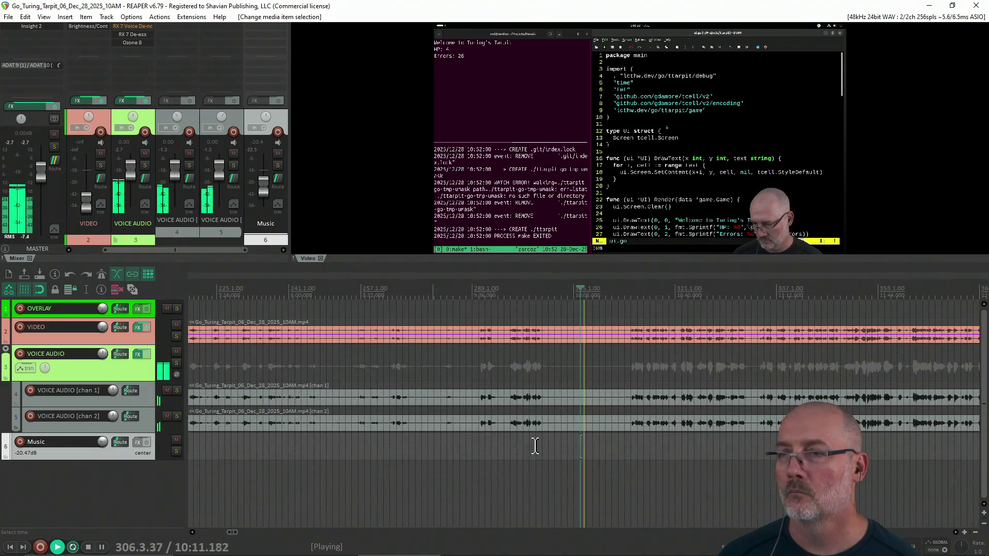
{"action": "key", "text": "ctrl+space"}
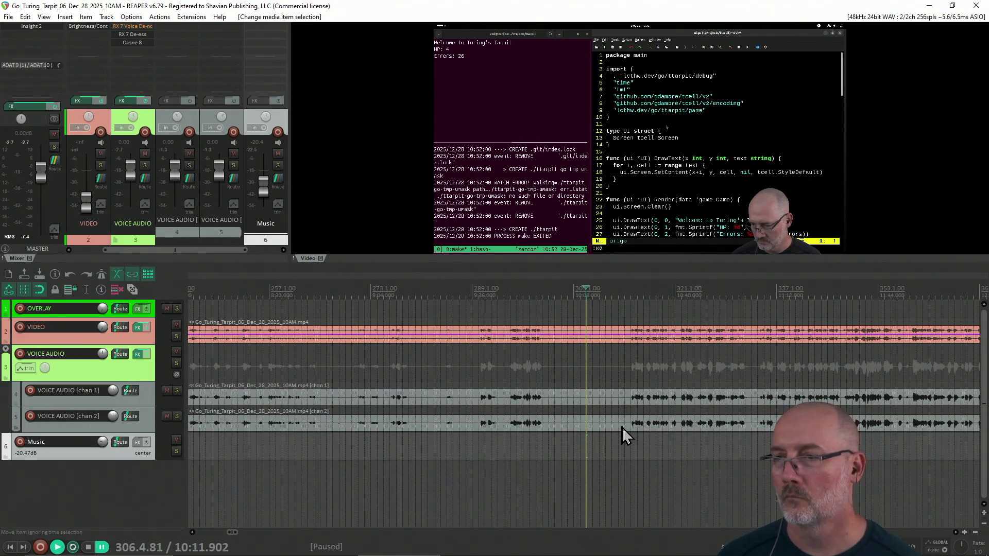
{"action": "scroll", "coordinate": [623, 424], "scroll_direction": "up", "scroll_amount": 1}
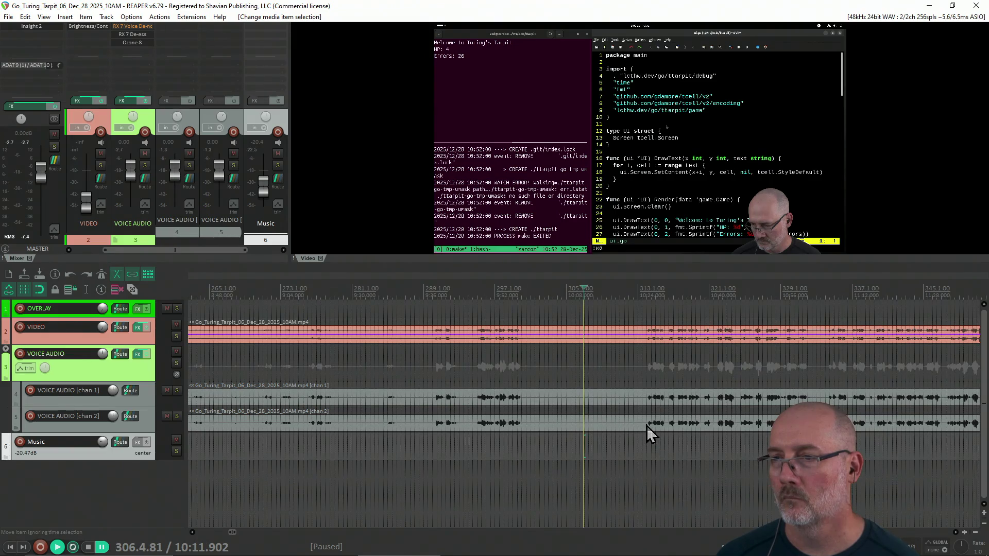
Ripple-delete a short stretch of chan 2 audio and replay across the cut
{"action": "left_click_drag", "start_coordinate": [644, 426], "coordinate": [529, 421]}
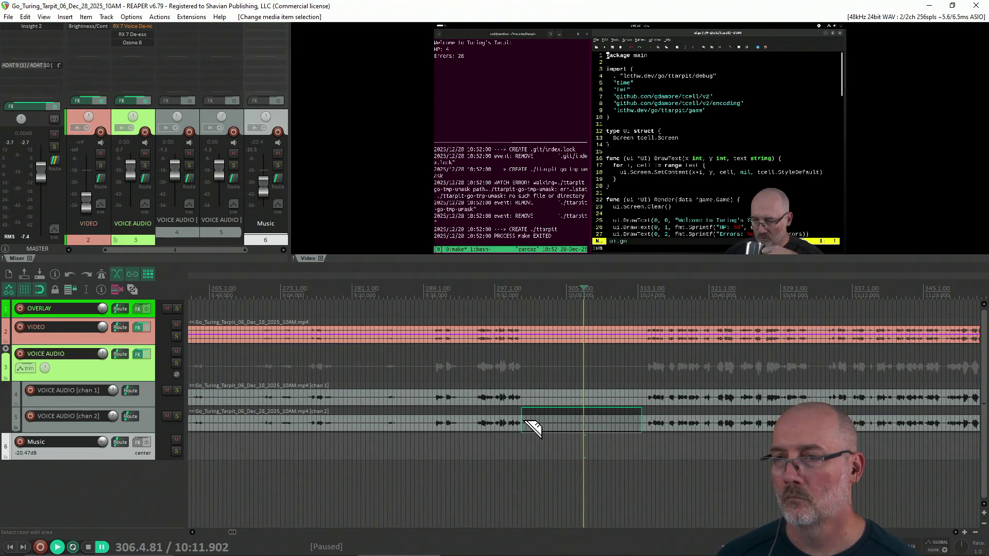
{"action": "key", "text": "Delete"}
{"action": "key", "text": "space"}
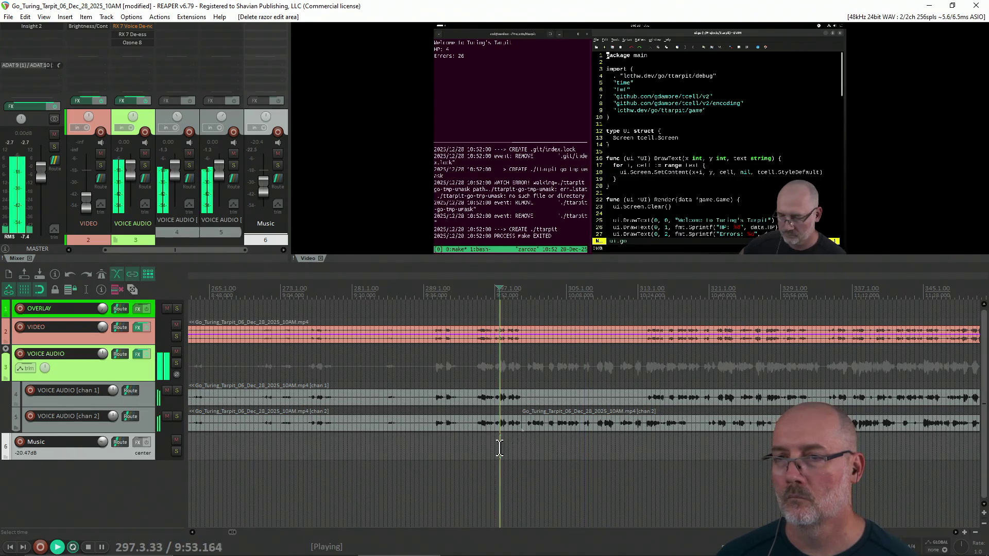
{"action": "left_click", "coordinate": [400, 446]}
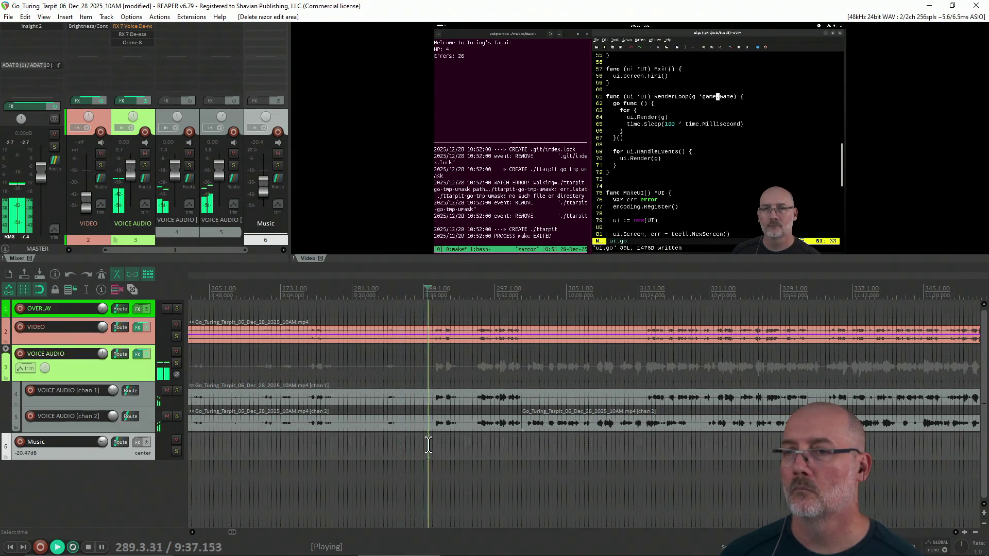
{"action": "scroll", "coordinate": [440, 446], "scroll_direction": "up", "scroll_amount": 3}
{"action": "key", "text": "ctrl+space"}
{"action": "scroll", "coordinate": [433, 430], "scroll_direction": "up", "scroll_amount": 3}
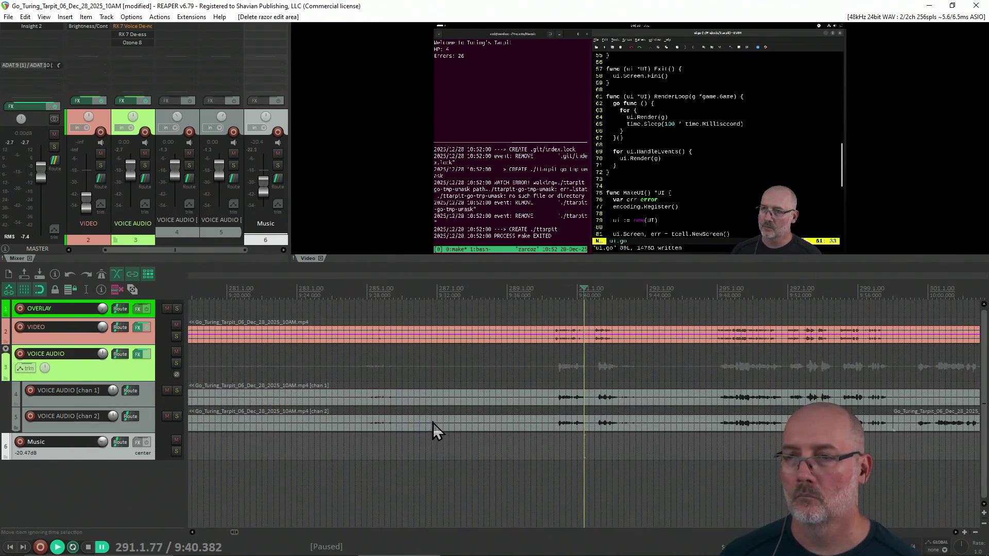
Mark another chan 2 stretch and re-listen from about 9:13 and 8:55
{"action": "mouse_move", "coordinate": [556, 425]}
{"action": "left_mouse_down"}
{"action": "mouse_move", "coordinate": [490, 435]}
{"action": "mouse_move", "coordinate": [330, 429]}
{"action": "mouse_move", "coordinate": [431, 435]}
{"action": "mouse_move", "coordinate": [347, 428]}
{"action": "left_mouse_up"}
{"action": "scroll", "coordinate": [334, 430], "scroll_direction": "left", "scroll_amount": 5}
{"action": "scroll", "coordinate": [331, 429], "scroll_direction": "right", "scroll_amount": 2}
{"action": "left_click", "coordinate": [309, 444]}
{"action": "key", "text": "space"}
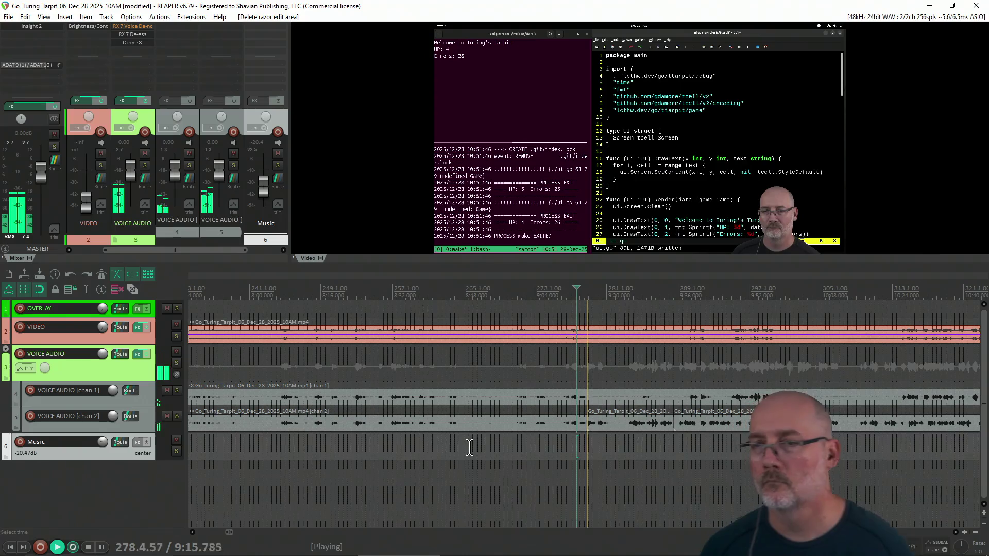
{"action": "left_click", "coordinate": [489, 448]}
{"action": "scroll", "coordinate": [493, 446], "scroll_direction": "down", "scroll_amount": 2}
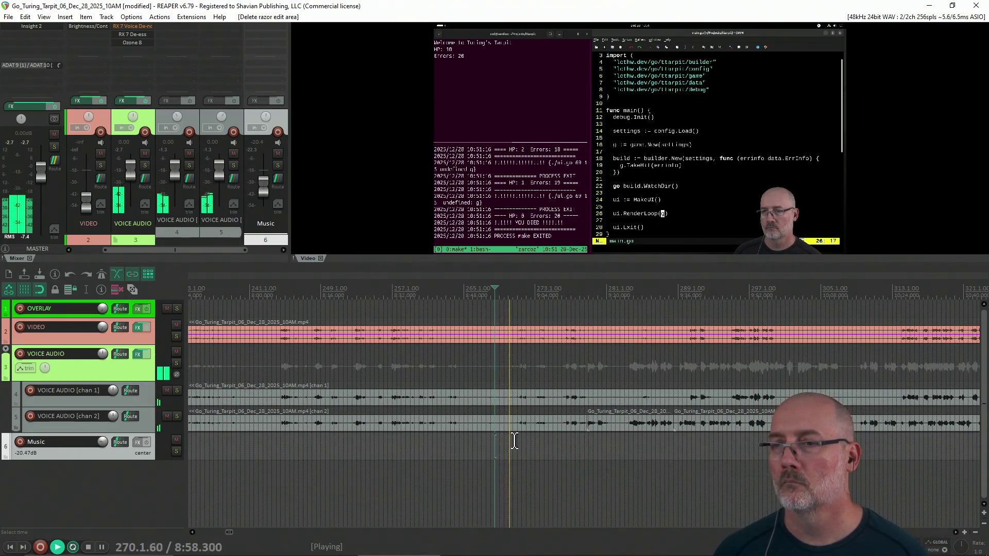
{"action": "key", "text": "space"}
Ripple-delete a short chan 2 stretch near 8:58 and review playback to about 10:11
{"action": "left_click_drag", "start_coordinate": [512, 429], "coordinate": [463, 427]}
{"action": "key", "text": "Delete"}
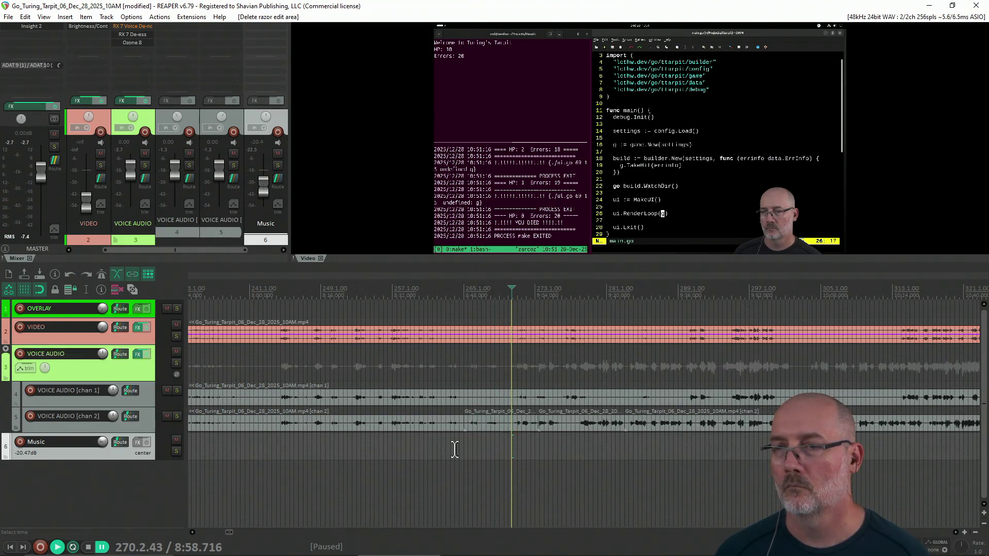
{"action": "left_click", "coordinate": [455, 449]}
{"action": "key", "text": "space"}
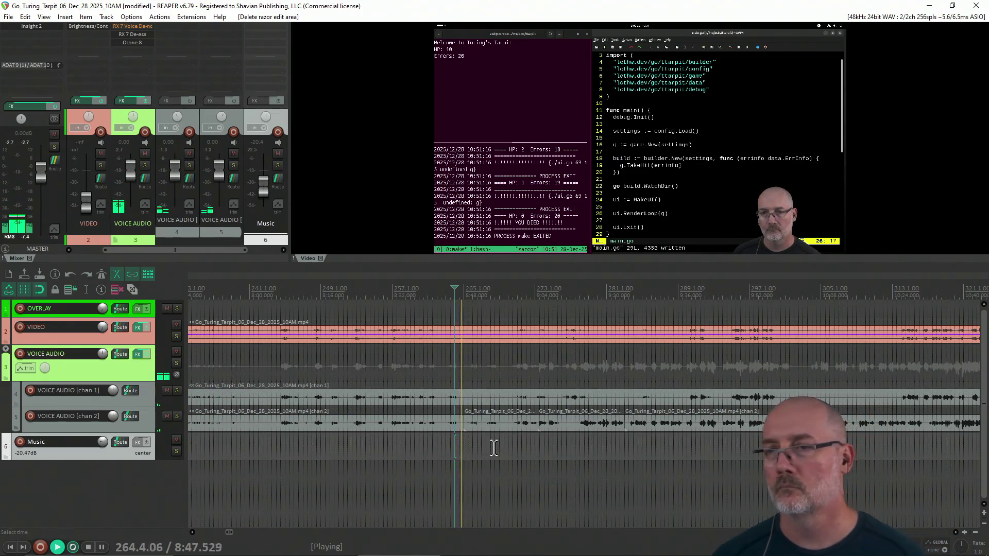
{"action": "scroll", "coordinate": [592, 443], "scroll_direction": "down", "scroll_amount": 5}
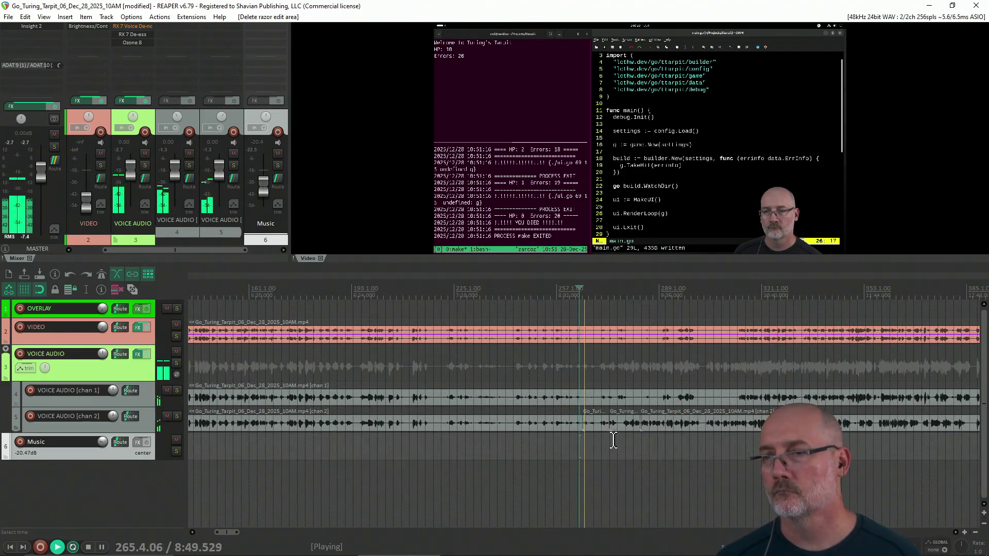
{"action": "left_click", "coordinate": [633, 448]}
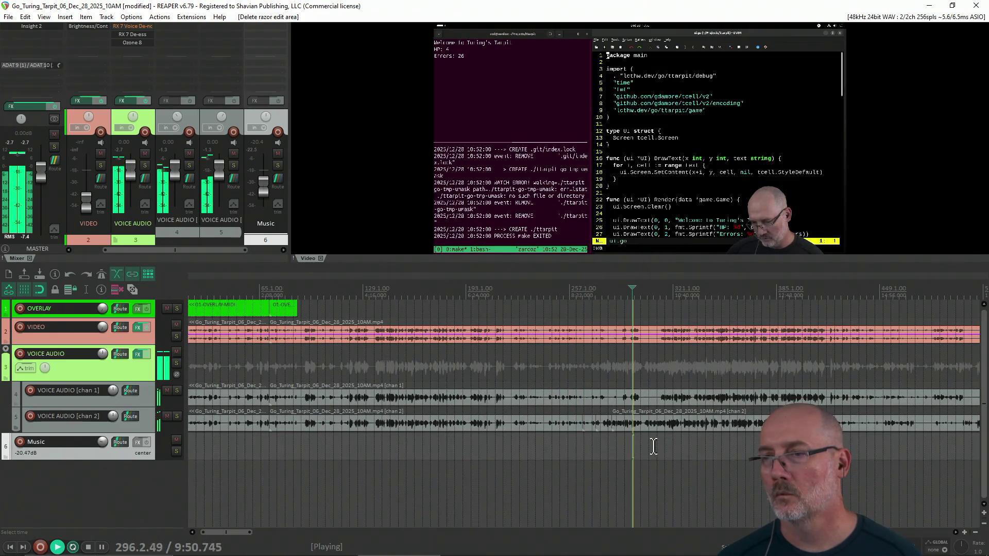
{"action": "left_click", "coordinate": [657, 447]}
{"action": "scroll", "coordinate": [645, 445], "scroll_direction": "up", "scroll_amount": 4}
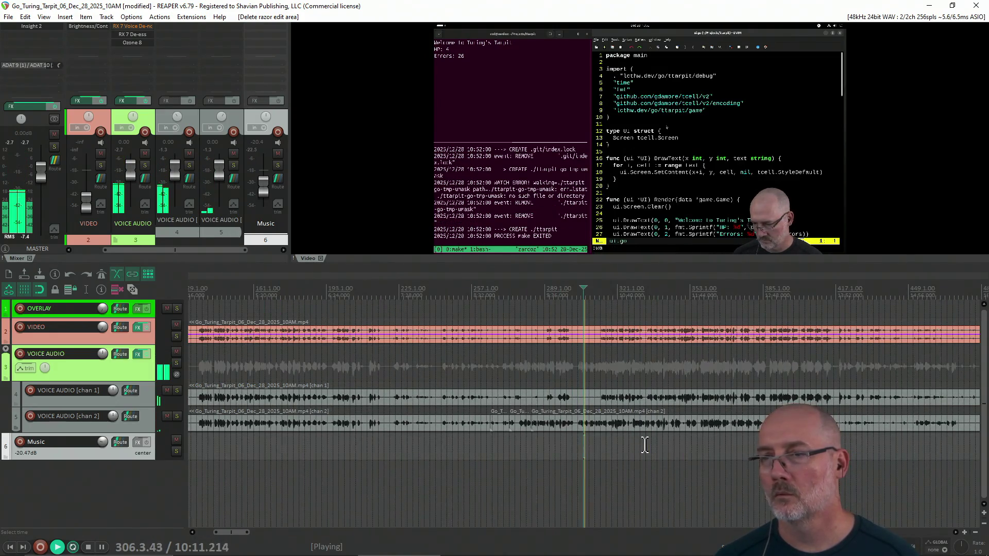
{"action": "key", "text": "space"}
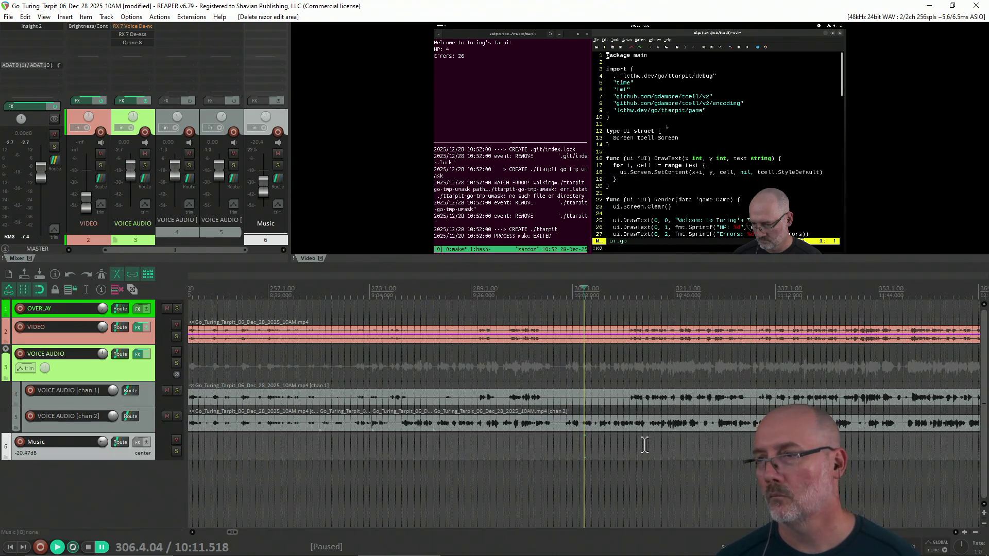
Review playback from about 4:50 through 9:20, pausing at 7:00
{"action": "scroll", "coordinate": [645, 446], "scroll_direction": "down", "scroll_amount": 6}
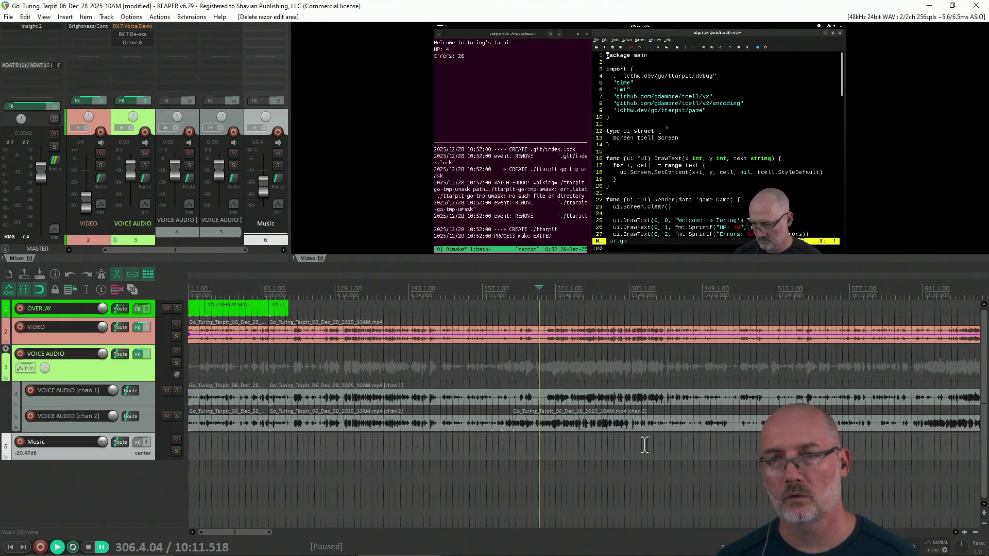
{"action": "left_click", "coordinate": [354, 448]}
{"action": "scroll", "coordinate": [354, 449], "scroll_direction": "up", "scroll_amount": 3}
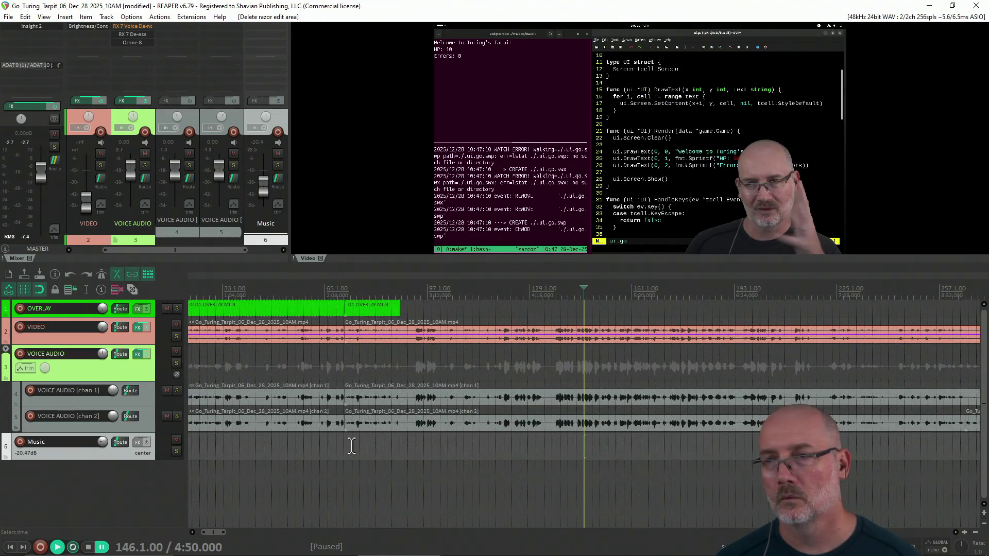
{"action": "key", "text": "space"}
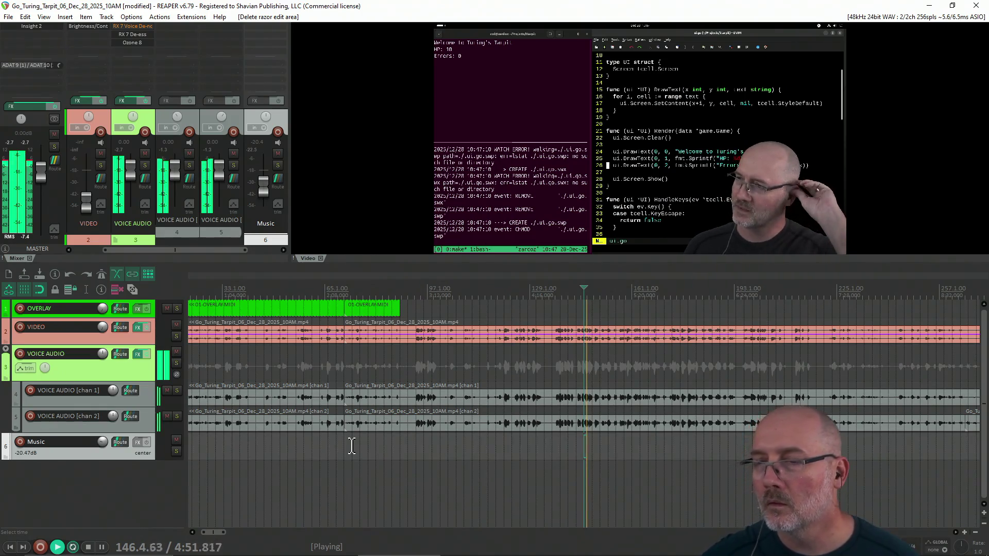
{"action": "scroll", "coordinate": [612, 442], "scroll_direction": "up", "scroll_amount": 2}
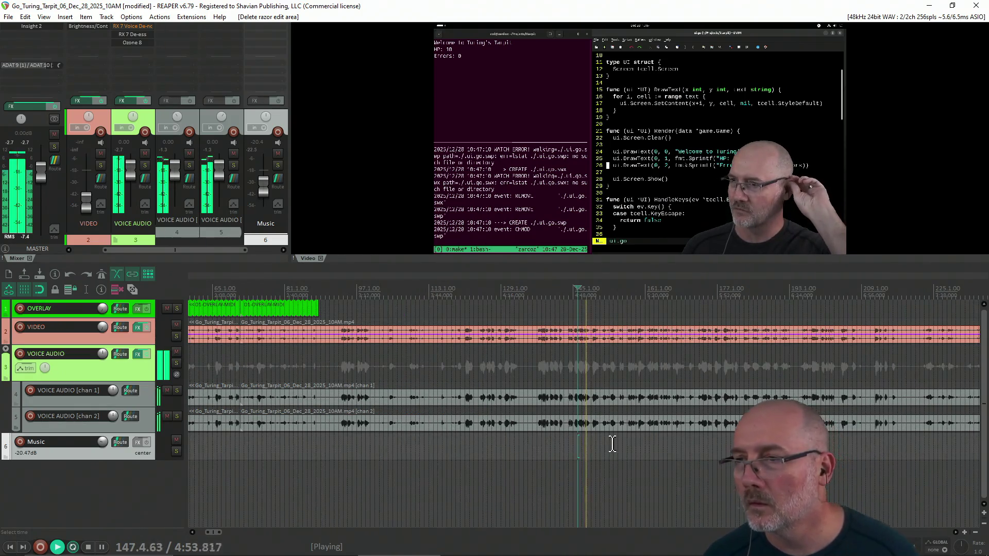
{"action": "left_click", "coordinate": [678, 453]}
{"action": "scroll", "coordinate": [679, 452], "scroll_direction": "down", "scroll_amount": 2}
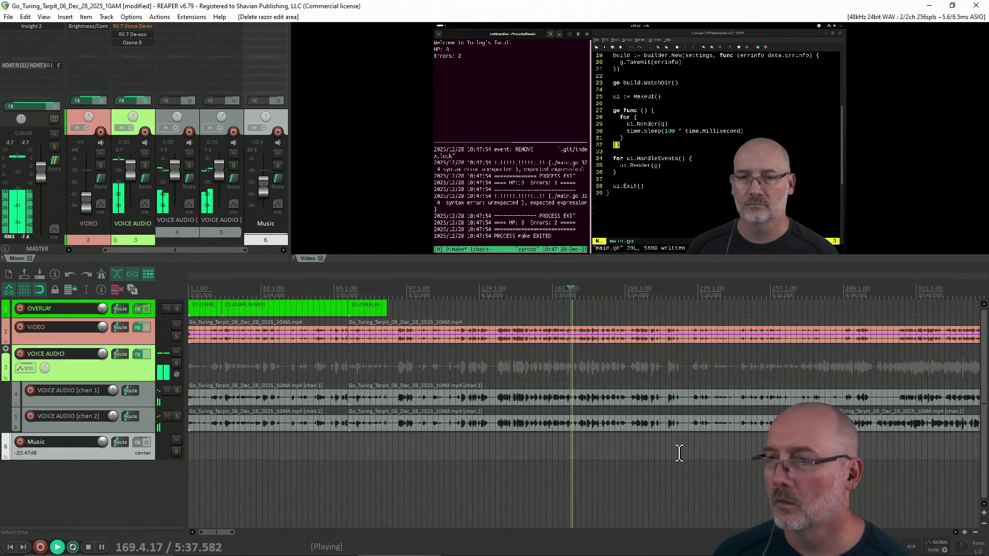
{"action": "left_click", "coordinate": [669, 449]}
{"action": "scroll", "coordinate": [669, 449], "scroll_direction": "down", "scroll_amount": 2}
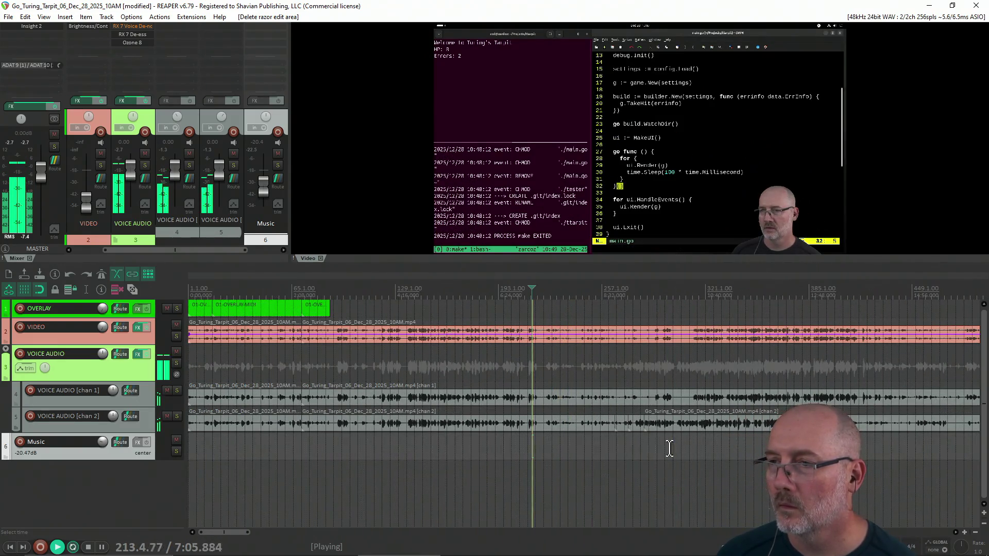
{"action": "left_click", "coordinate": [592, 438]}
{"action": "left_click", "coordinate": [633, 437]}
{"action": "scroll", "coordinate": [630, 437], "scroll_direction": "up", "scroll_amount": 2}
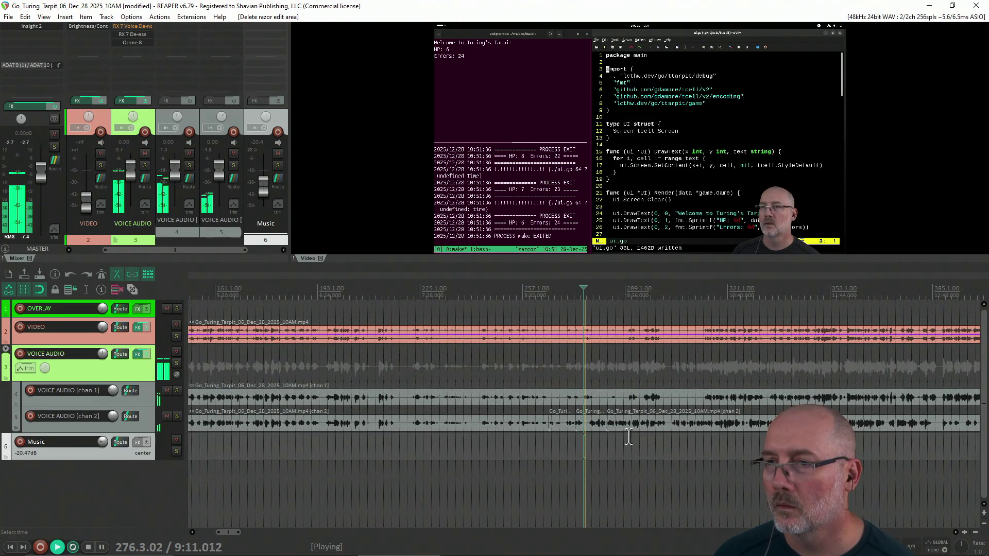
{"action": "left_click", "coordinate": [599, 438]}
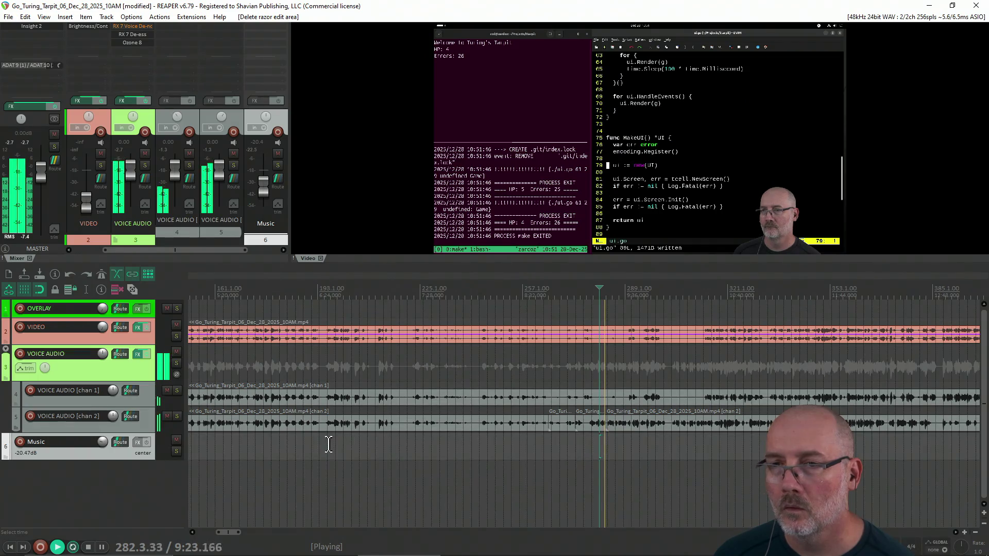
{"action": "left_click", "coordinate": [377, 441]}
{"action": "key", "text": "ctrl+space"}
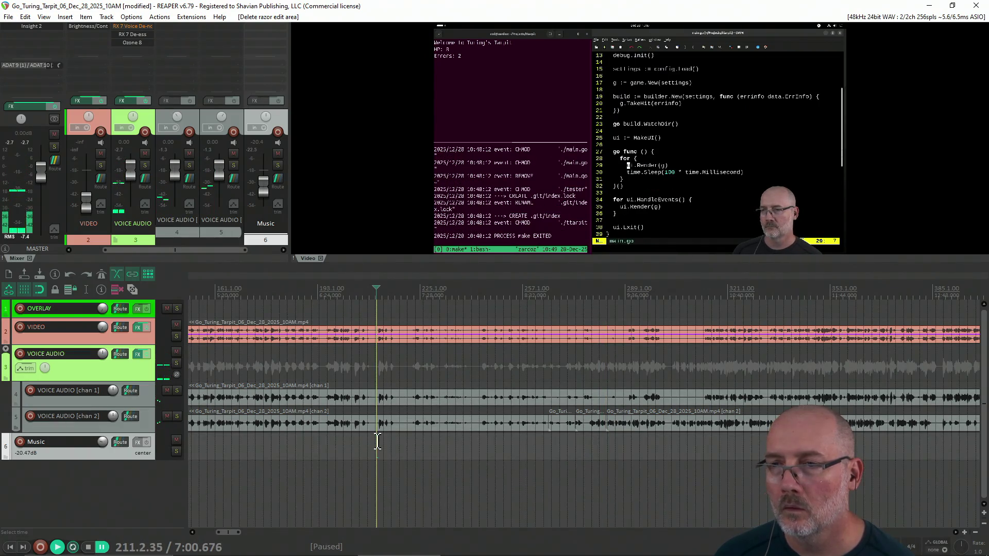
Undo four edits to restore the deleted voice items and jump to the project end
{"action": "key", "text": "ctrl+z"}
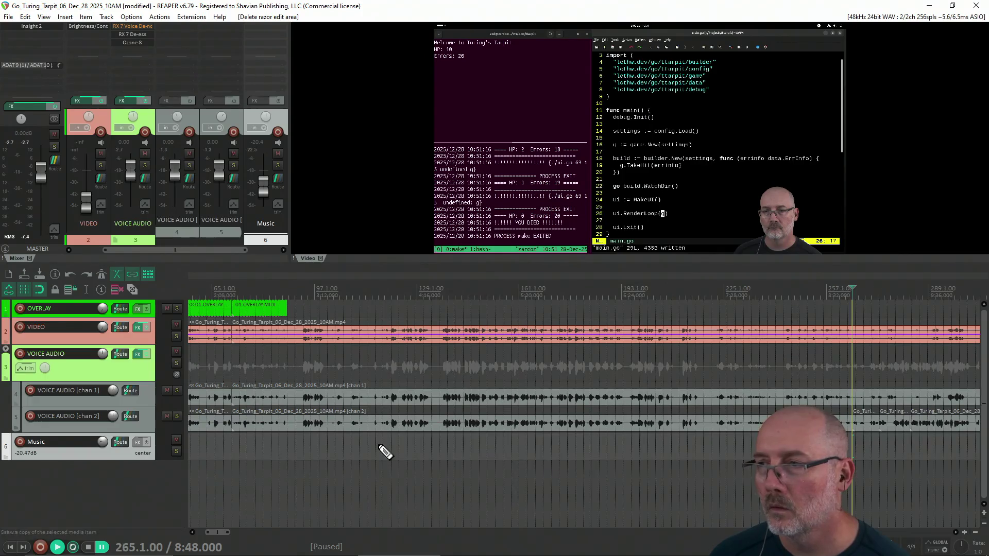
{"action": "key", "text": "ctrl+z"}
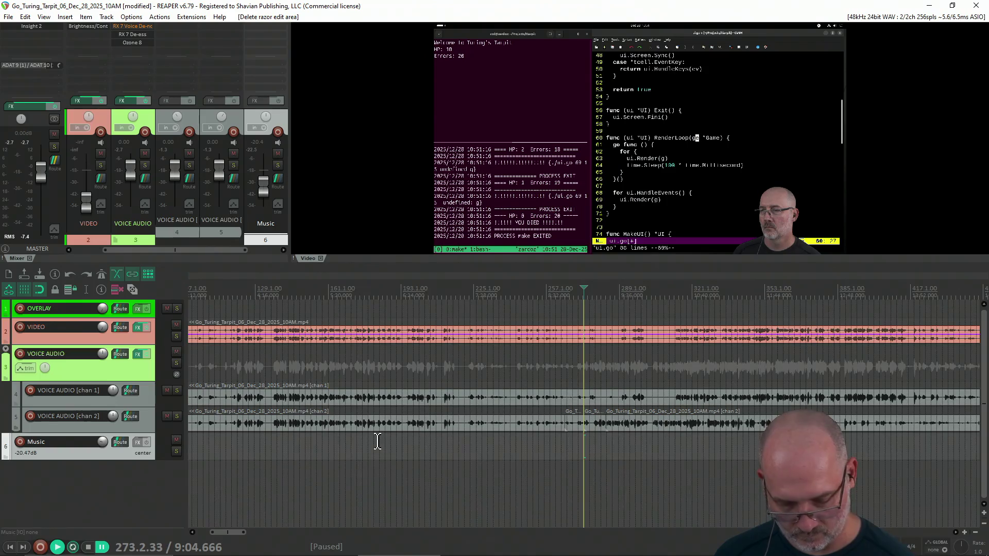
{"action": "key", "text": "ctrl+z"}
{"action": "key", "text": "ctrl+z"}
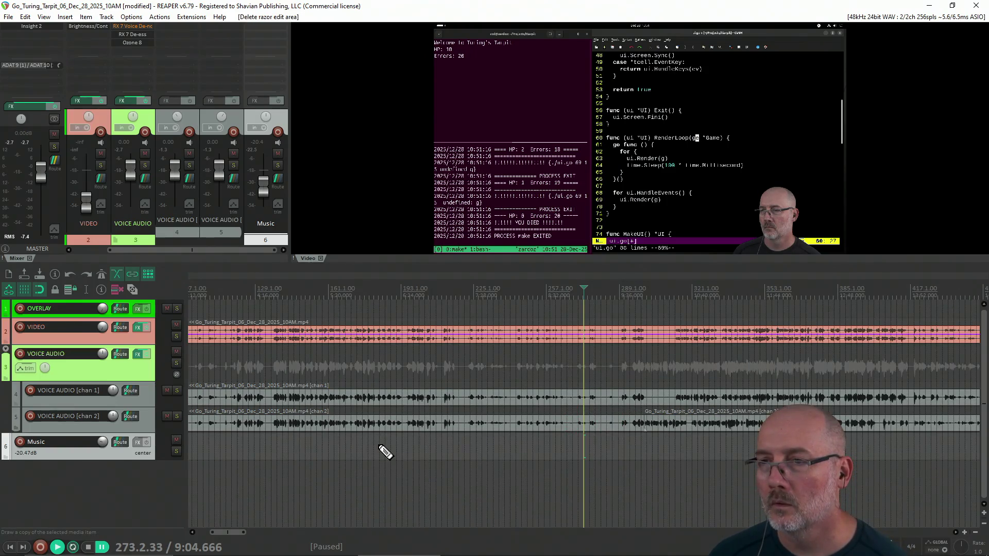
{"action": "key", "text": "ctrl+z"}
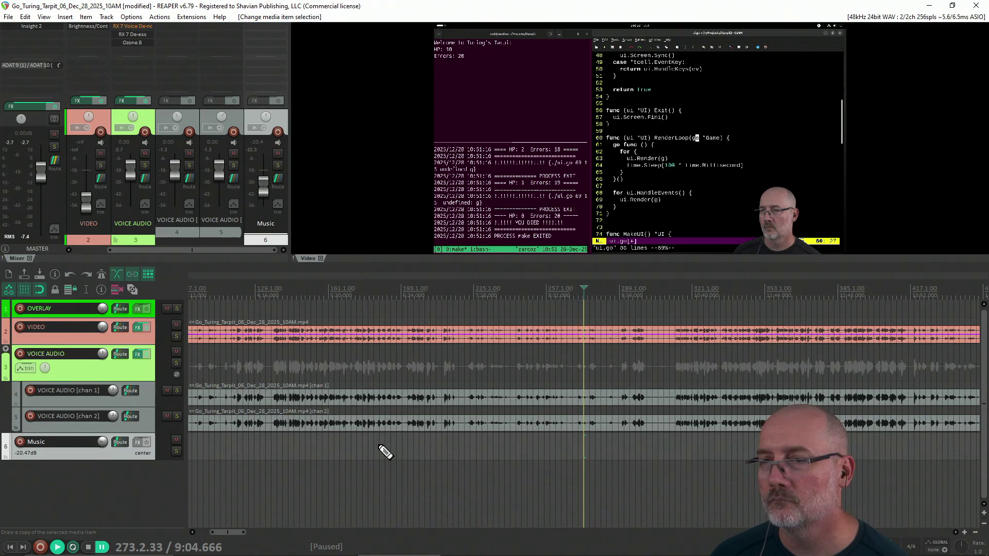
{"action": "scroll", "coordinate": [431, 441], "scroll_direction": "down", "scroll_amount": 10}
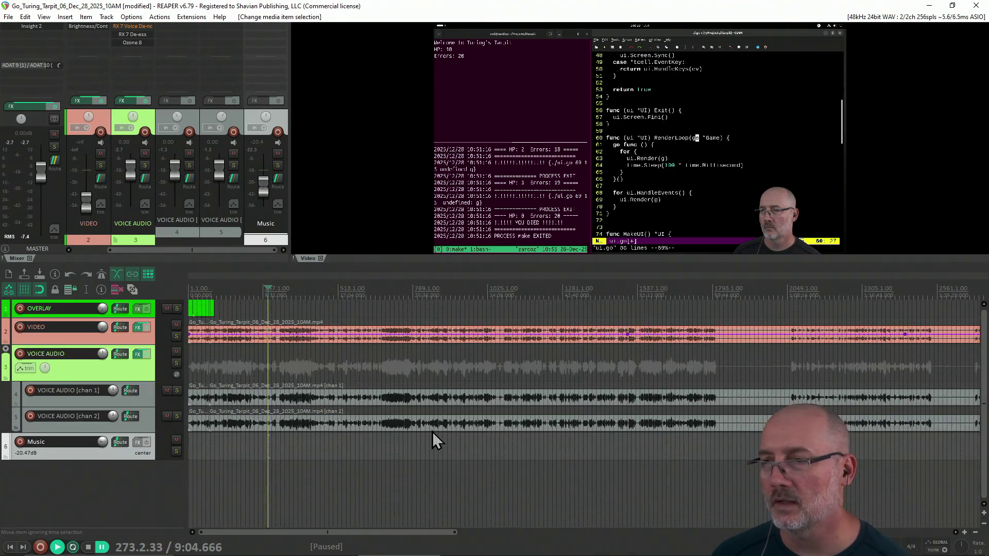
{"action": "scroll", "coordinate": [433, 433], "scroll_direction": "up", "scroll_amount": 3}
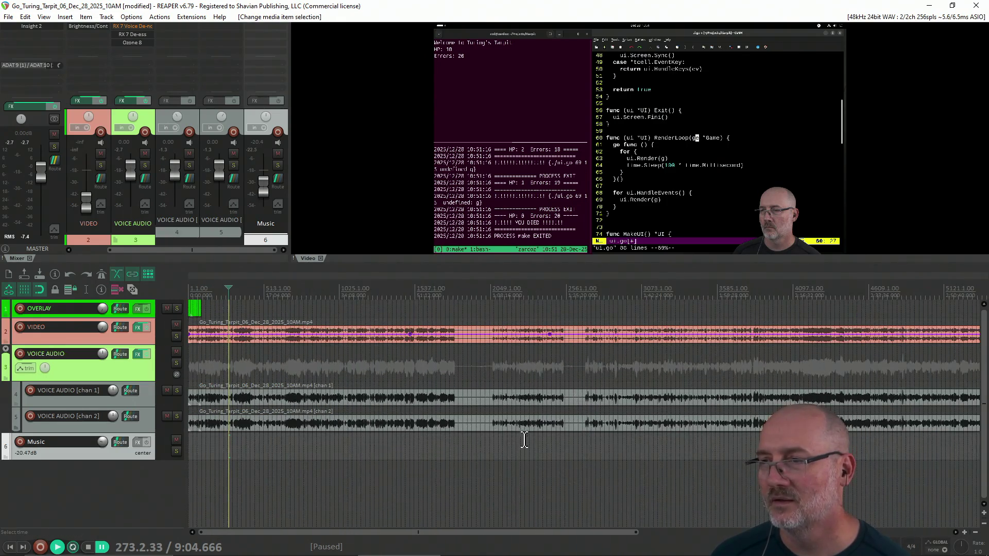
{"action": "key", "text": "End"}
{"action": "scroll", "coordinate": [495, 447], "scroll_direction": "up", "scroll_amount": 10}
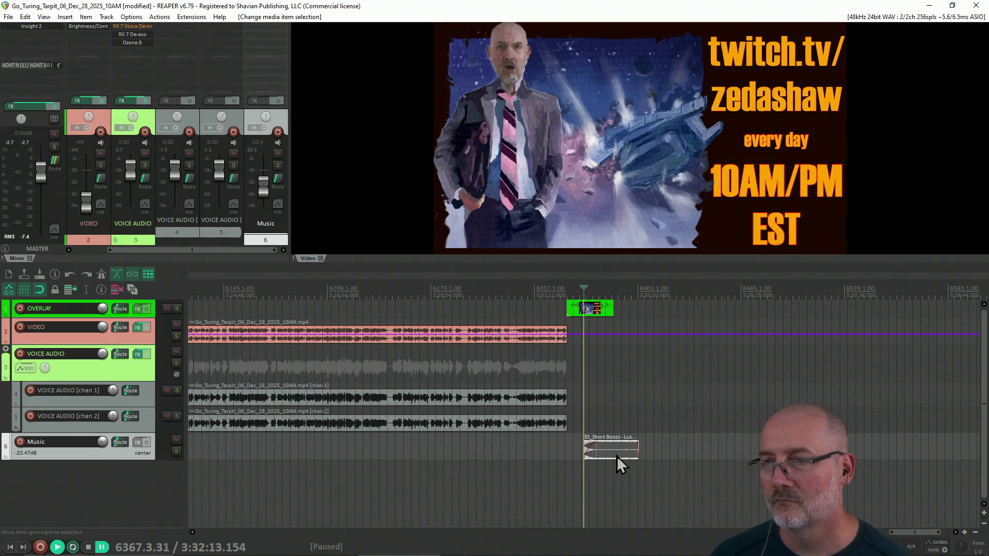
Shift the Short Boots music clip slightly earlier and return to the project start
{"action": "left_click_drag", "start_coordinate": [616, 456], "coordinate": [570, 455]}
{"action": "left_click", "coordinate": [442, 447]}
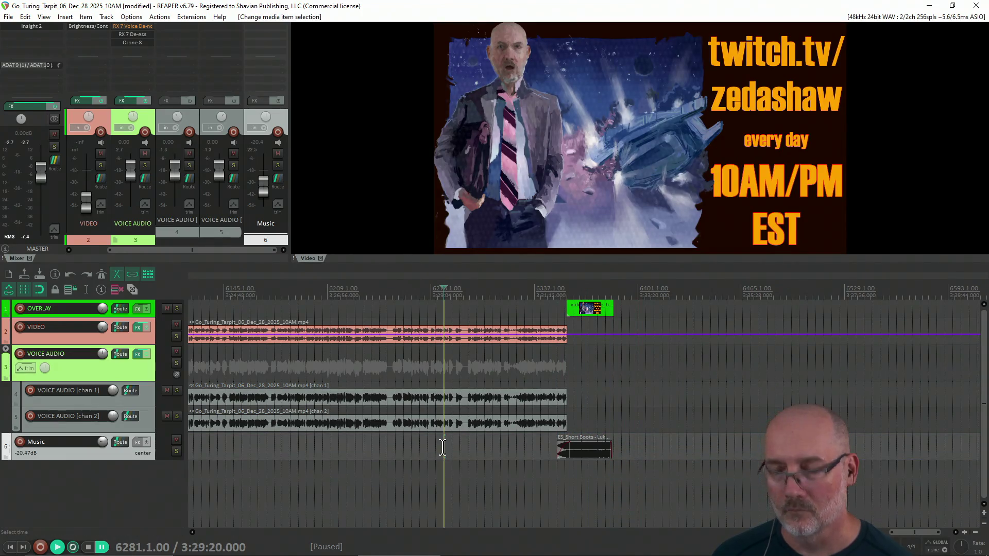
{"action": "key", "text": "Home"}
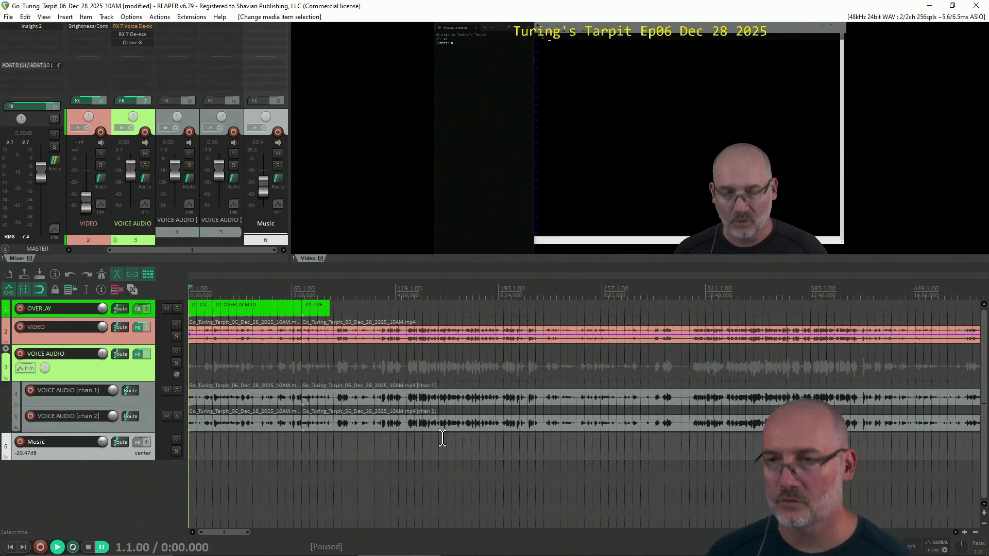
{"action": "key", "text": "1"}
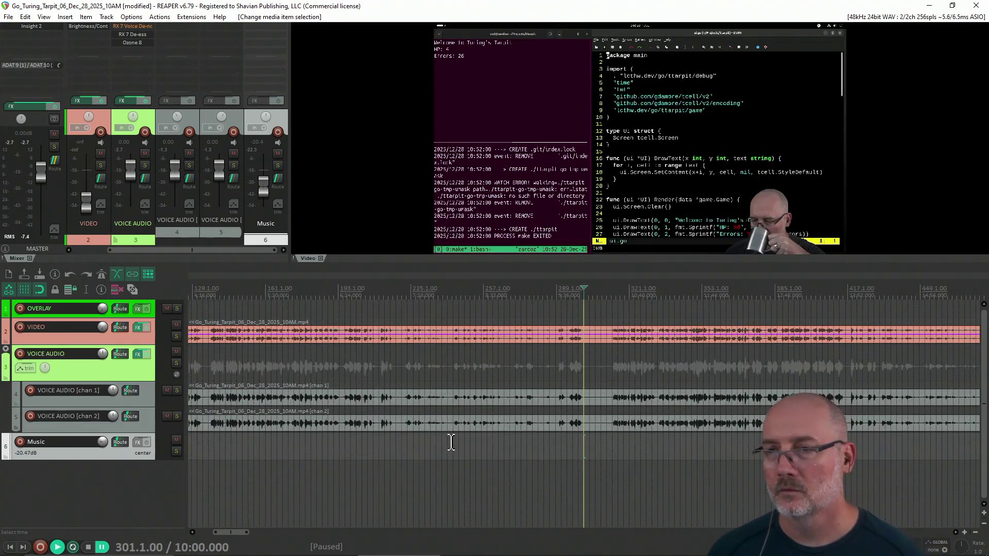
{"action": "scroll", "coordinate": [451, 442], "scroll_direction": "down", "scroll_amount": 4}
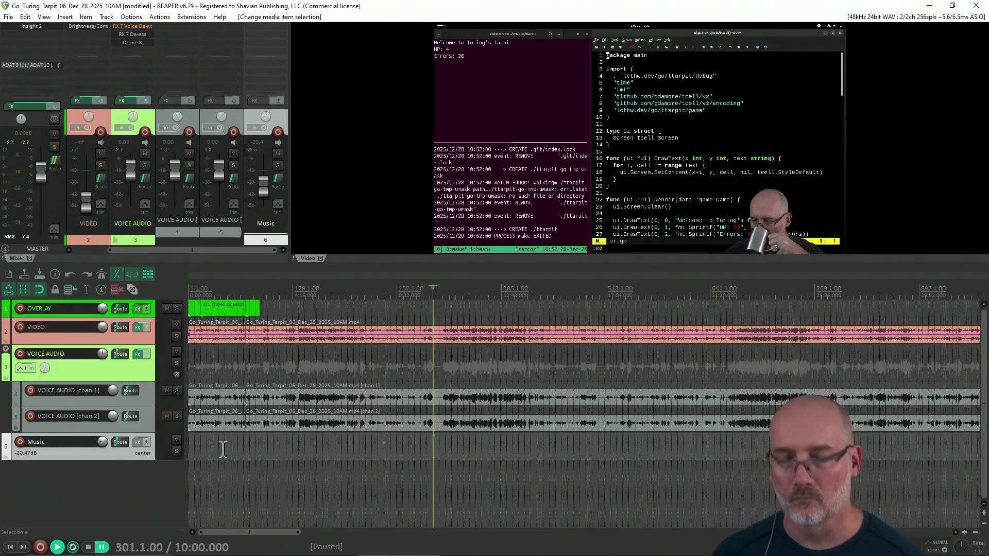
{"action": "left_click", "coordinate": [223, 450]}
{"action": "key", "text": "Home"}
{"action": "scroll", "coordinate": [270, 435], "scroll_direction": "up", "scroll_amount": 5}
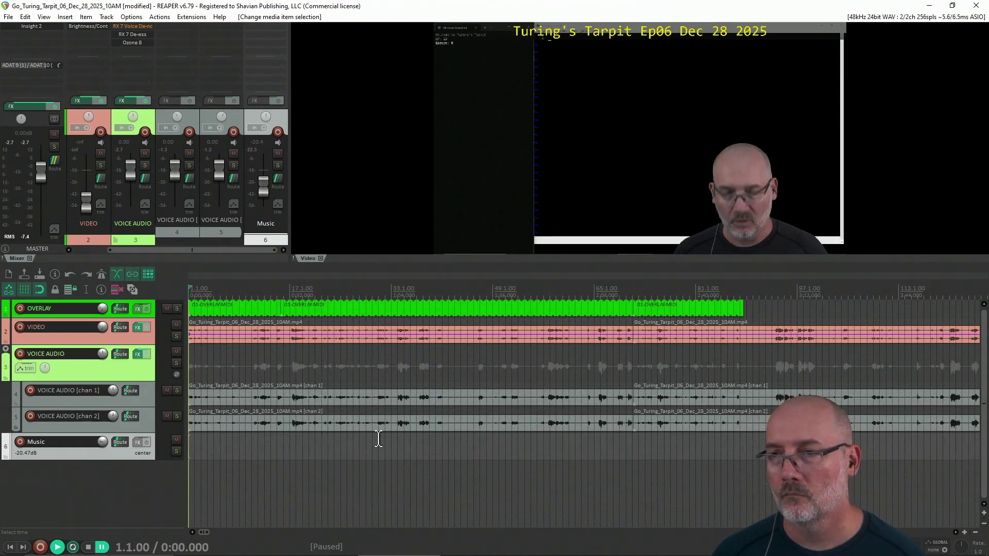
Play the recording from about 1:21.5, skipping ahead to roughly 2:26
{"action": "left_click", "coordinate": [459, 437]}
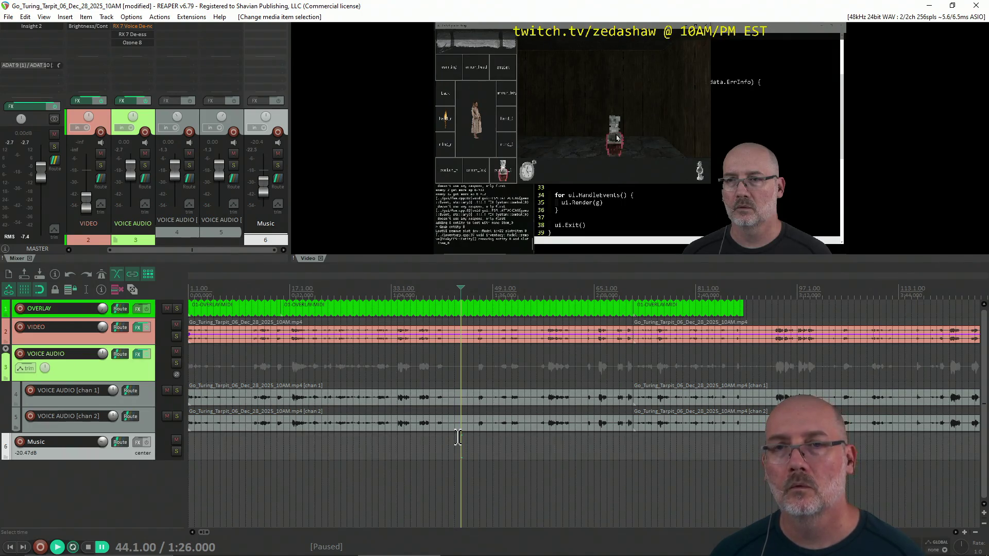
{"action": "left_click", "coordinate": [448, 448]}
{"action": "left_click", "coordinate": [446, 449]}
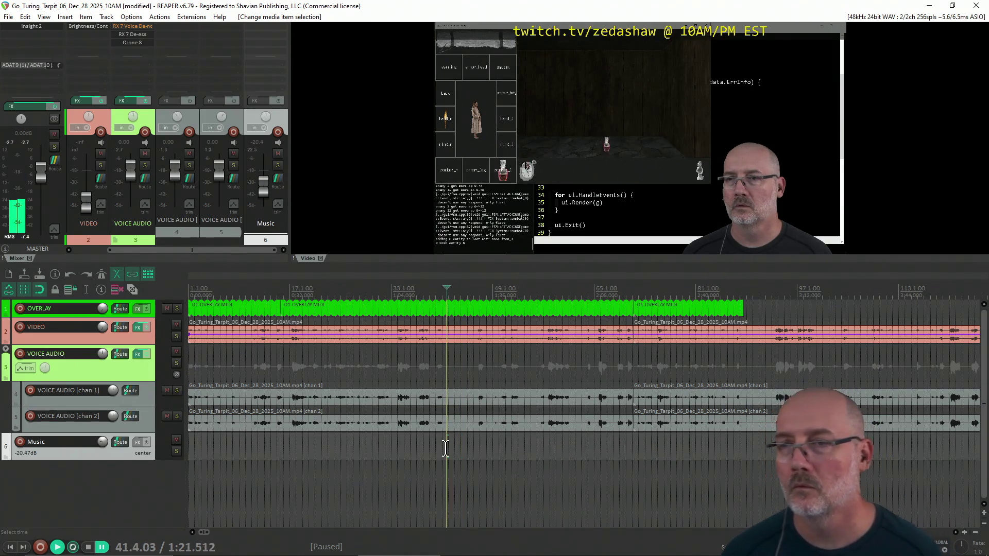
{"action": "scroll", "coordinate": [453, 444], "scroll_direction": "up", "scroll_amount": 5}
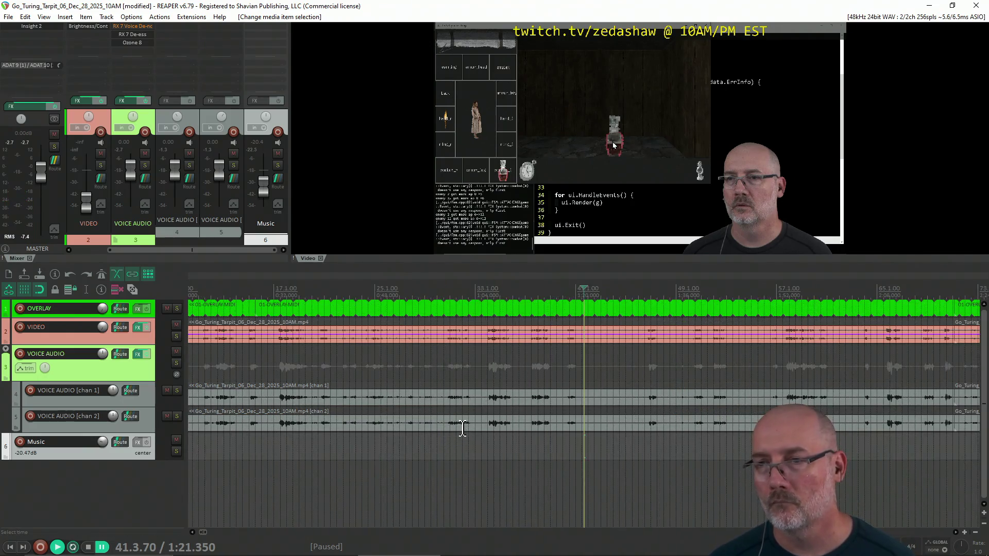
{"action": "key", "text": "space"}
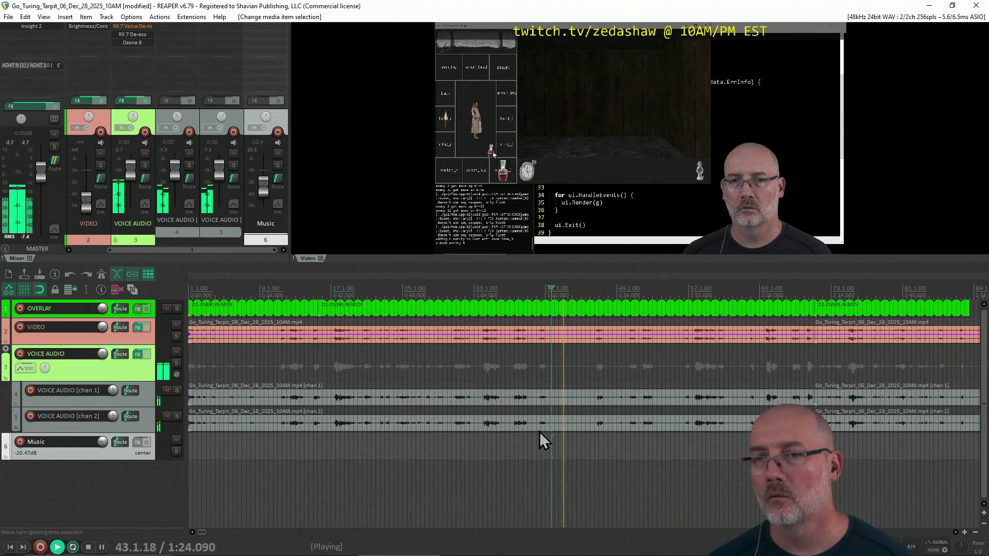
{"action": "scroll", "coordinate": [539, 432], "scroll_direction": "down", "scroll_amount": 5}
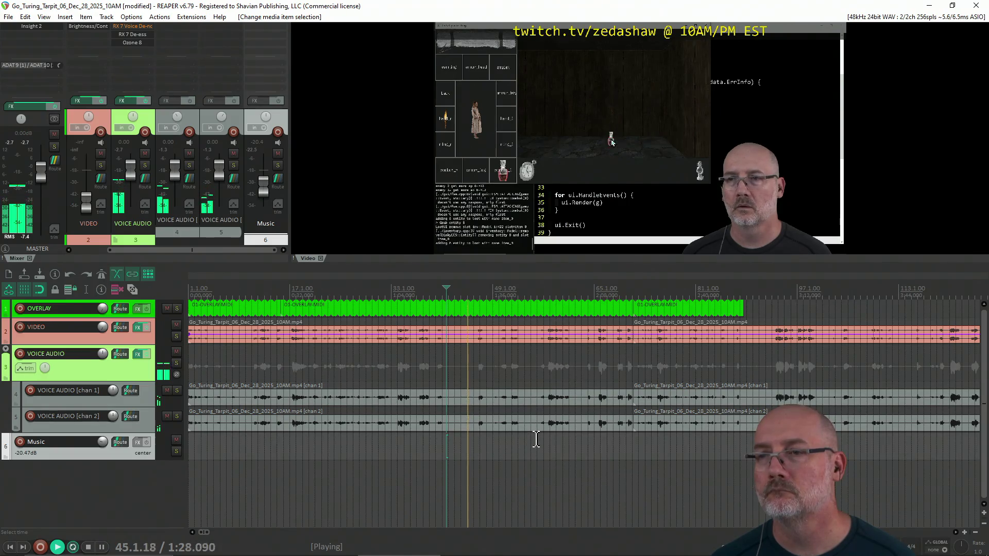
{"action": "left_click", "coordinate": [537, 435]}
{"action": "left_click", "coordinate": [576, 442]}
{"action": "left_click", "coordinate": [621, 443]}
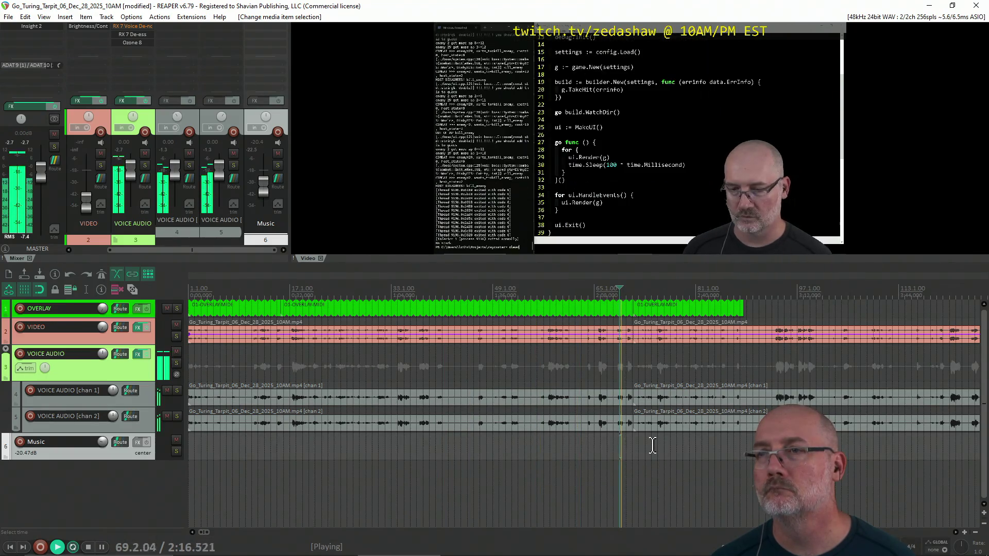
{"action": "left_click", "coordinate": [652, 445]}
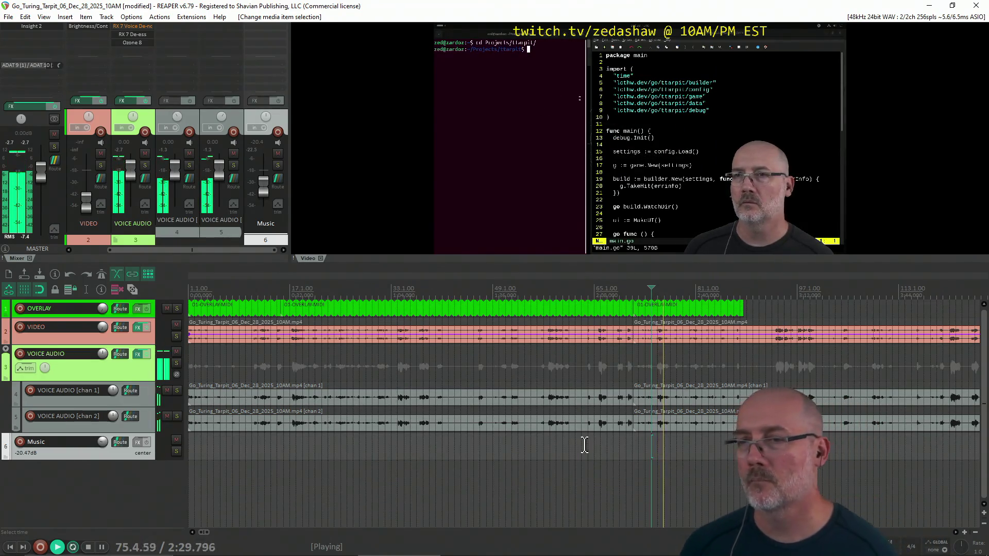
Replay from 1:22 and 1:50, pausing at the unwanted section around bar 91
{"action": "left_click", "coordinate": [448, 454]}
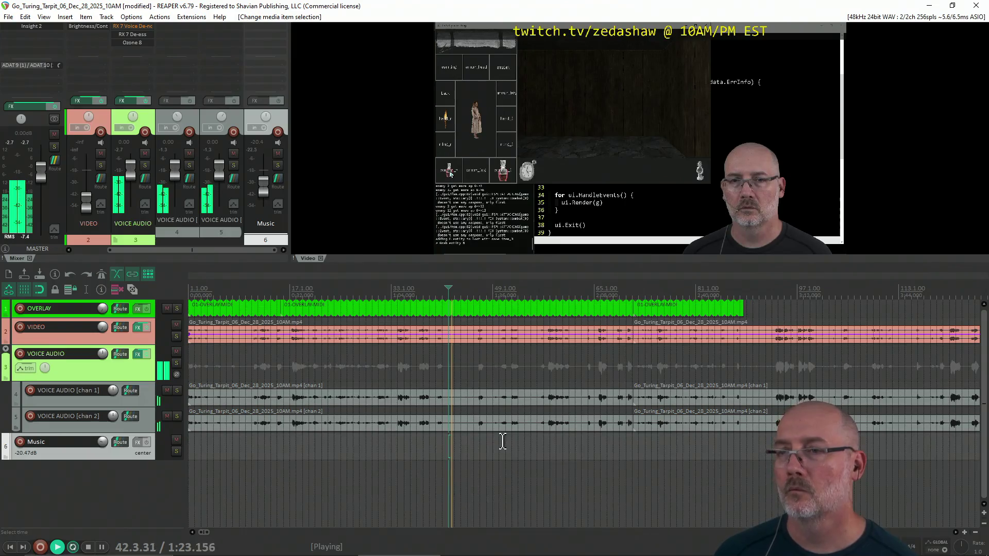
{"action": "left_click", "coordinate": [537, 442]}
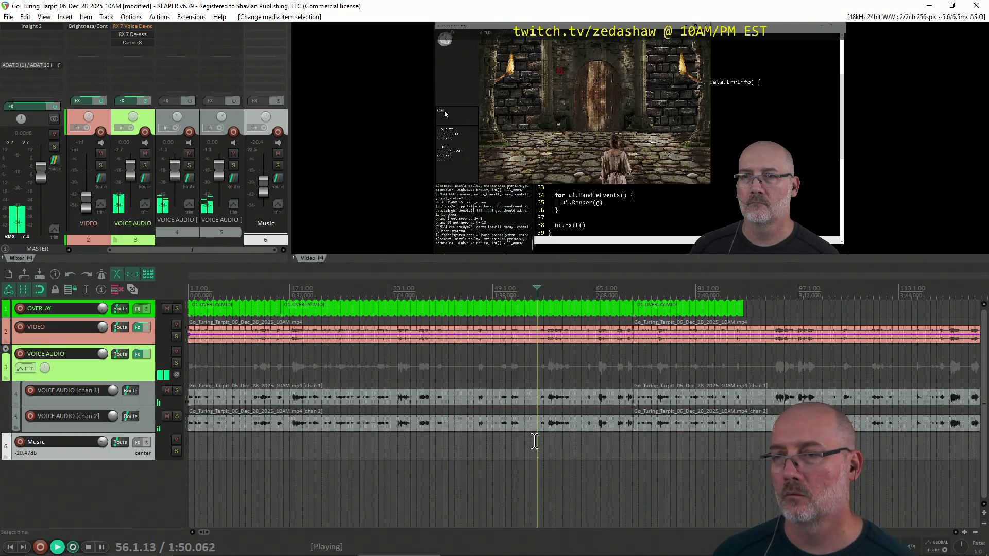
{"action": "key", "text": "ctrl+space"}
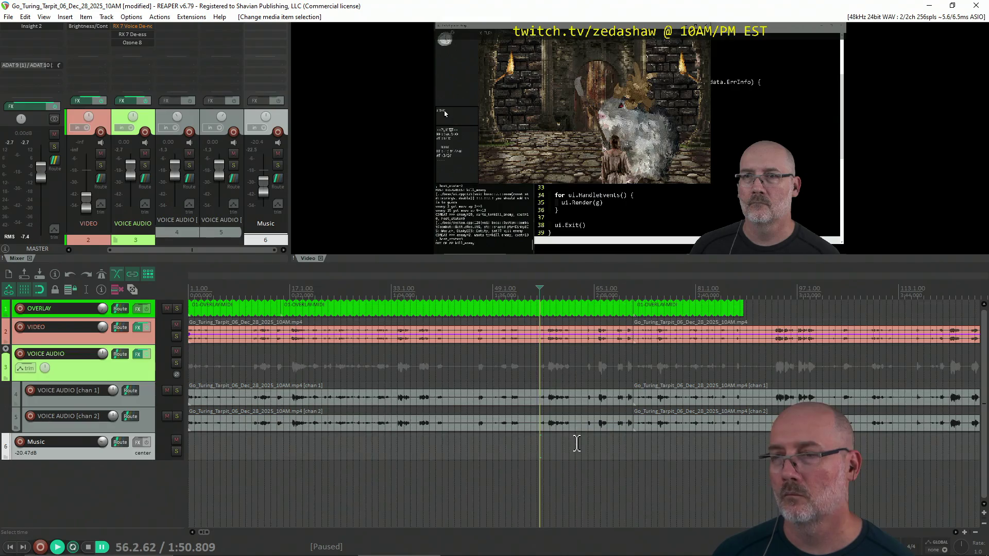
{"action": "key", "text": "space"}
{"action": "scroll", "coordinate": [577, 442], "scroll_direction": "down", "scroll_amount": 3}
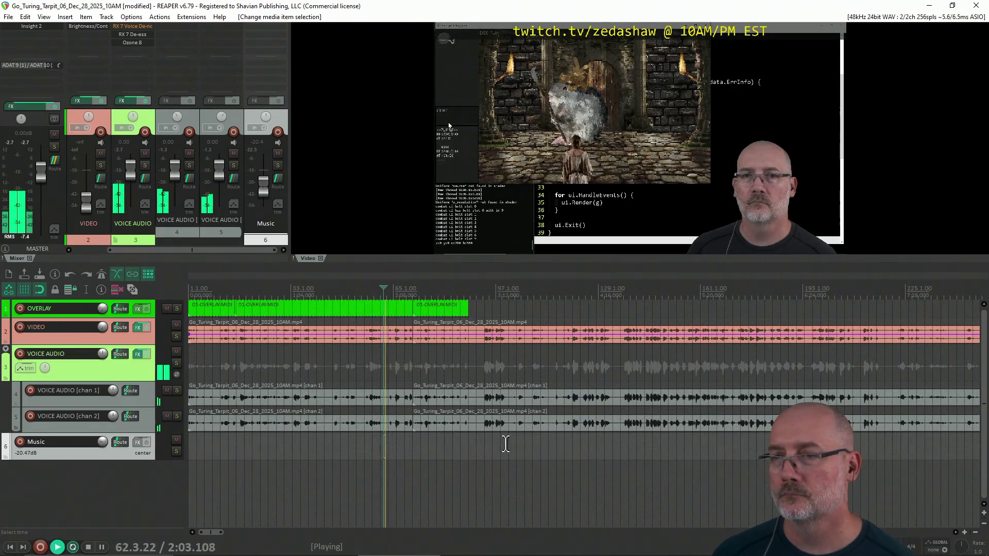
{"action": "left_click", "coordinate": [475, 443]}
{"action": "scroll", "coordinate": [580, 446], "scroll_direction": "up", "scroll_amount": 5}
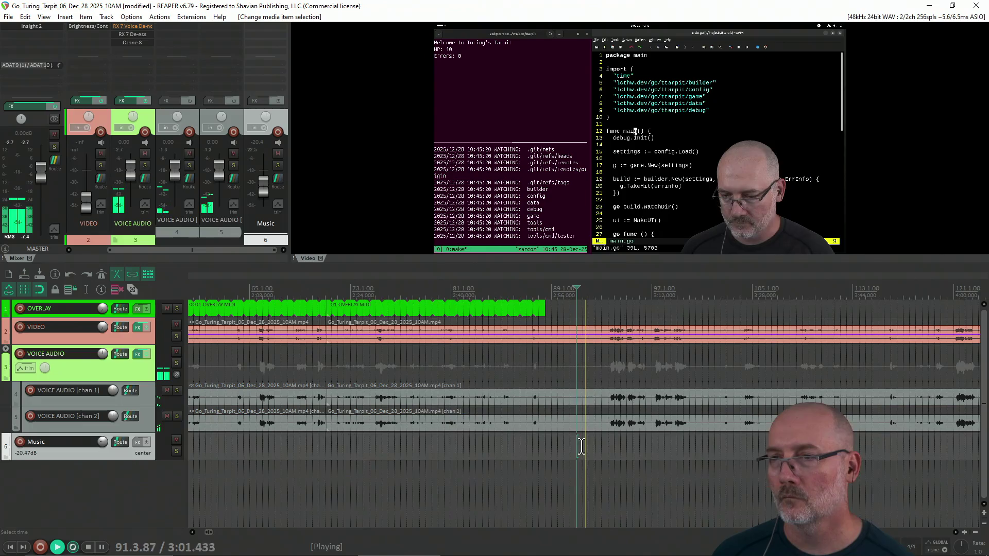
{"action": "key", "text": "space"}
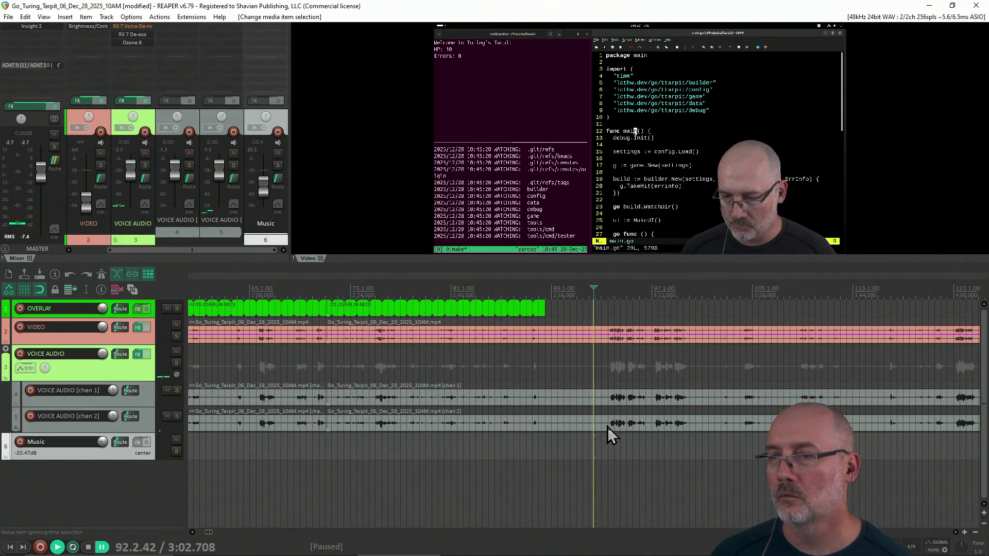
Ripple-delete a section across the voice and VIDEO tracks, then play across the cut
{"action": "mouse_move", "coordinate": [607, 426]}
{"action": "left_mouse_down"}
{"action": "mouse_move", "coordinate": [547, 342]}
{"action": "mouse_move", "coordinate": [501, 346]}
{"action": "left_mouse_up"}
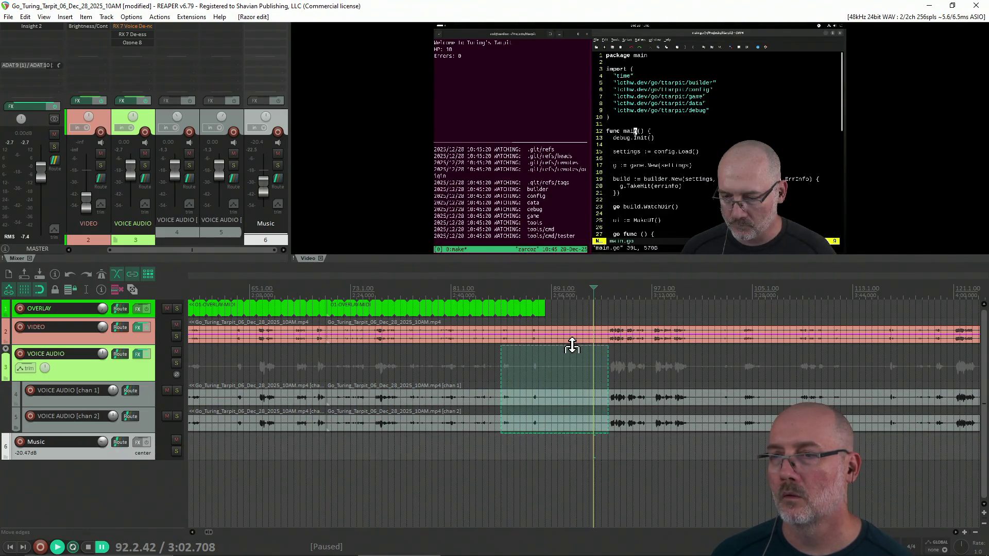
{"action": "left_click_drag", "start_coordinate": [568, 345], "coordinate": [571, 333]}
{"action": "key", "text": "Delete"}
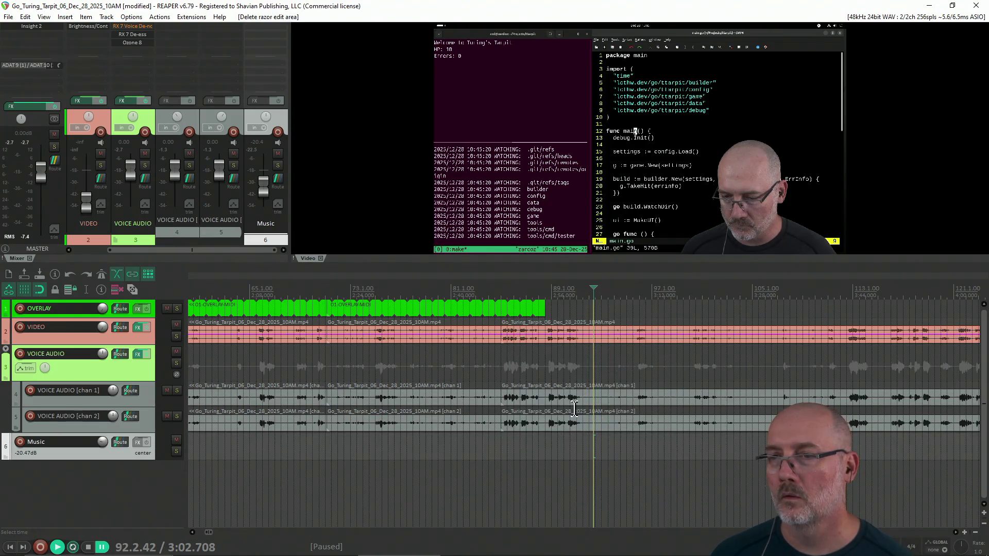
{"action": "left_click", "coordinate": [489, 513]}
{"action": "key", "text": "space"}
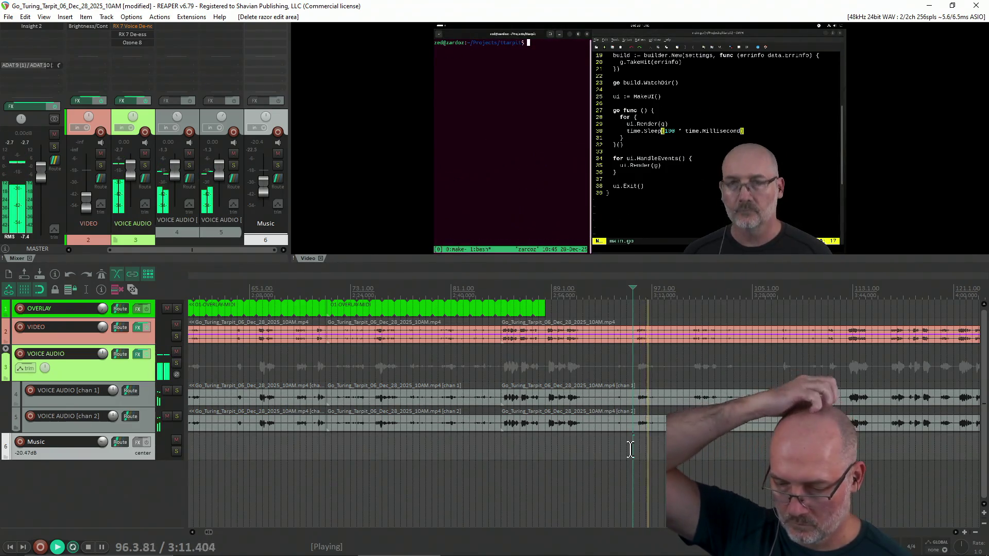
{"action": "key", "text": "ctrl+space"}
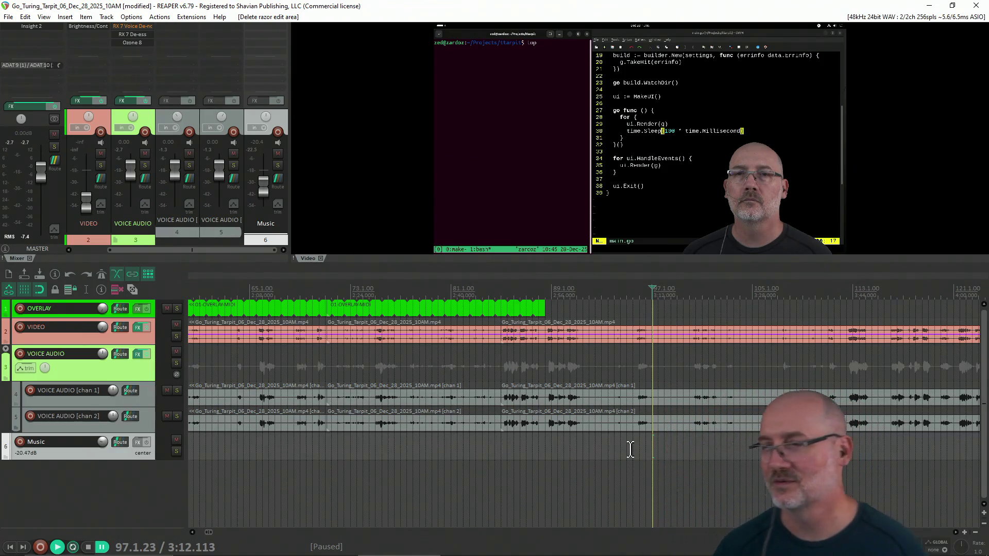
Review playback from about 3:33 through 4:17
{"action": "left_click", "coordinate": [644, 442]}
{"action": "key", "text": "space"}
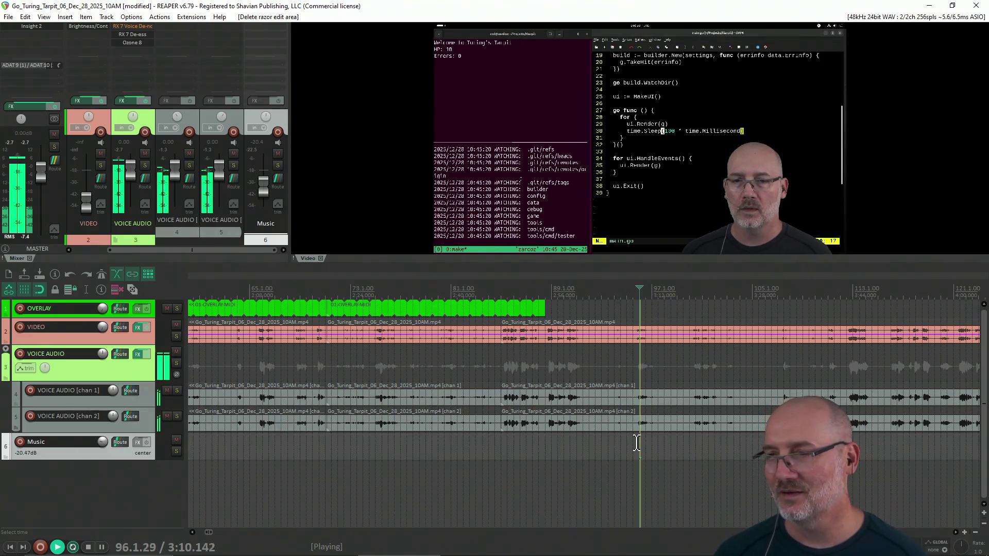
{"action": "scroll", "coordinate": [634, 442], "scroll_direction": "down", "scroll_amount": 2}
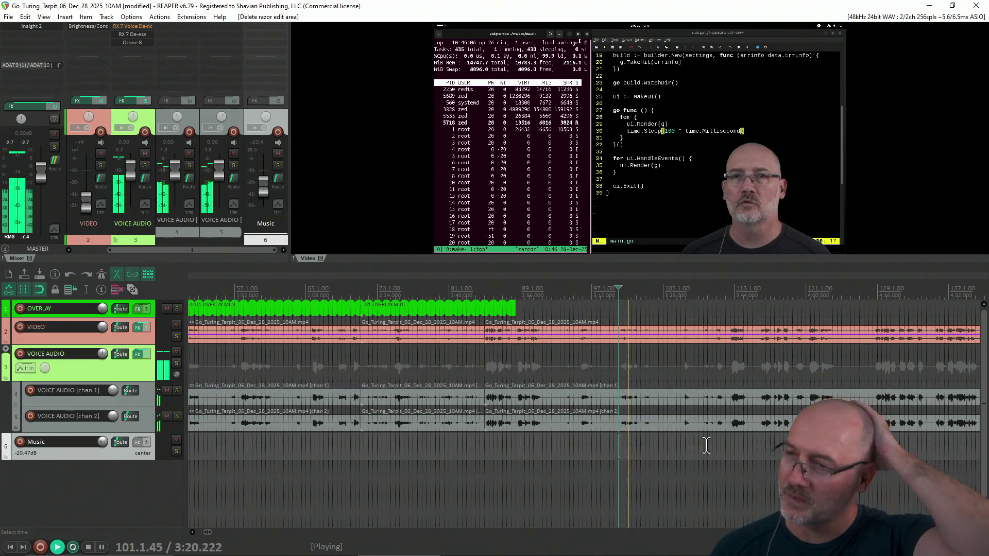
{"action": "left_click", "coordinate": [730, 438]}
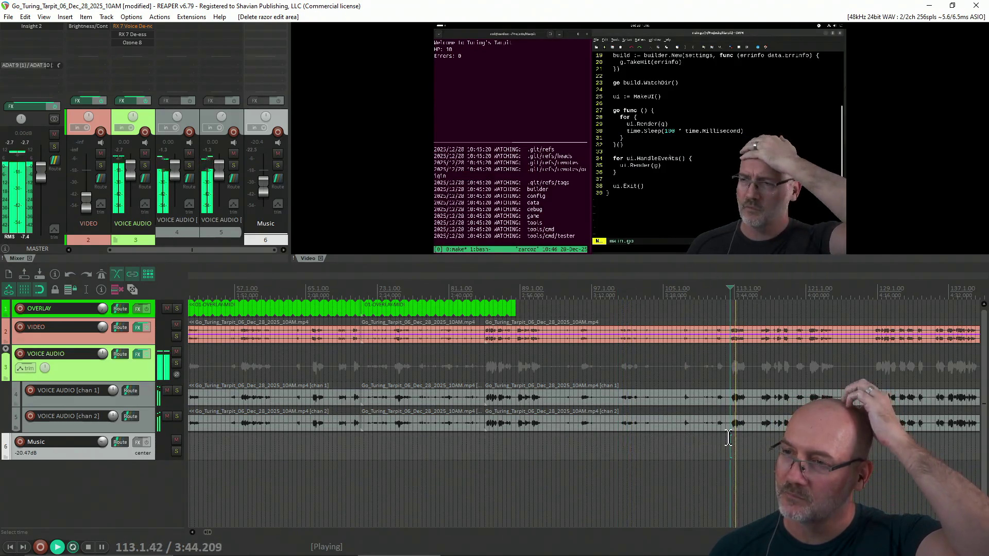
{"action": "left_click", "coordinate": [616, 438]}
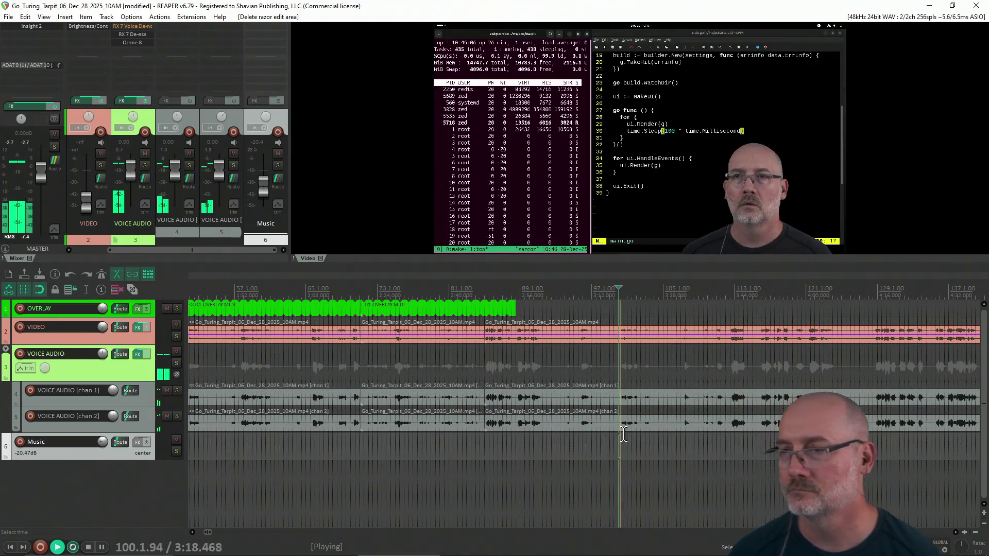
{"action": "left_click", "coordinate": [680, 437]}
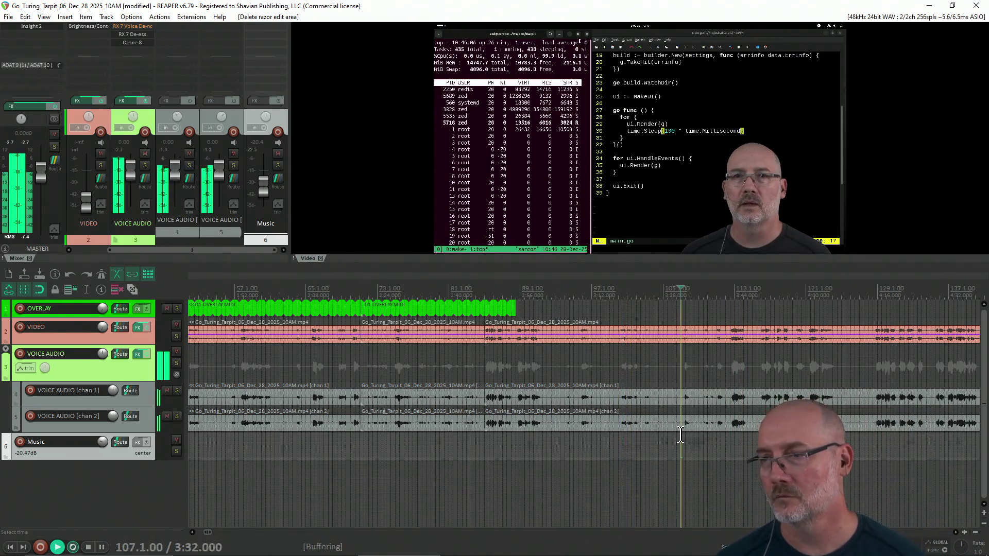
{"action": "scroll", "coordinate": [699, 441], "scroll_direction": "up", "scroll_amount": 2}
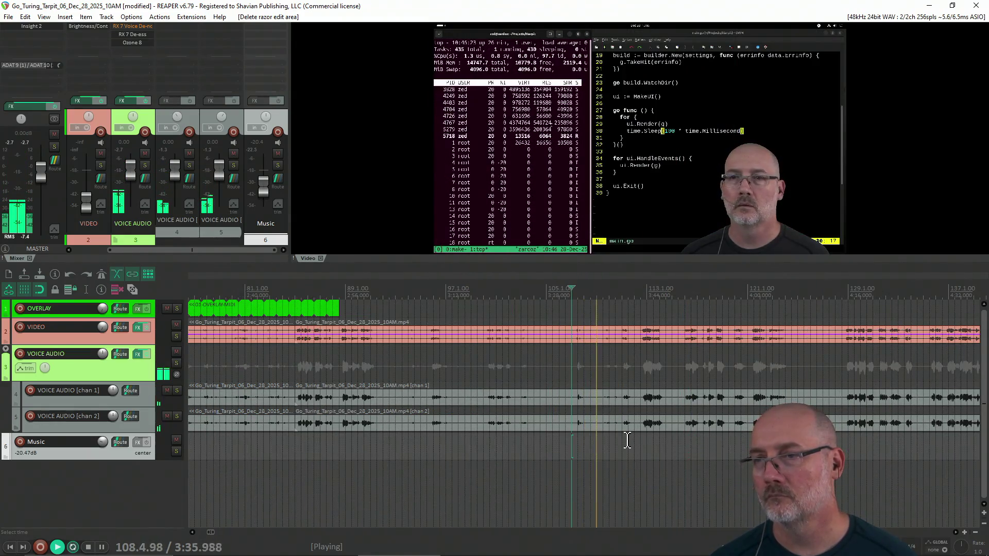
{"action": "scroll", "coordinate": [627, 441], "scroll_direction": "down", "scroll_amount": 2}
{"action": "left_click", "coordinate": [712, 439]}
{"action": "scroll", "coordinate": [711, 438], "scroll_direction": "up", "scroll_amount": 6}
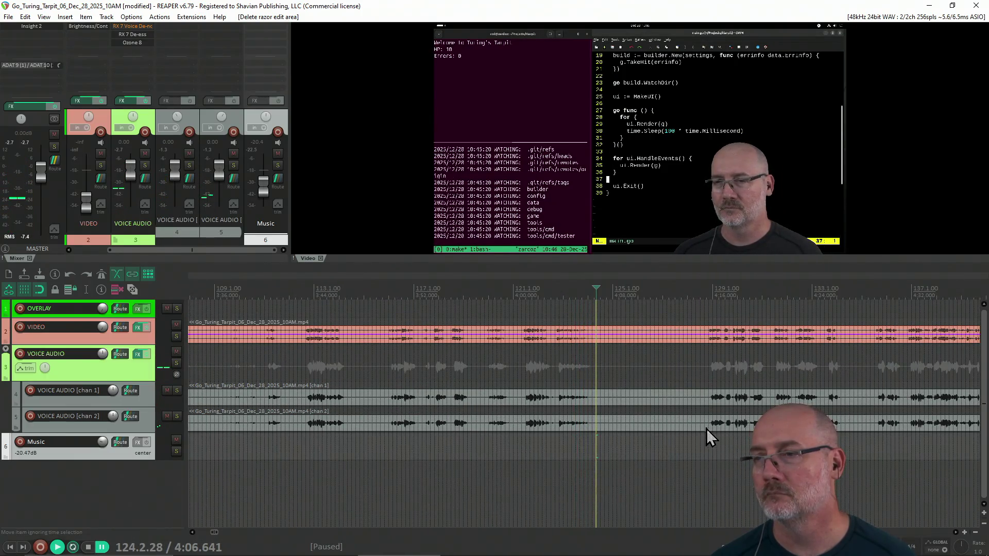
{"action": "left_click", "coordinate": [662, 449]}
{"action": "left_click", "coordinate": [685, 446]}
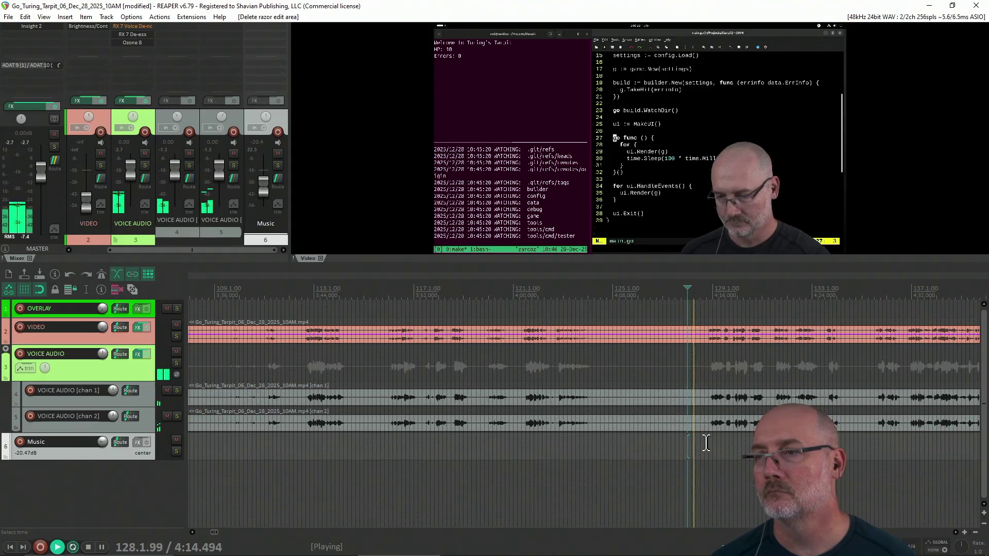
{"action": "left_click", "coordinate": [709, 442]}
{"action": "key", "text": "ctrl+space"}
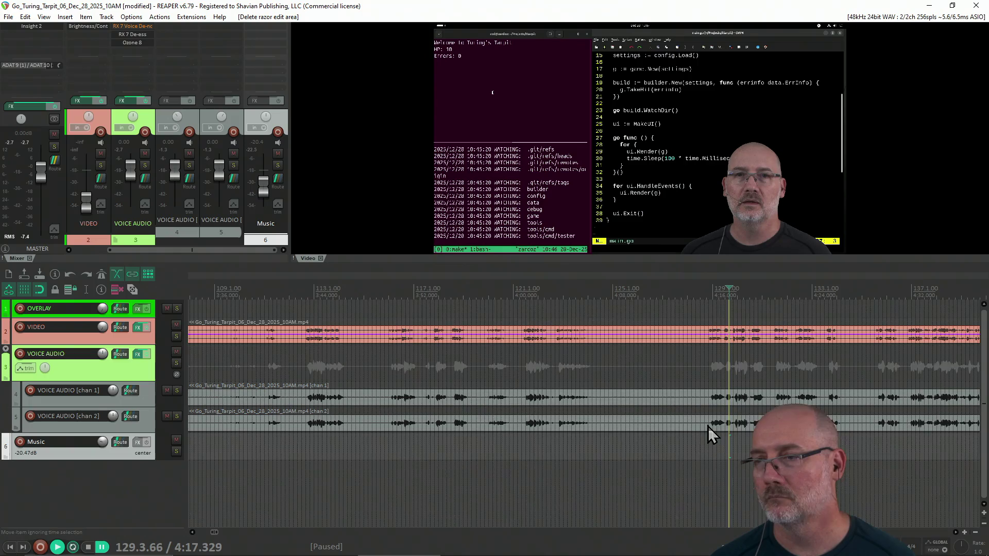
Ripple-delete the 4:08–4:16 stretch on the video and voice tracks and check the cut
{"action": "mouse_move", "coordinate": [708, 432]}
{"action": "left_mouse_down"}
{"action": "mouse_move", "coordinate": [687, 400]}
{"action": "mouse_move", "coordinate": [596, 344]}
{"action": "left_mouse_up"}
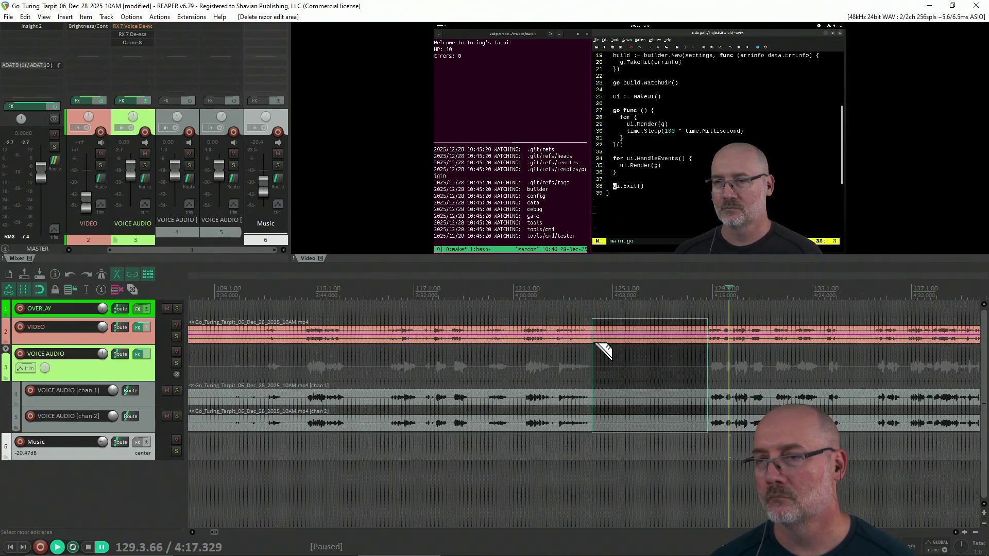
{"action": "key", "text": "Delete"}
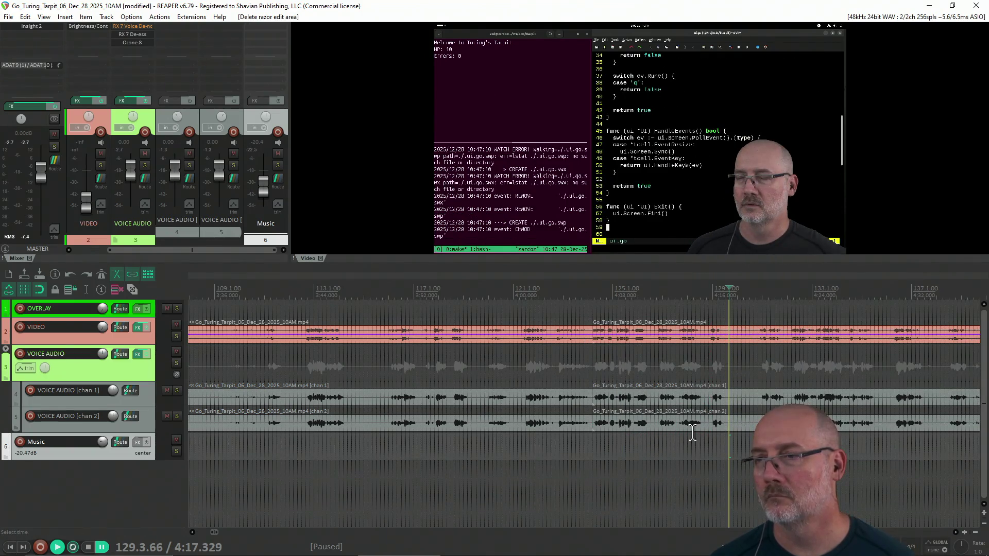
{"action": "key", "text": "space"}
{"action": "scroll", "coordinate": [669, 432], "scroll_direction": "down", "scroll_amount": 1}
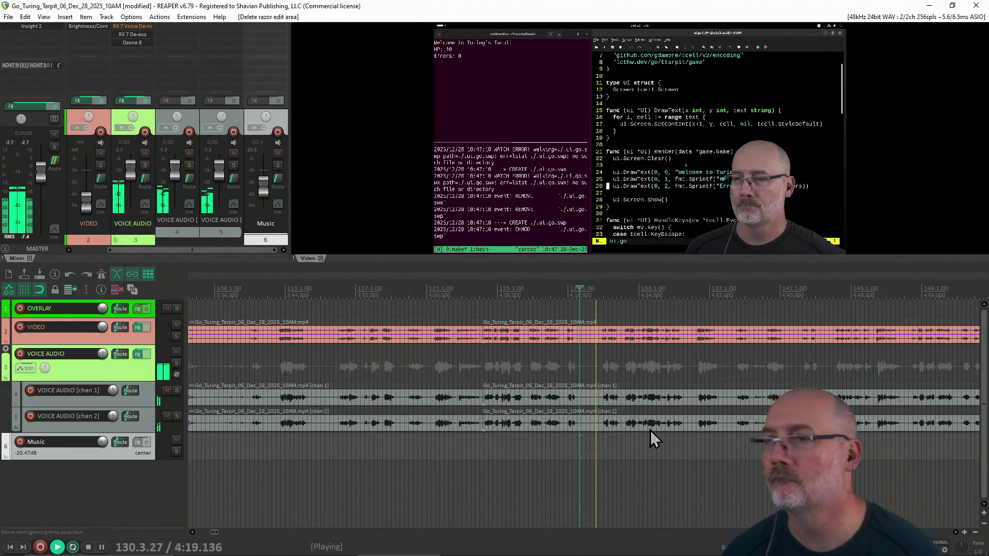
{"action": "key", "text": "space"}
{"action": "scroll", "coordinate": [650, 430], "scroll_direction": "up", "scroll_amount": 1}
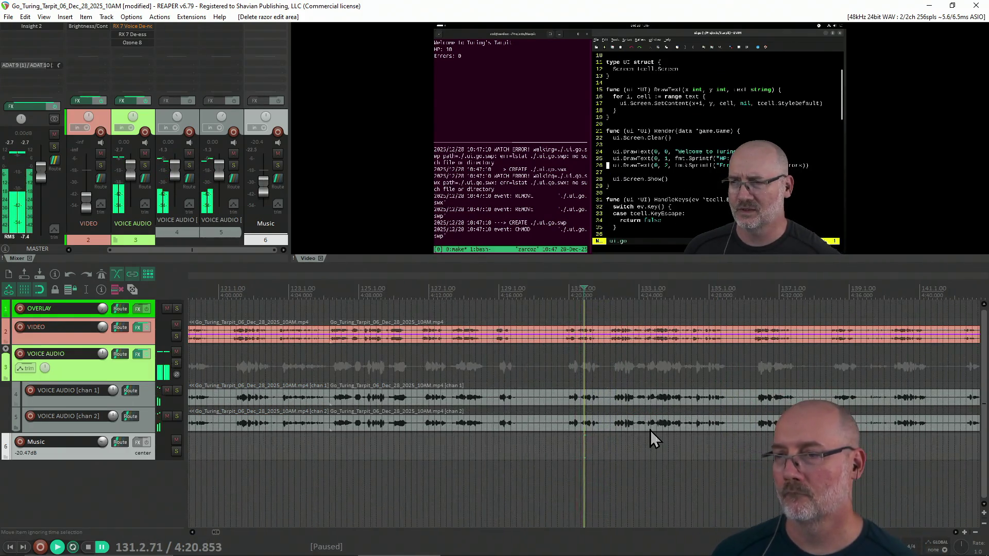
{"action": "scroll", "coordinate": [566, 427], "scroll_direction": "up", "scroll_amount": 2}
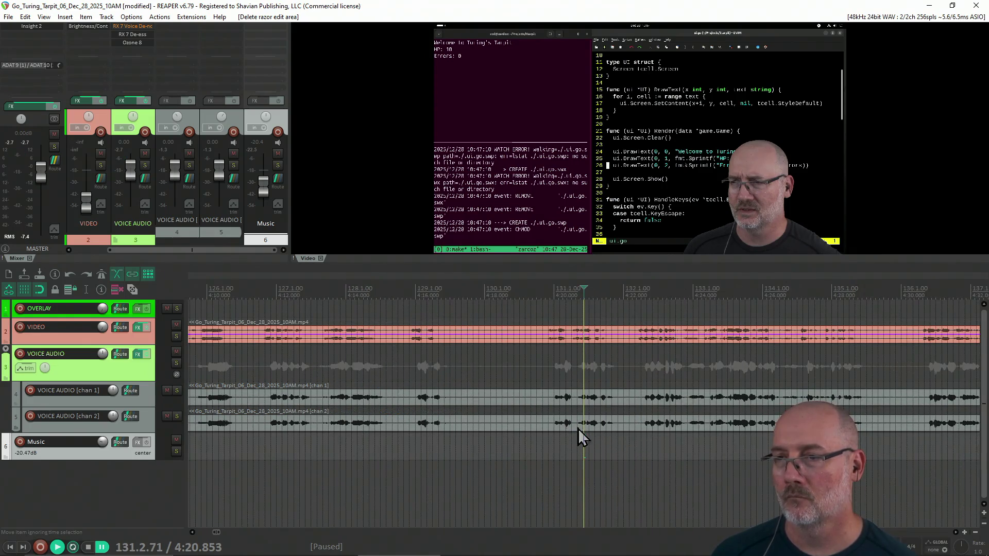
Ripple-delete another unwanted stretch across the video and voice tracks and review it
{"action": "mouse_move", "coordinate": [548, 427]}
{"action": "left_mouse_down"}
{"action": "mouse_move", "coordinate": [467, 336]}
{"action": "mouse_move", "coordinate": [443, 332]}
{"action": "left_mouse_up"}
{"action": "key", "text": "Delete"}
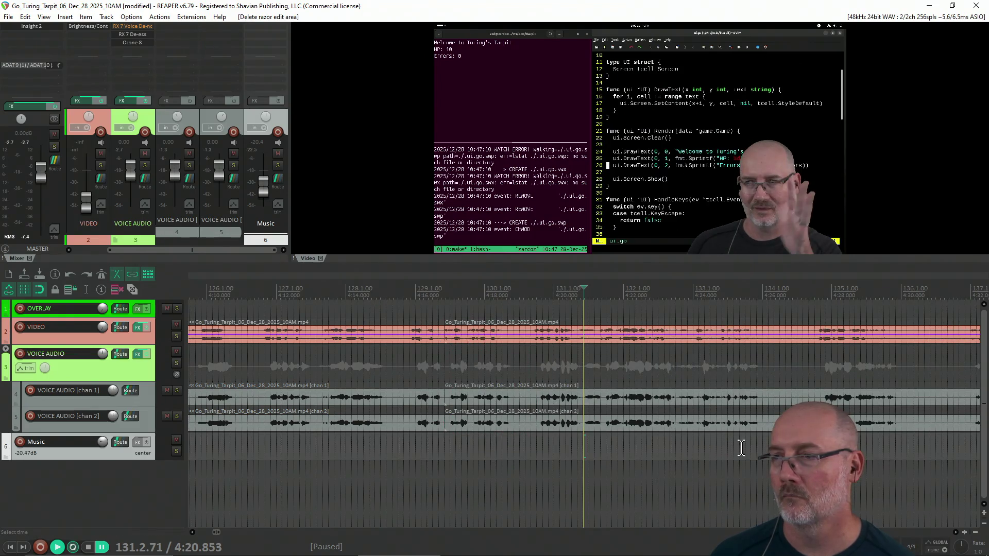
{"action": "scroll", "coordinate": [741, 444], "scroll_direction": "down", "scroll_amount": 1}
{"action": "key", "text": "space"}
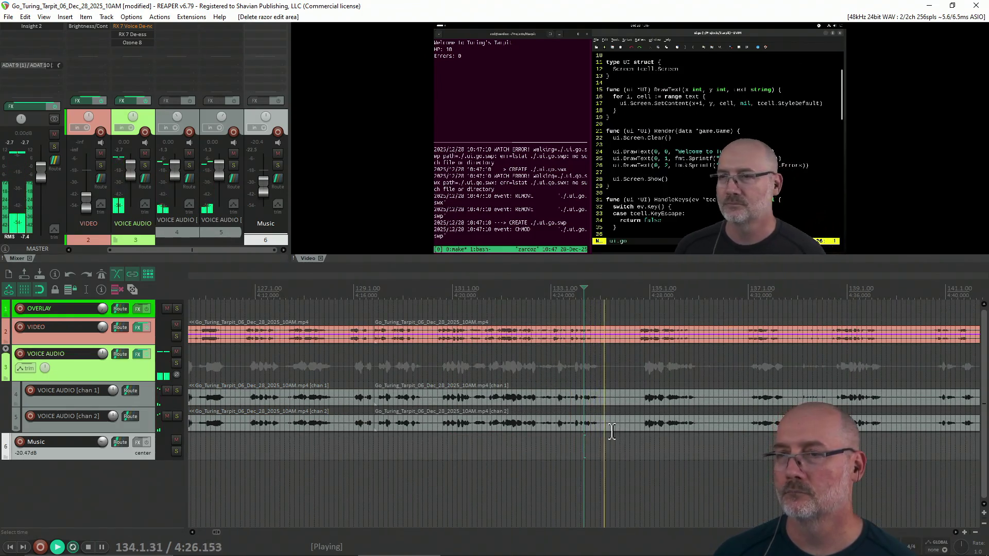
{"action": "key", "text": "space"}
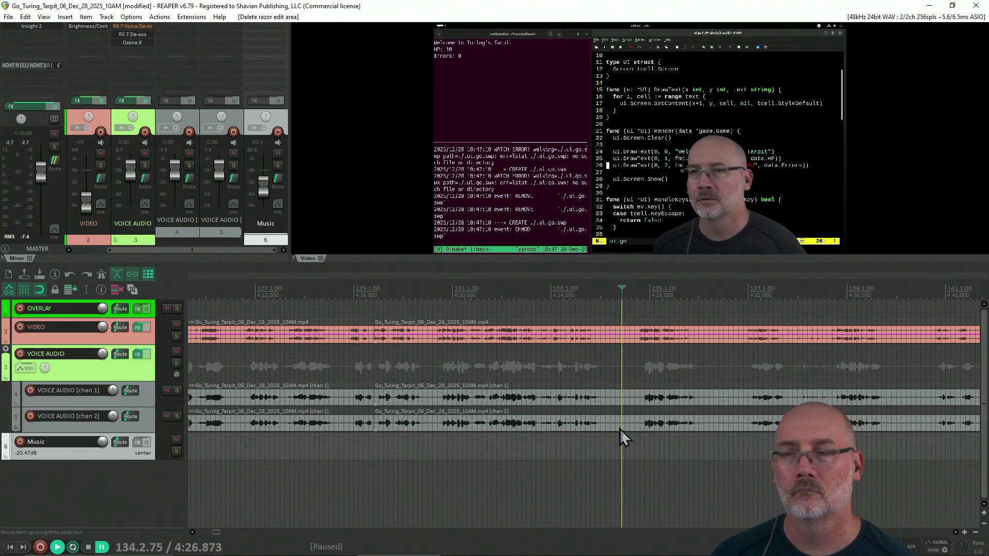
{"action": "key", "text": "space"}
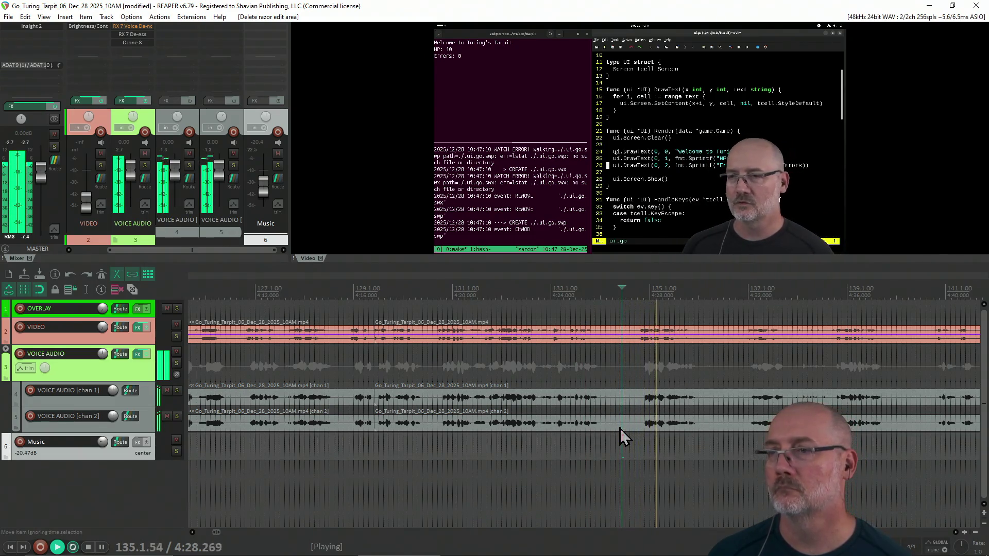
{"action": "key", "text": "space"}
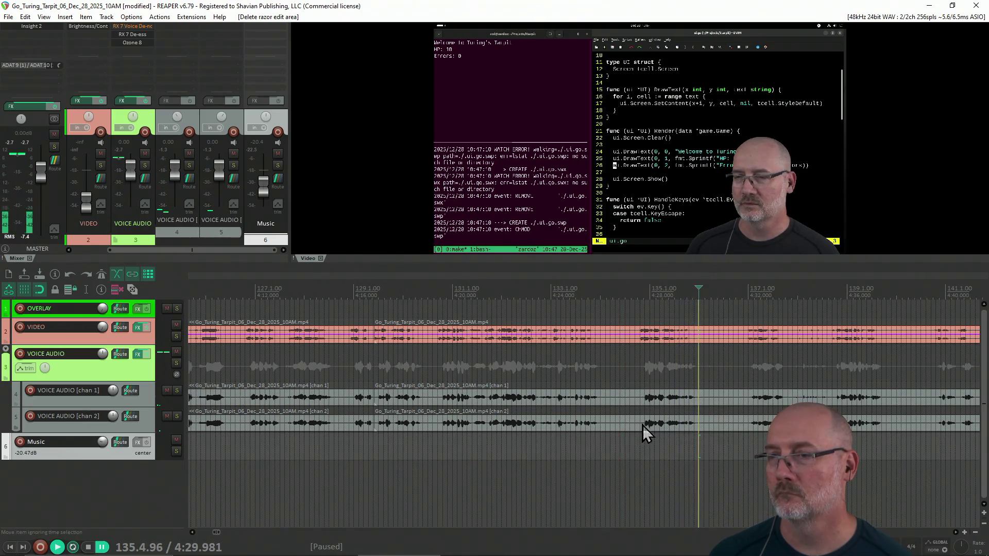
Trim a clip edge and ripple-delete a short section, then replay from about 4:31
{"action": "left_click_drag", "start_coordinate": [642, 425], "coordinate": [598, 421]}
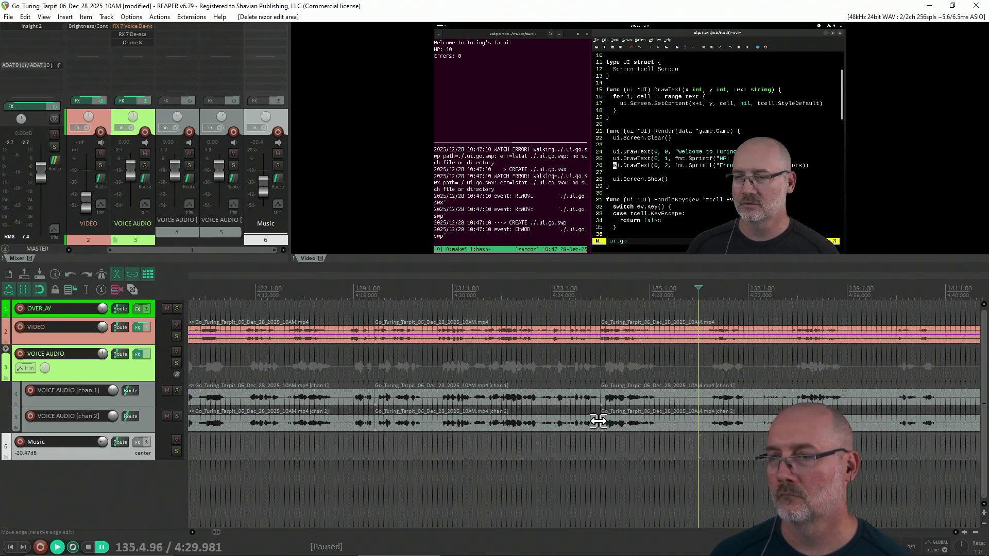
{"action": "left_click_drag", "start_coordinate": [708, 426], "coordinate": [661, 425]}
{"action": "key", "text": "Delete"}
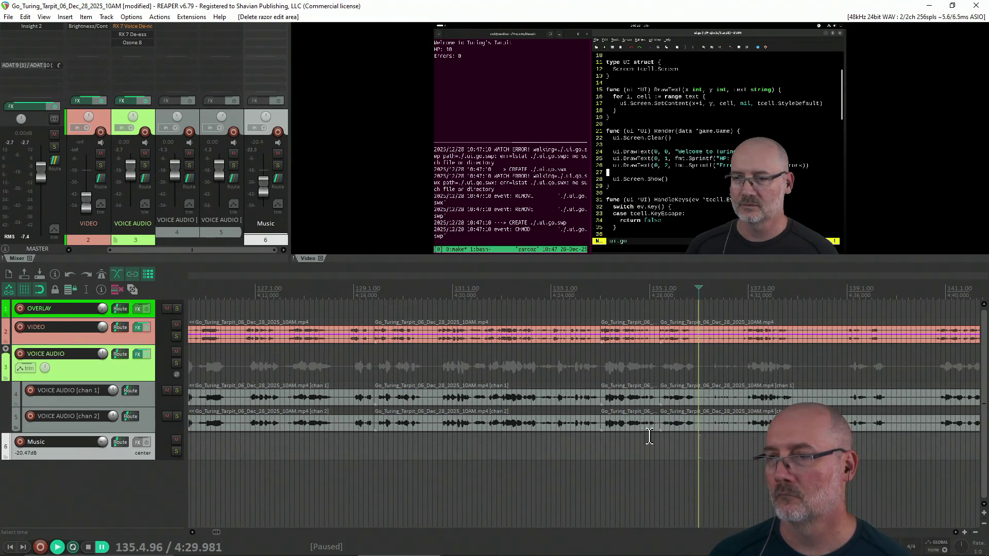
{"action": "left_click", "coordinate": [601, 445]}
{"action": "key", "text": "space"}
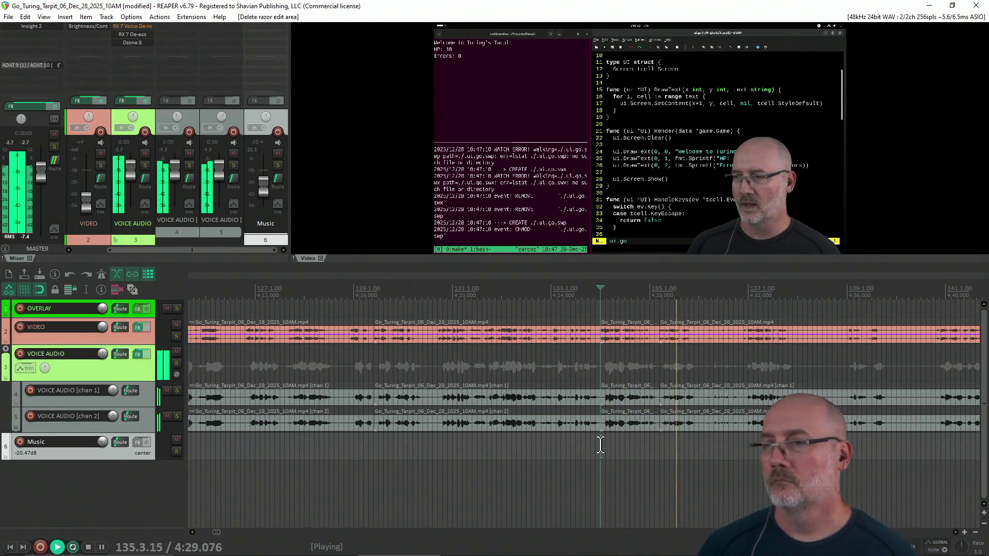
{"action": "key", "text": "space"}
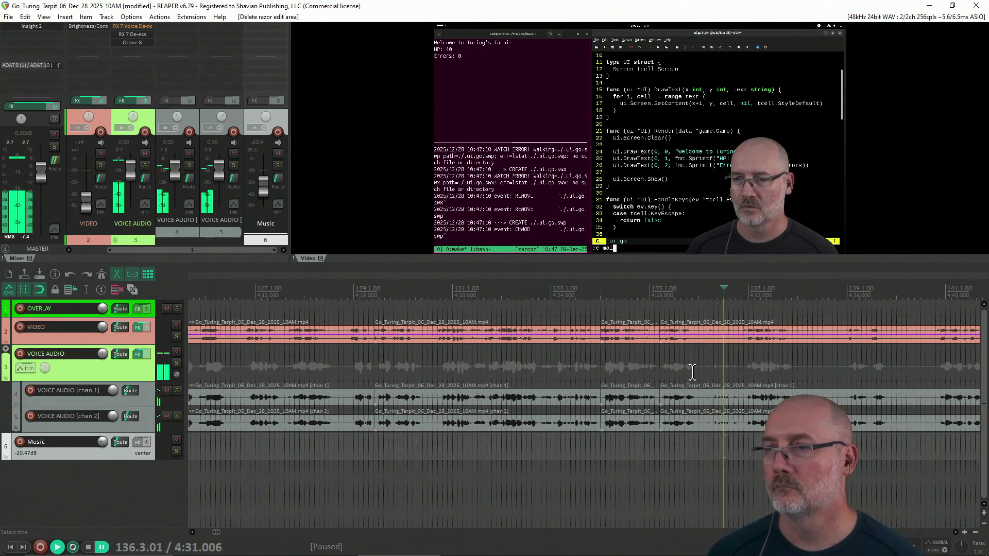
{"action": "key", "text": "space"}
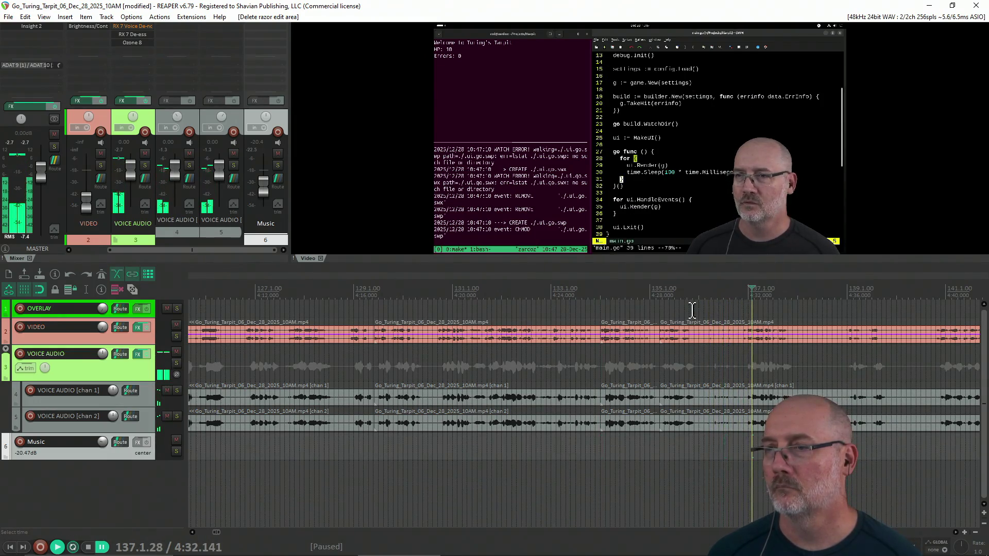
Split the clips at 4:29.9 and select the small video piece after the split
{"action": "left_click", "coordinate": [695, 310]}
{"action": "key", "text": "ctrl+space"}
{"action": "key", "text": "s"}
{"action": "left_click", "coordinate": [679, 341]}
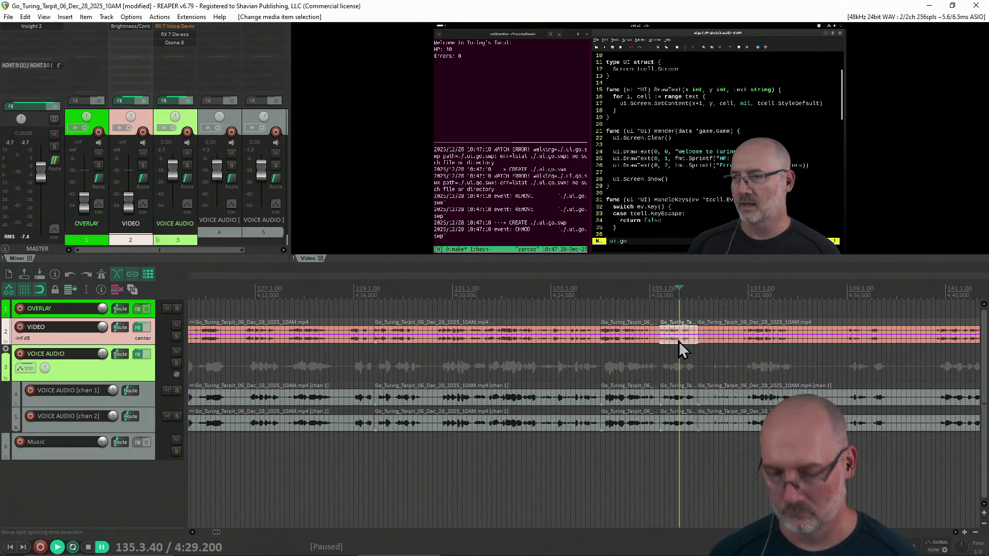
{"action": "key", "text": "z"}
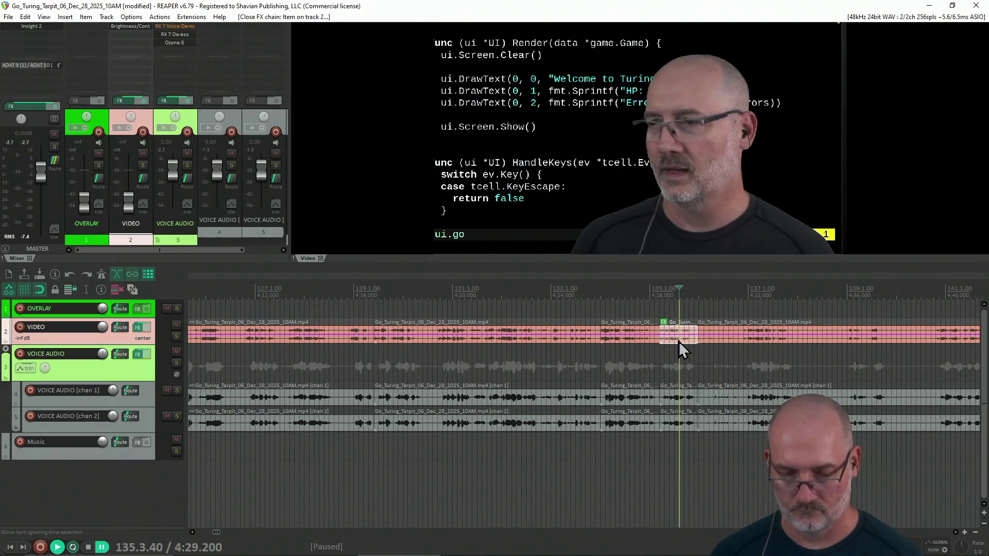
{"action": "key", "text": "Escape"}
{"action": "left_click", "coordinate": [640, 472]}
{"action": "key", "text": "space"}
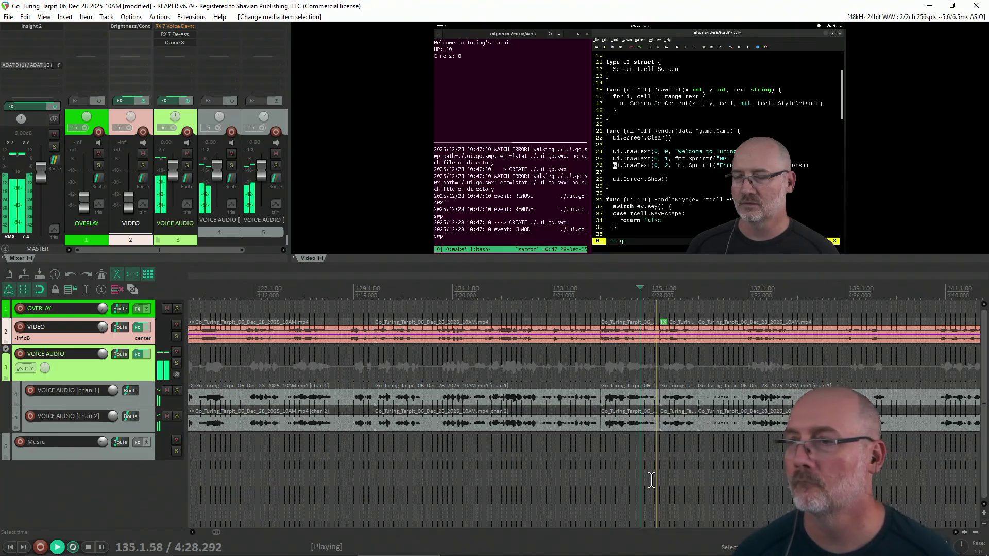
{"action": "scroll", "coordinate": [651, 476], "scroll_direction": "down", "scroll_amount": 2}
{"action": "left_click", "coordinate": [639, 457]}
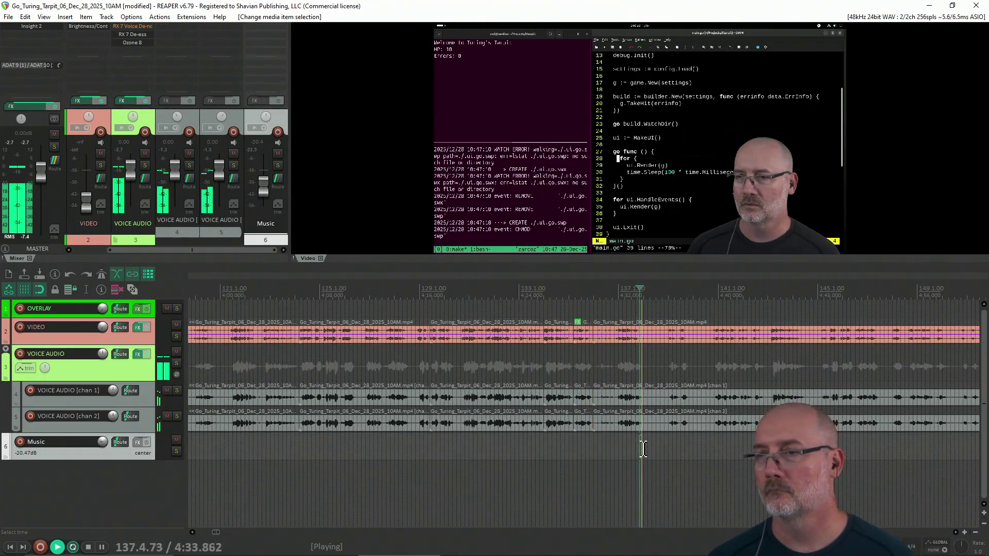
{"action": "scroll", "coordinate": [670, 444], "scroll_direction": "down", "scroll_amount": 1}
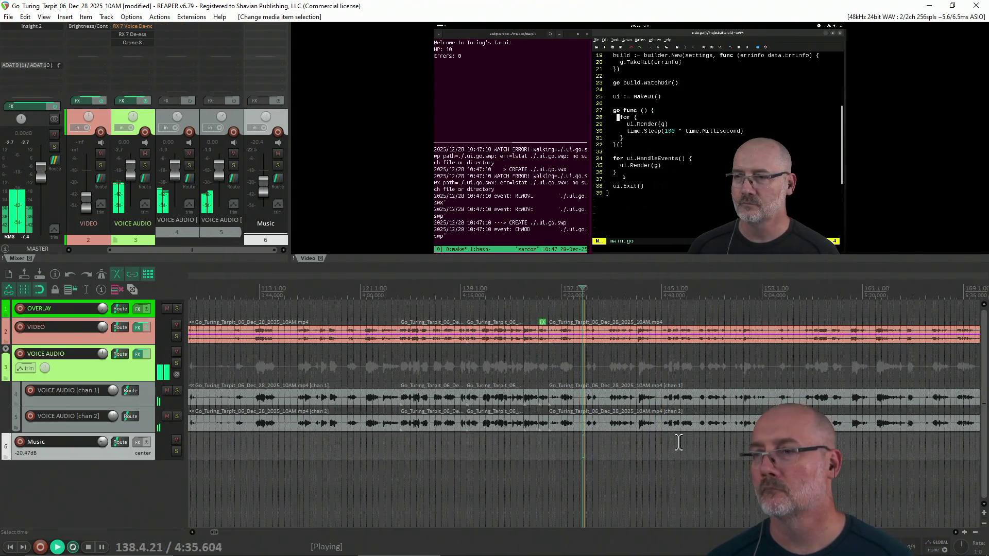
{"action": "left_click", "coordinate": [709, 452]}
{"action": "scroll", "coordinate": [706, 454], "scroll_direction": "down", "scroll_amount": 1}
{"action": "left_click", "coordinate": [703, 455]}
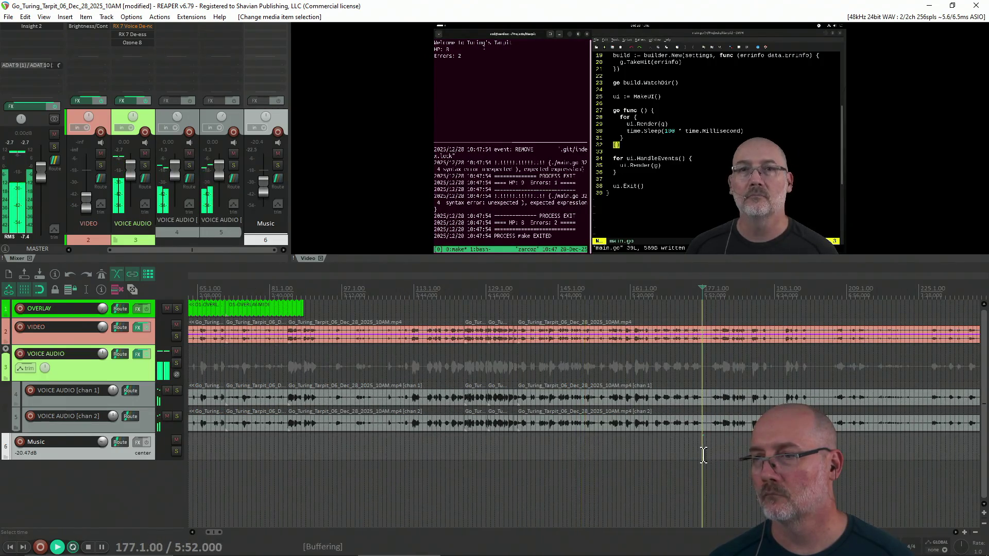
{"action": "left_click", "coordinate": [714, 452]}
{"action": "left_click", "coordinate": [701, 451]}
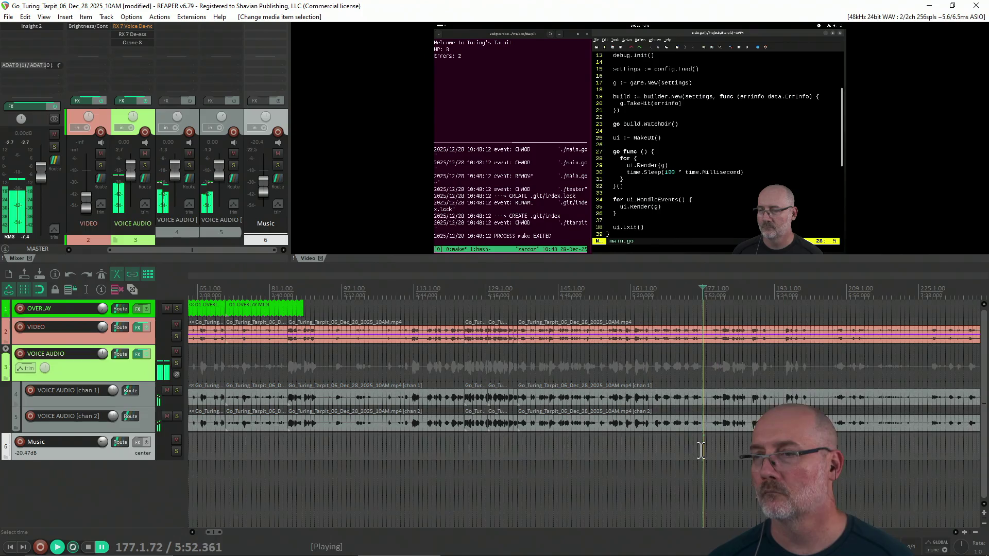
{"action": "key", "text": "space"}
{"action": "scroll", "coordinate": [701, 450], "scroll_direction": "up", "scroll_amount": 1}
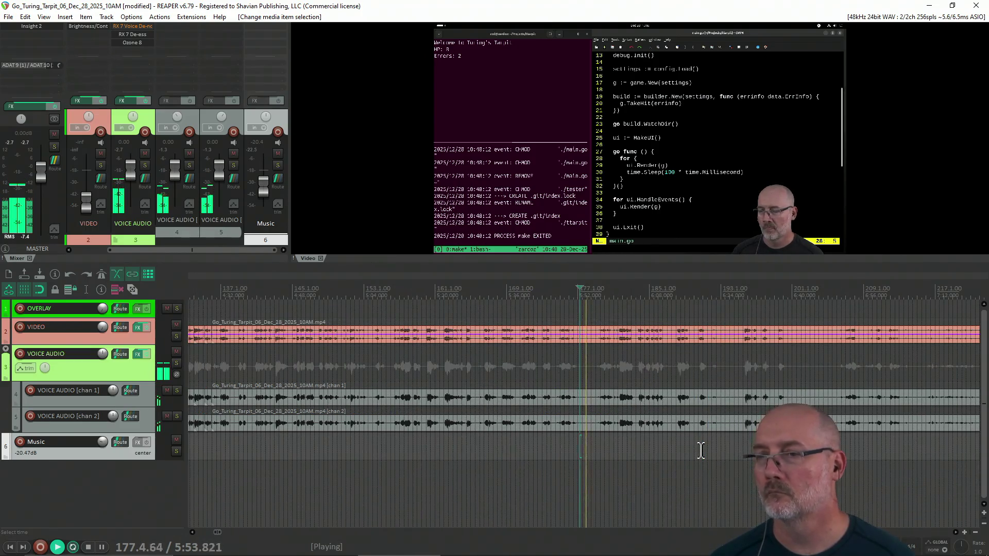
{"action": "scroll", "coordinate": [630, 452], "scroll_direction": "up", "scroll_amount": 2}
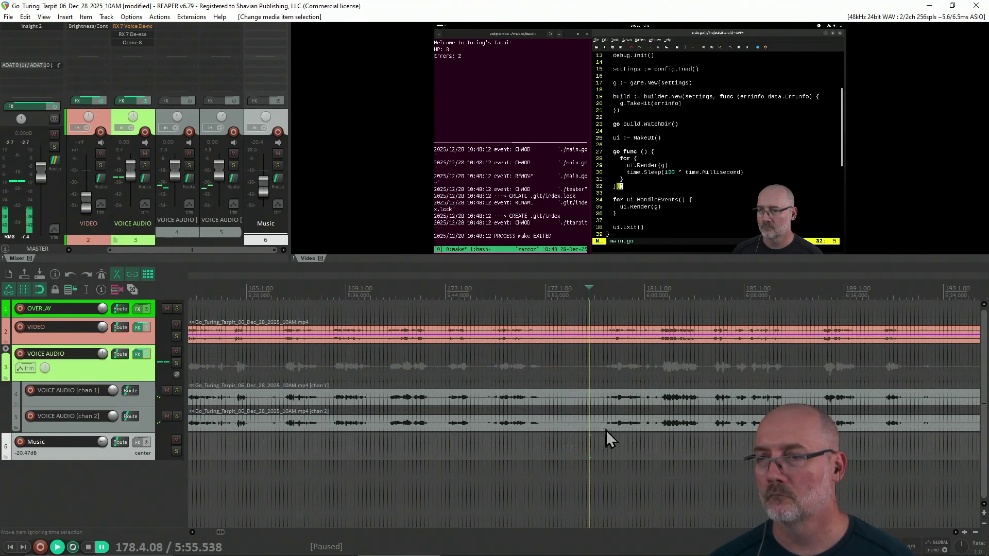
Ripple-delete a short pause in the voice audio near bar 177 and play back
{"action": "left_click_drag", "start_coordinate": [595, 429], "coordinate": [555, 433]}
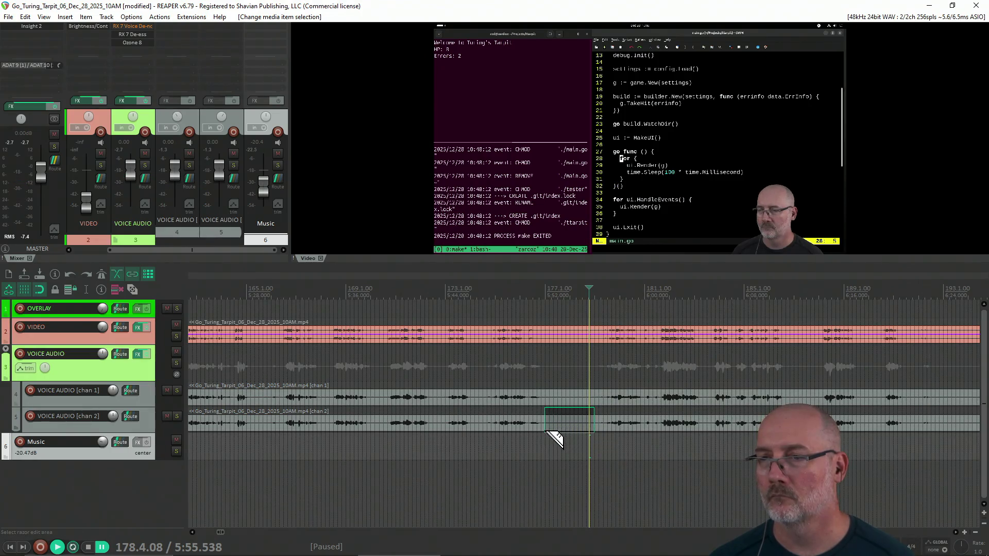
{"action": "key", "text": "Delete"}
{"action": "scroll", "coordinate": [587, 441], "scroll_direction": "down", "scroll_amount": 1}
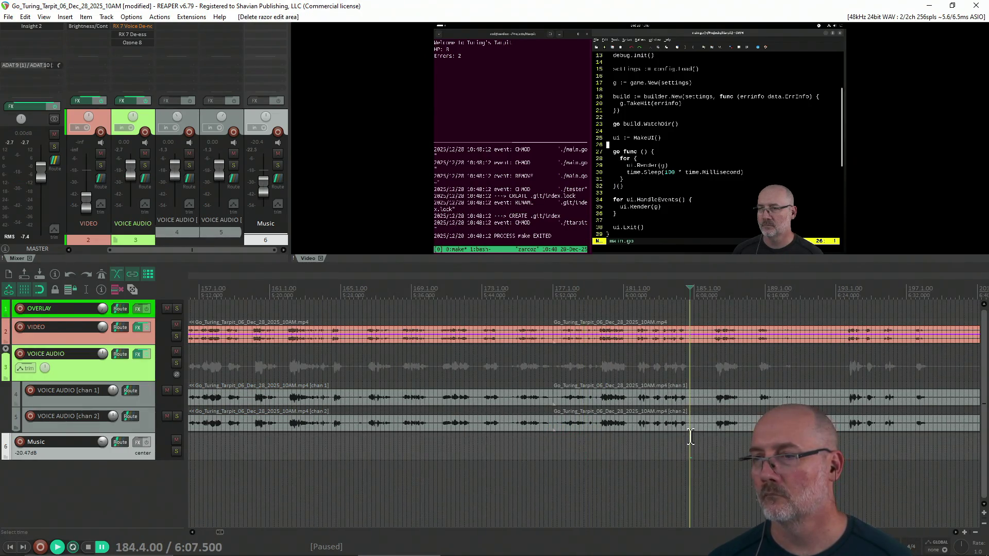
{"action": "key", "text": "space"}
{"action": "scroll", "coordinate": [691, 437], "scroll_direction": "up", "scroll_amount": 2}
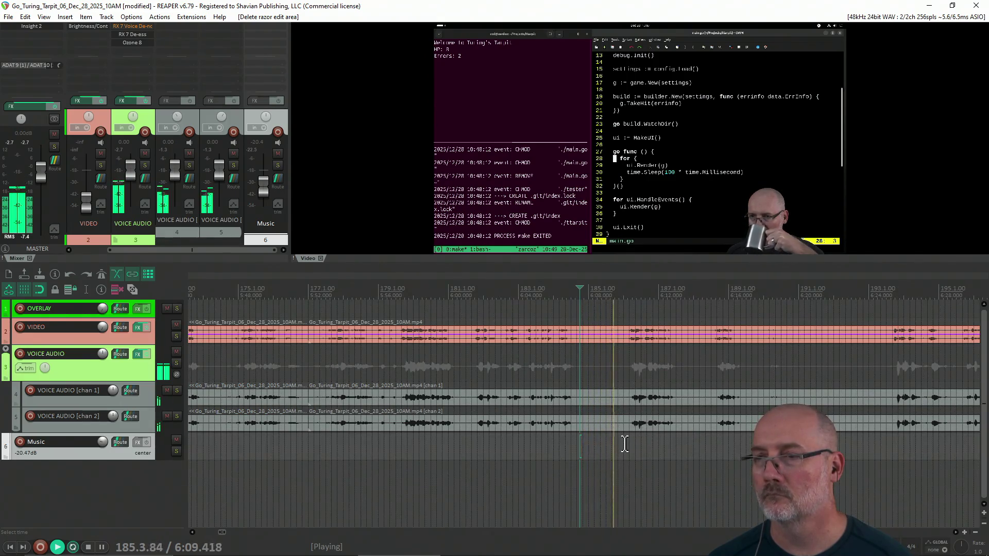
{"action": "scroll", "coordinate": [689, 442], "scroll_direction": "down", "scroll_amount": 1}
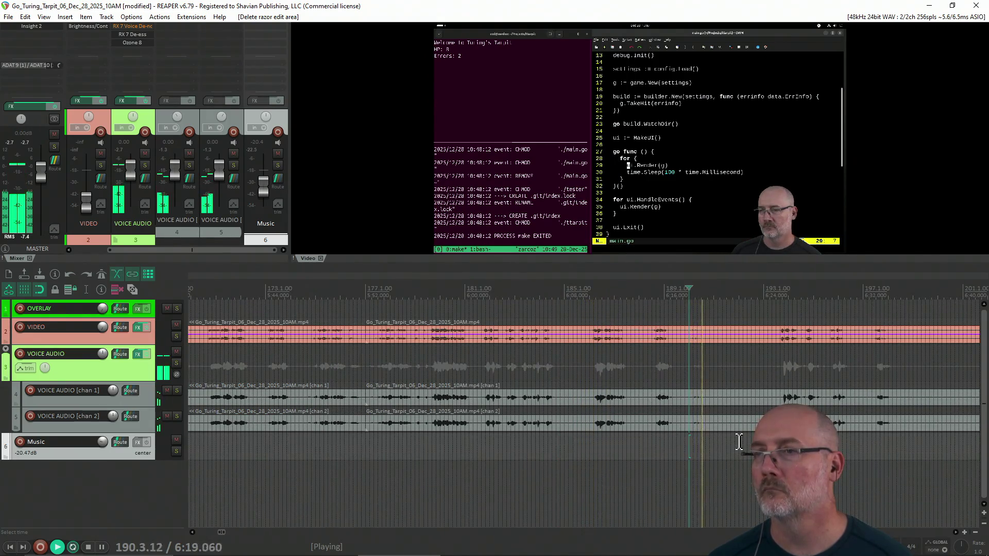
{"action": "scroll", "coordinate": [749, 446], "scroll_direction": "down", "scroll_amount": 2}
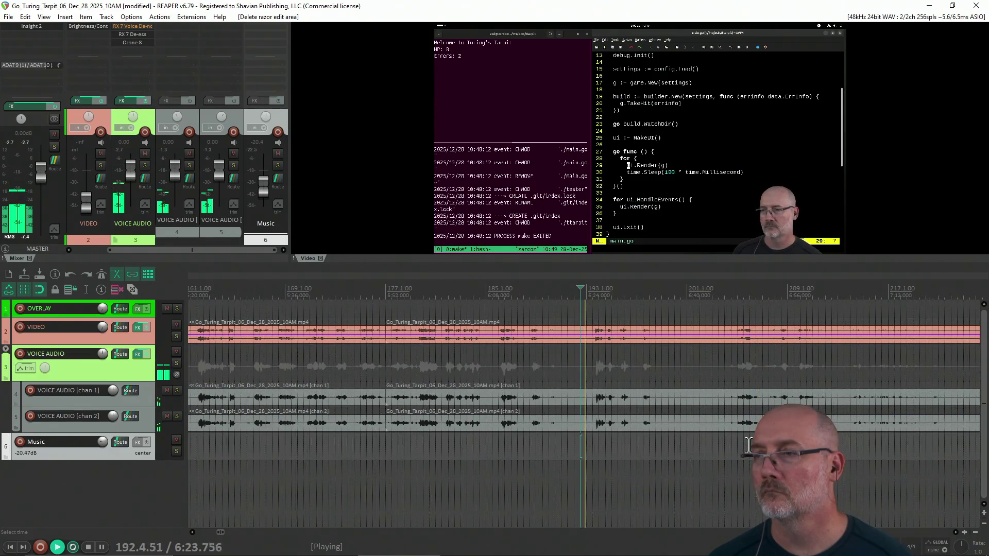
Skip playback ahead through 6:41, 7:14, 8:12, 8:28 and 8:36, stopping at 9:19
{"action": "left_click", "coordinate": [696, 452]}
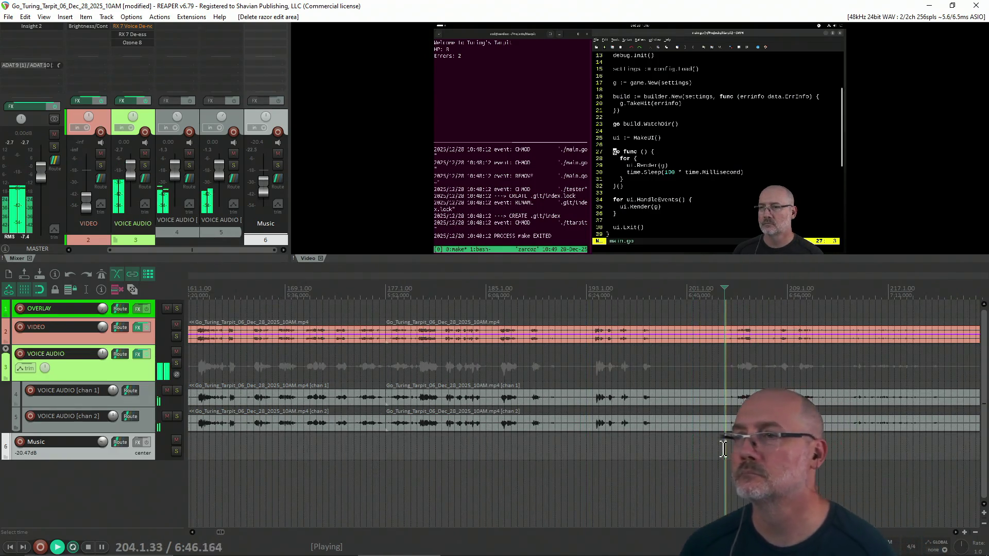
{"action": "scroll", "coordinate": [724, 449], "scroll_direction": "down", "scroll_amount": 2}
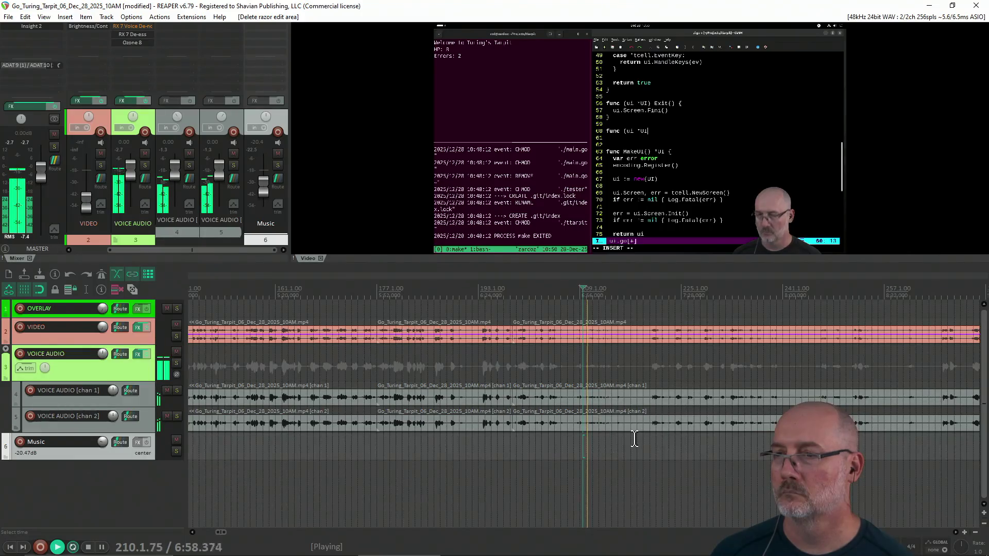
{"action": "left_click", "coordinate": [636, 440]}
{"action": "scroll", "coordinate": [639, 442], "scroll_direction": "down", "scroll_amount": 1}
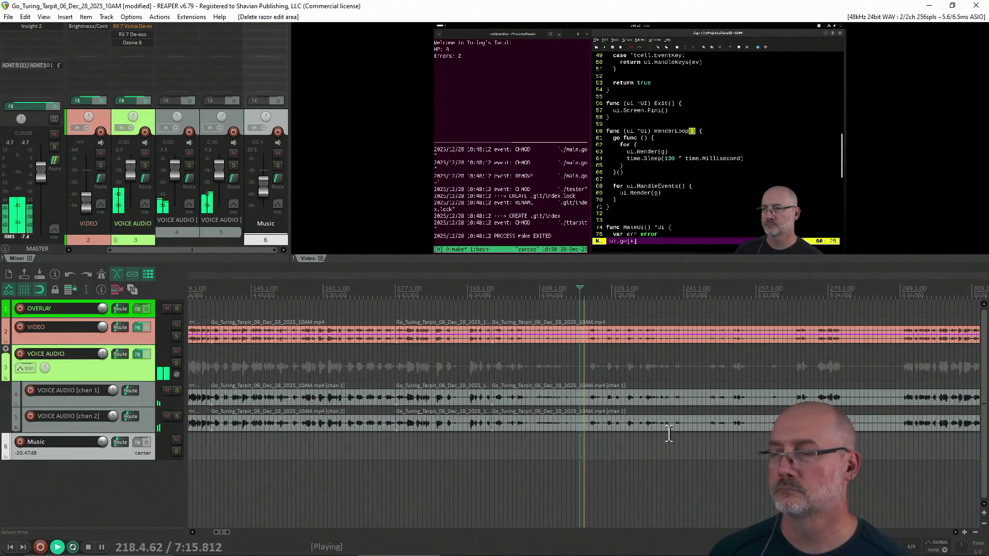
{"action": "left_click", "coordinate": [690, 443]}
{"action": "left_click", "coordinate": [712, 446]}
{"action": "left_click", "coordinate": [745, 447]}
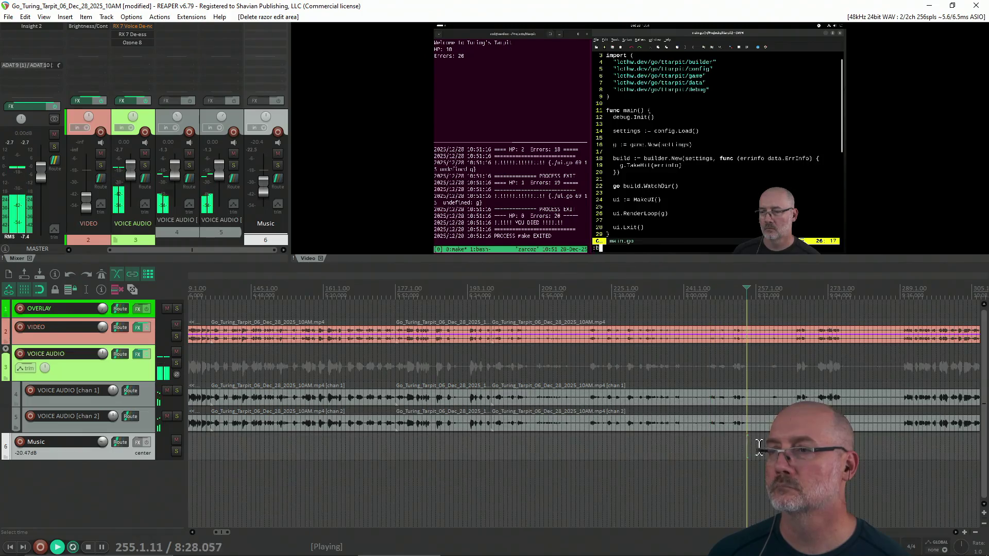
{"action": "left_click", "coordinate": [767, 446]}
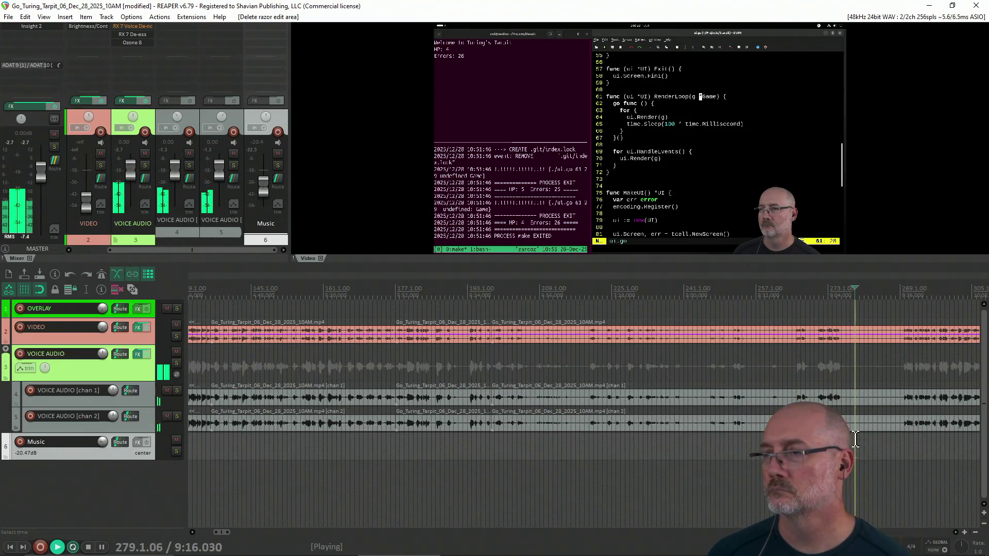
{"action": "scroll", "coordinate": [889, 442], "scroll_direction": "up", "scroll_amount": 3}
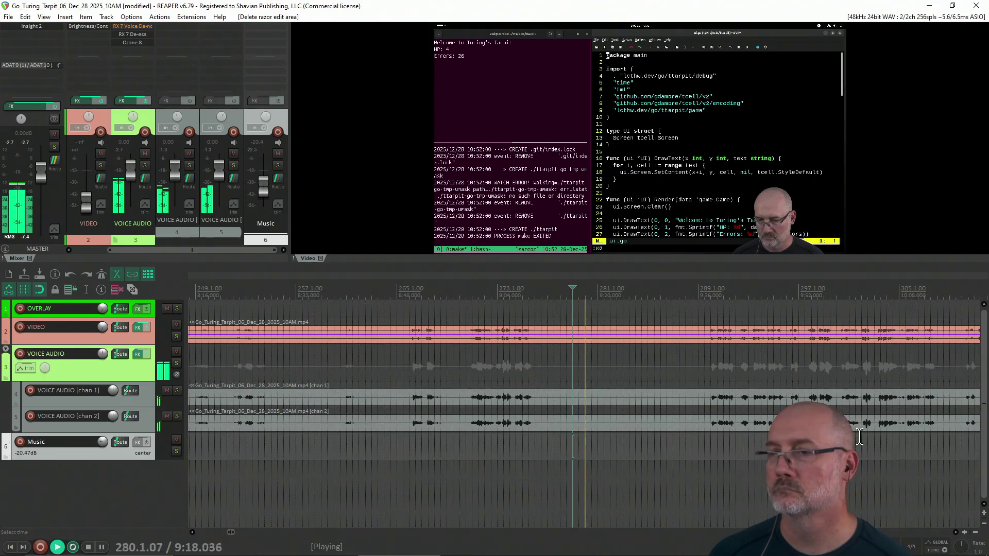
{"action": "key", "text": "space"}
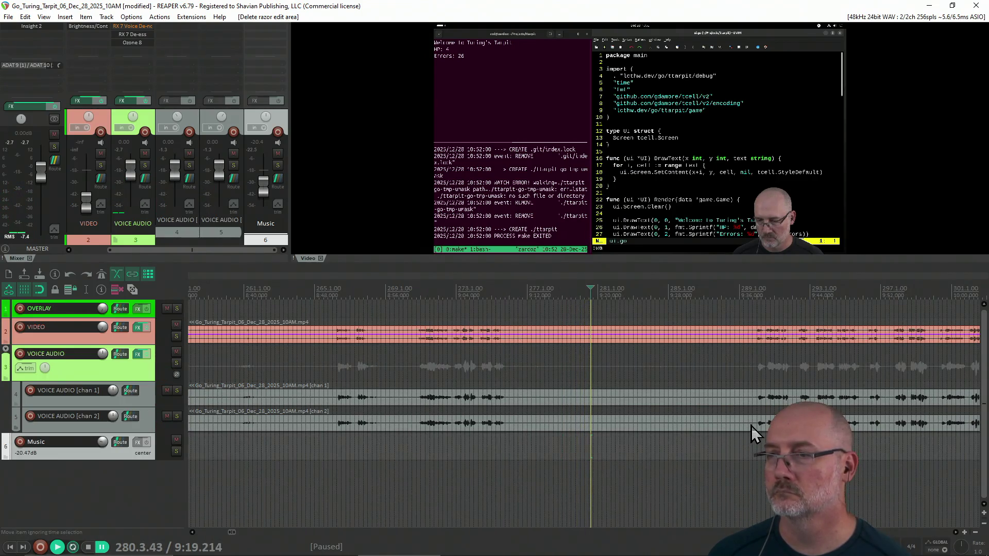
Cut the unwanted stretch after 9:19 and replay from bar 294 to check the join
{"action": "left_click_drag", "start_coordinate": [753, 425], "coordinate": [507, 431]}
{"action": "key", "text": "ctrl+z"}
{"action": "key", "text": "Delete"}
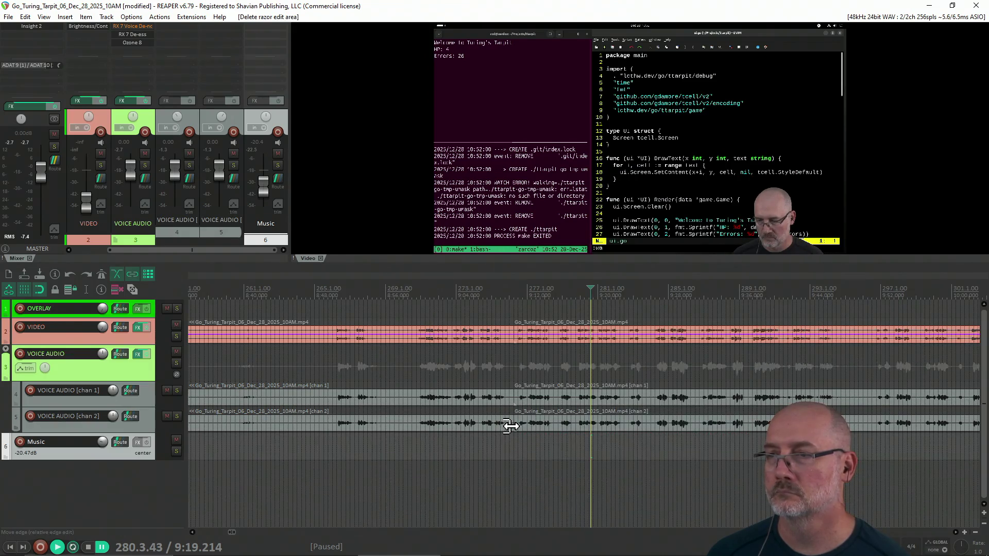
{"action": "scroll", "coordinate": [569, 436], "scroll_direction": "down", "scroll_amount": 2}
{"action": "left_click", "coordinate": [752, 439]}
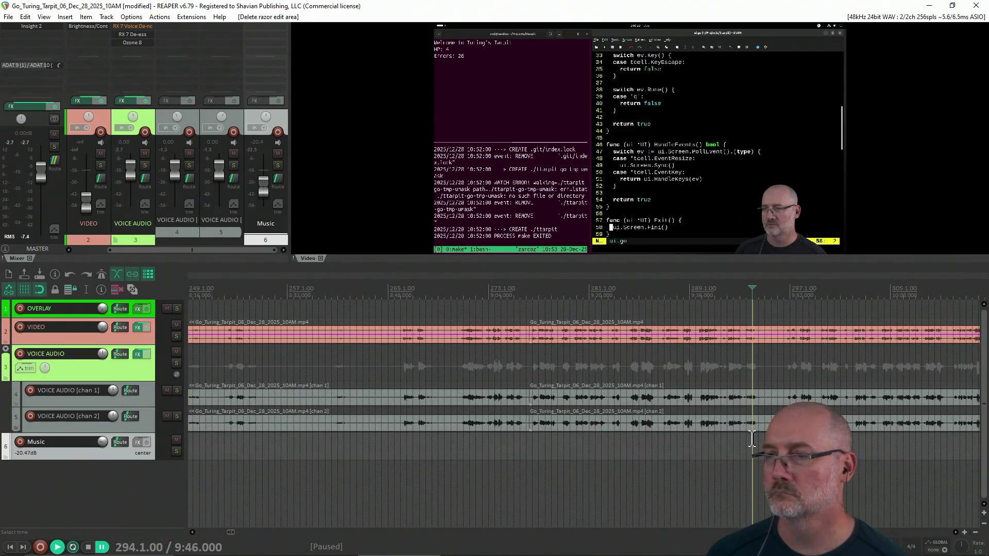
{"action": "key", "text": "space"}
{"action": "scroll", "coordinate": [680, 438], "scroll_direction": "down", "scroll_amount": 2}
{"action": "scroll", "coordinate": [677, 438], "scroll_direction": "up", "scroll_amount": 2}
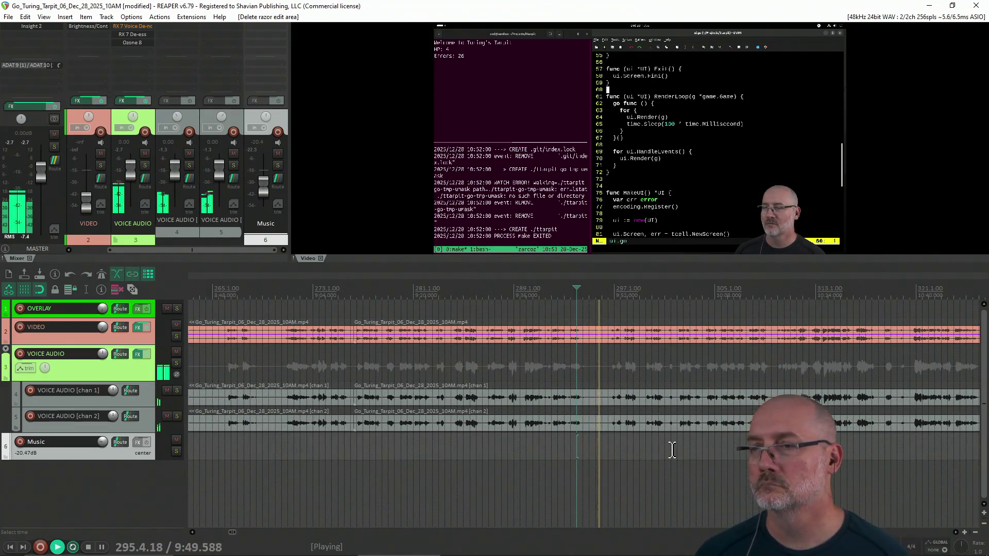
{"action": "scroll", "coordinate": [677, 449], "scroll_direction": "down", "scroll_amount": 2}
{"action": "key", "text": "space"}
Step ahead through bars 376 and 389 to find the next pause near bar 464
{"action": "key", "text": "Right"}
{"action": "key", "text": "Right"}
{"action": "key", "text": "Right"}
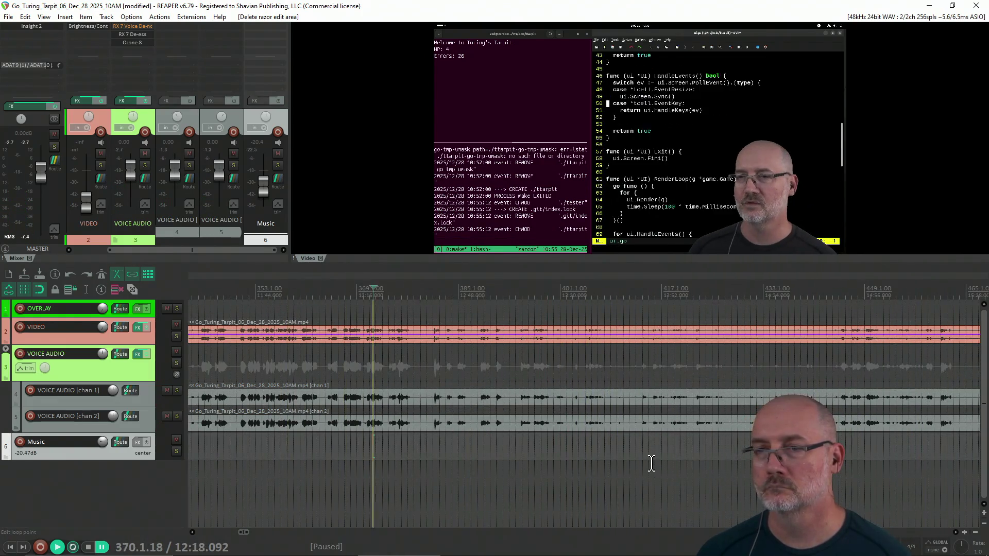
{"action": "key", "text": "space"}
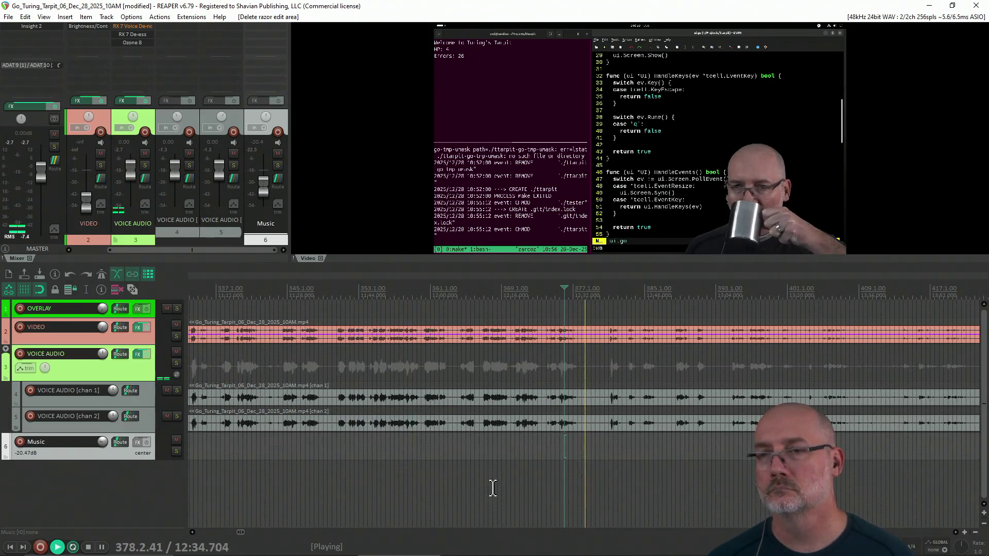
{"action": "scroll", "coordinate": [493, 488], "scroll_direction": "down", "scroll_amount": 2}
{"action": "key", "text": "space"}
{"action": "key", "text": "Right"}
{"action": "key", "text": "Right"}
{"action": "key", "text": "Right"}
{"action": "key", "text": "Right"}
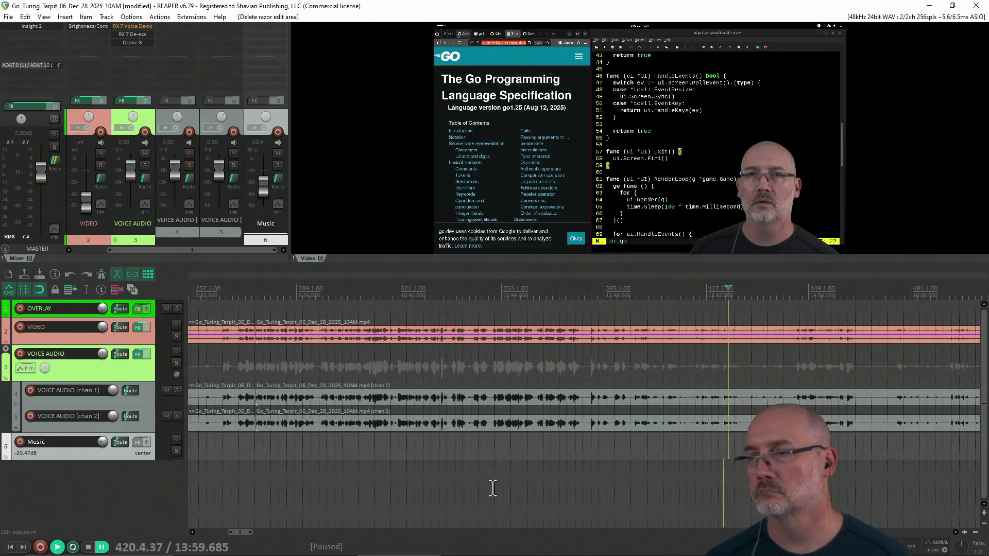
{"action": "key", "text": "space"}
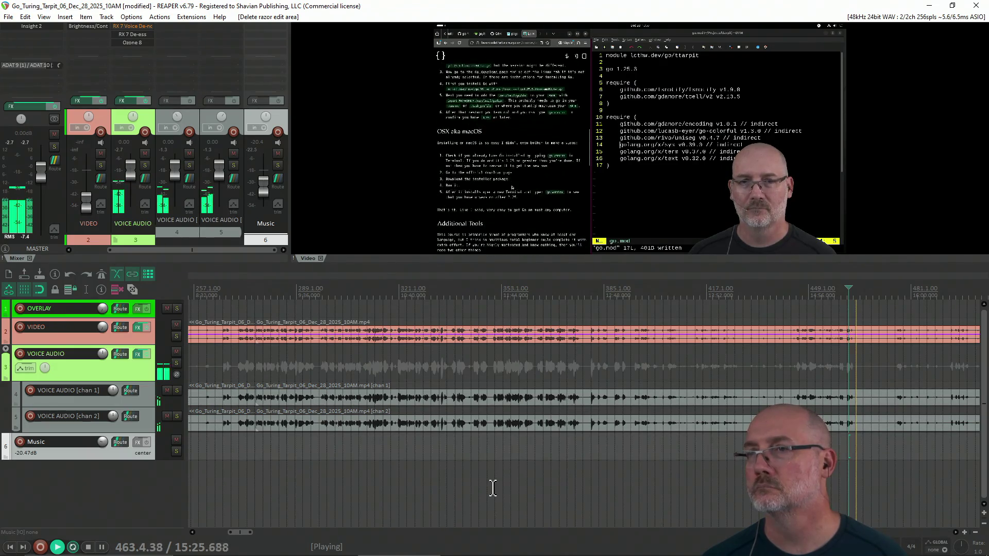
{"action": "key", "text": "space"}
{"action": "scroll", "coordinate": [837, 423], "scroll_direction": "up", "scroll_amount": 3}
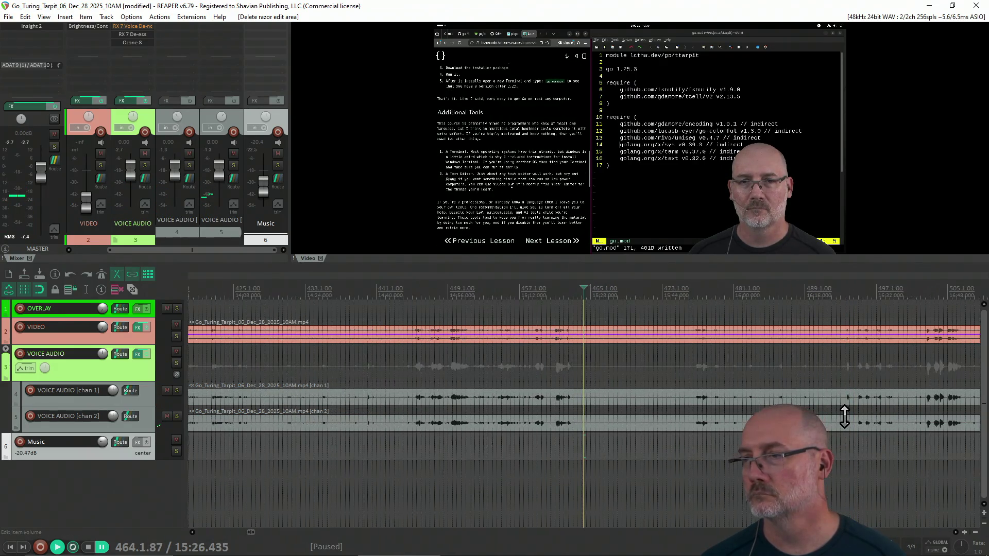
Ripple-delete the pause near bar 464, replay across the join, then advance to bar 541
{"action": "left_click_drag", "start_coordinate": [693, 432], "coordinate": [573, 426]}
{"action": "key", "text": "Delete"}
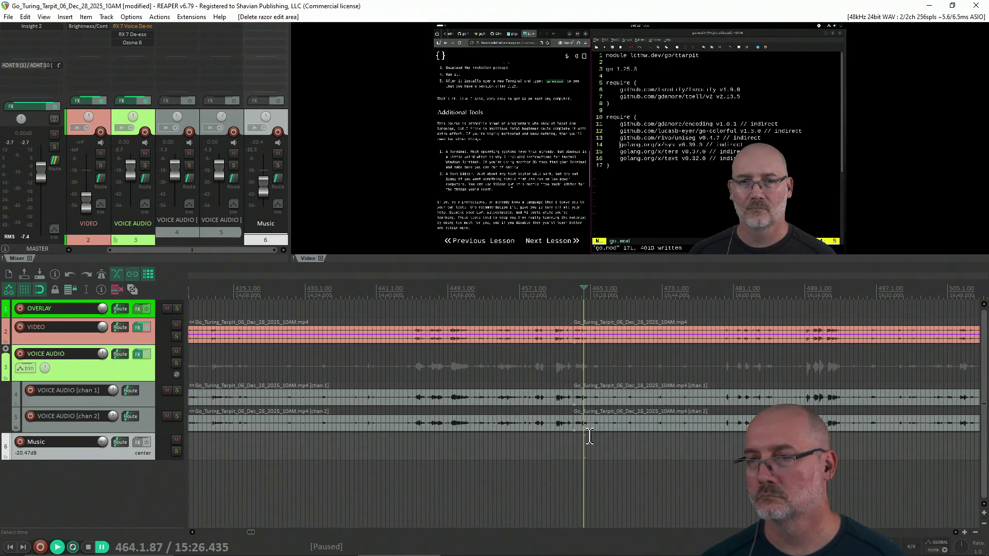
{"action": "left_click", "coordinate": [555, 436]}
{"action": "key", "text": "space"}
{"action": "scroll", "coordinate": [611, 442], "scroll_direction": "down", "scroll_amount": 1}
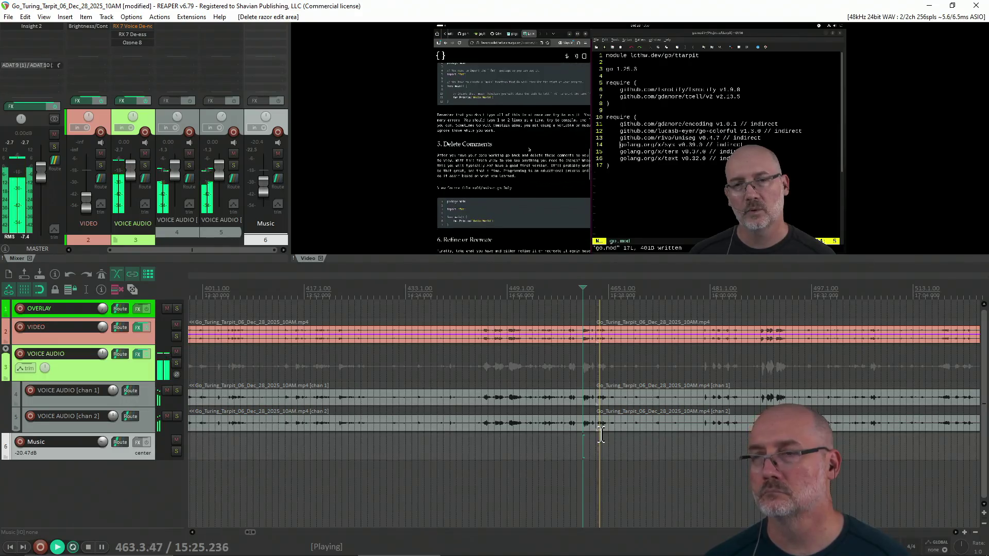
{"action": "key", "text": "ctrl+space"}
{"action": "key", "text": "Right"}
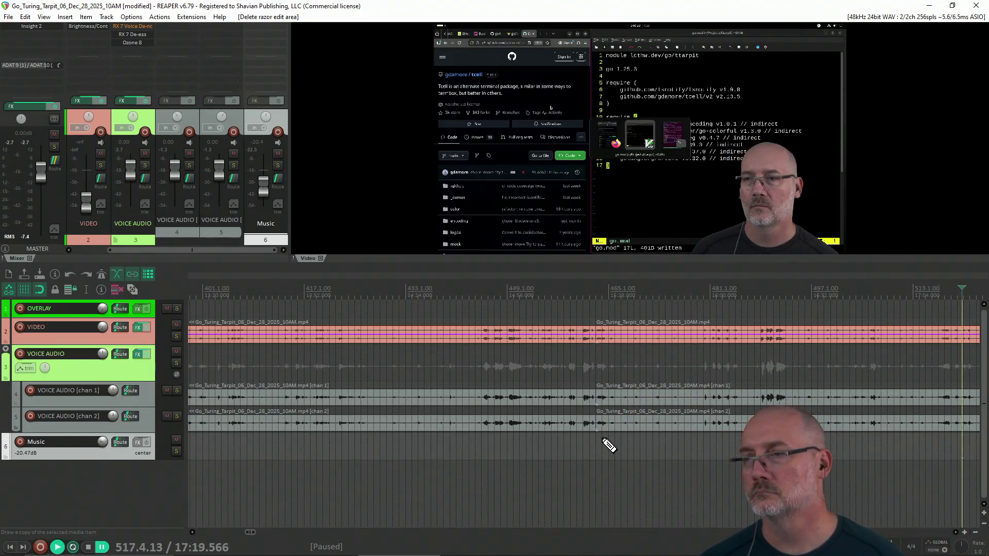
{"action": "key", "text": "space"}
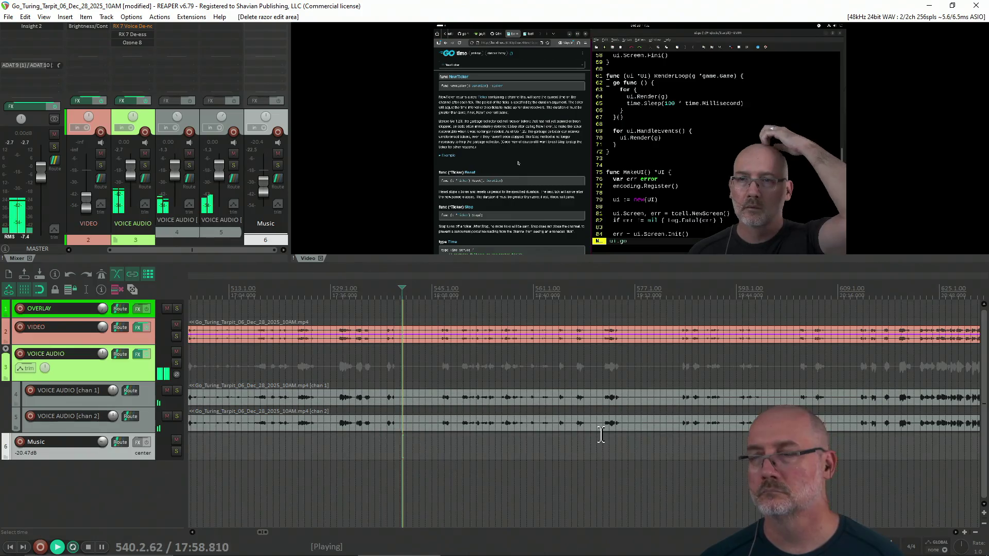
{"action": "key", "text": "ctrl+space"}
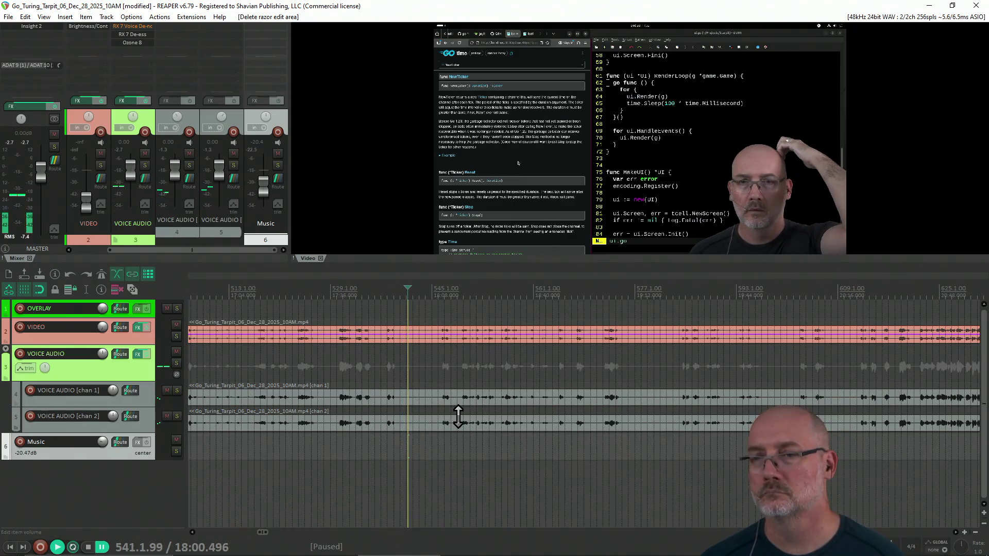
Cut a short pause after bar 541 and another silent stretch near bar 575
{"action": "left_click_drag", "start_coordinate": [438, 426], "coordinate": [400, 427]}
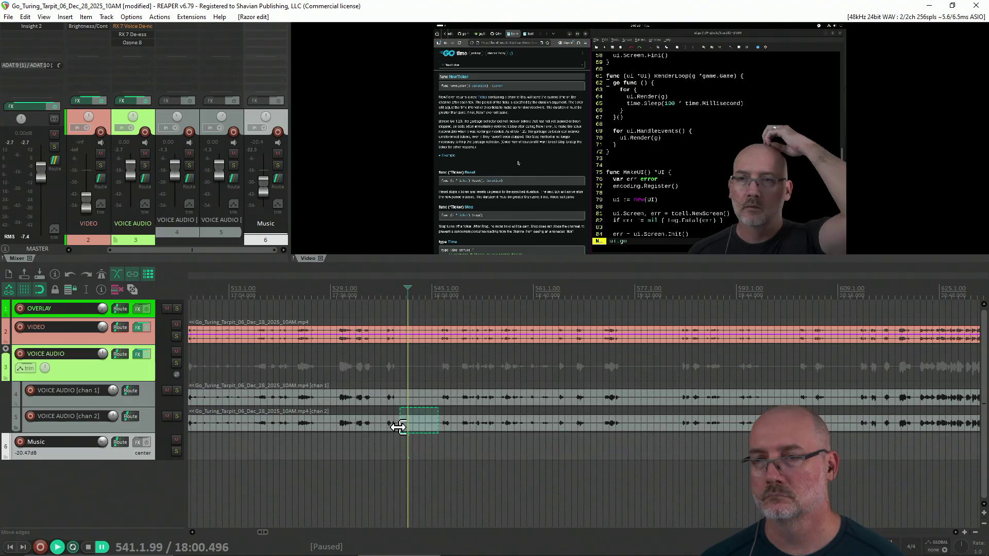
{"action": "key", "text": "Delete"}
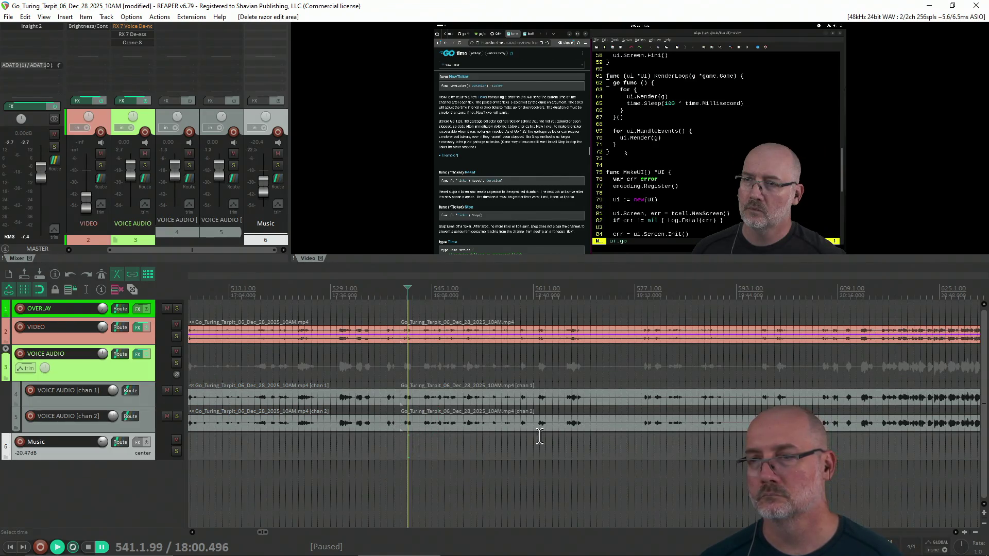
{"action": "left_click", "coordinate": [624, 436]}
{"action": "key", "text": "space"}
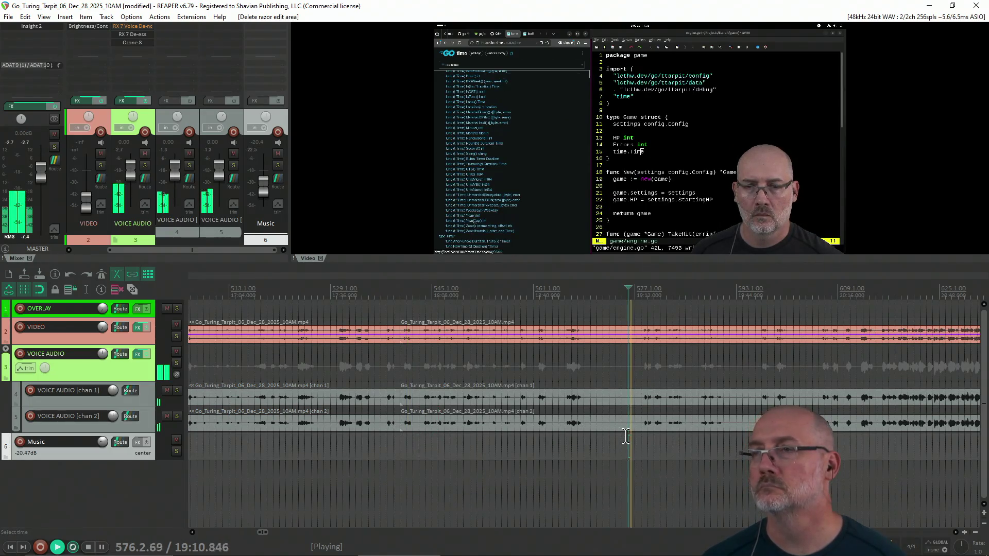
{"action": "key", "text": "space"}
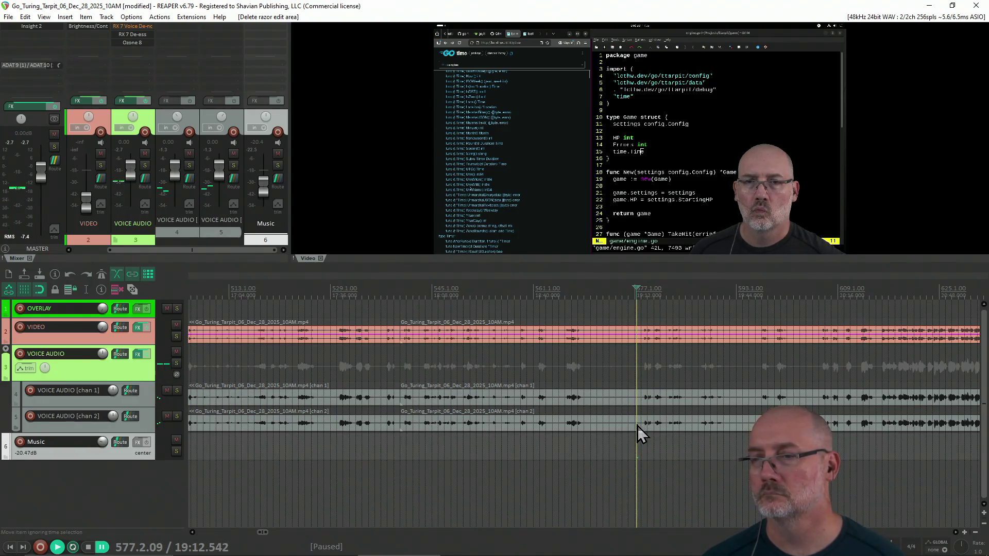
{"action": "left_click_drag", "start_coordinate": [641, 425], "coordinate": [592, 431]}
{"action": "key", "text": "Delete"}
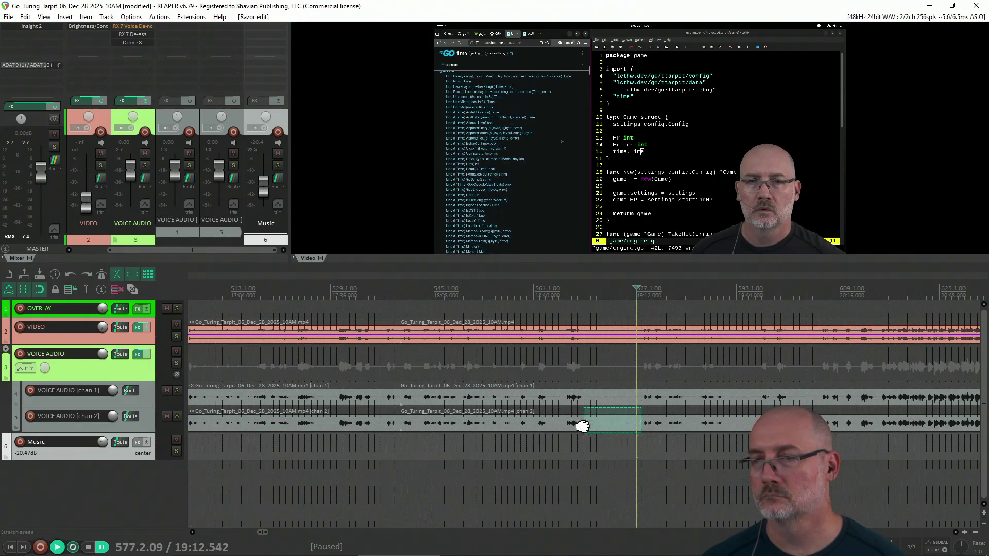
Play on to the next pause and ripple-delete that stretch of silence
{"action": "scroll", "coordinate": [624, 432], "scroll_direction": "down", "scroll_amount": 1}
{"action": "key", "text": "space"}
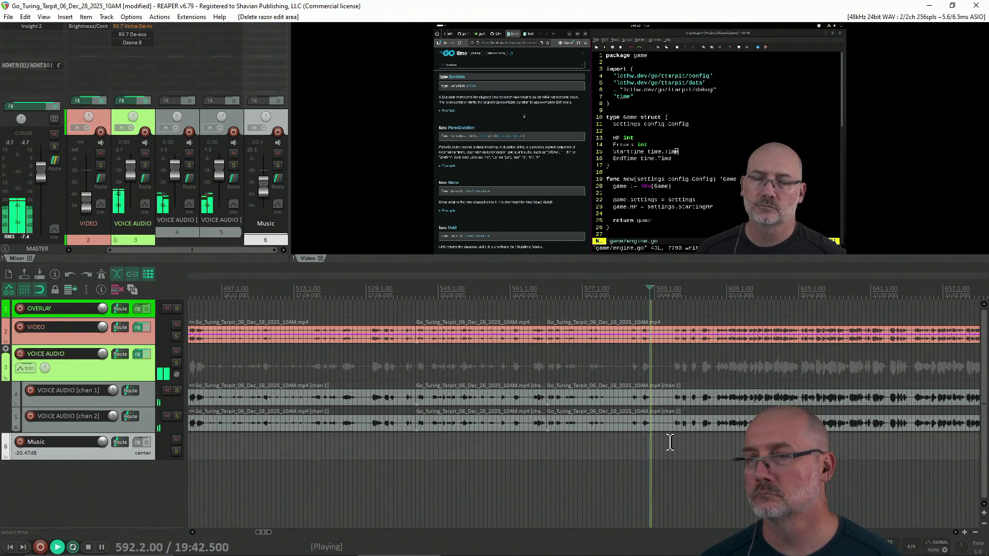
{"action": "scroll", "coordinate": [675, 448], "scroll_direction": "up", "scroll_amount": 3}
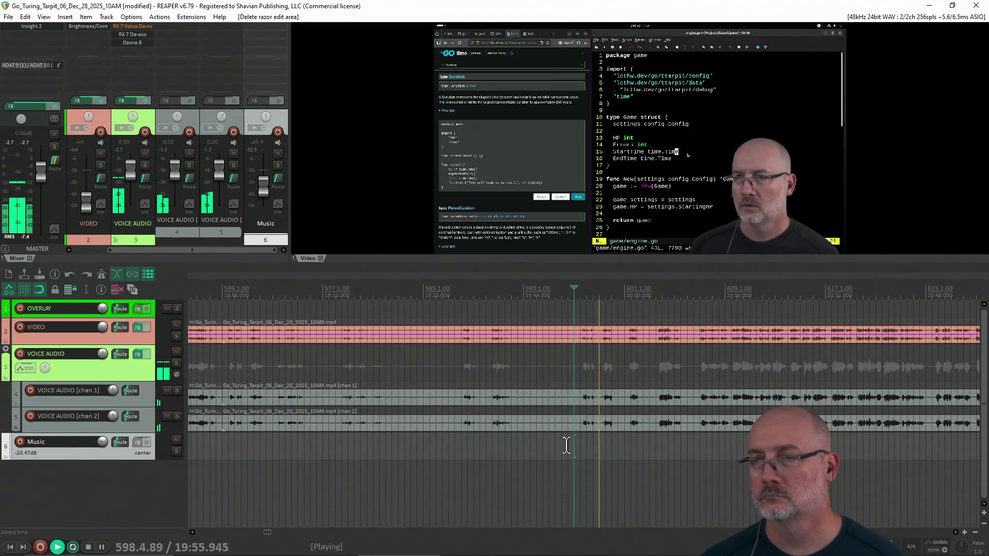
{"action": "key", "text": "ctrl+space"}
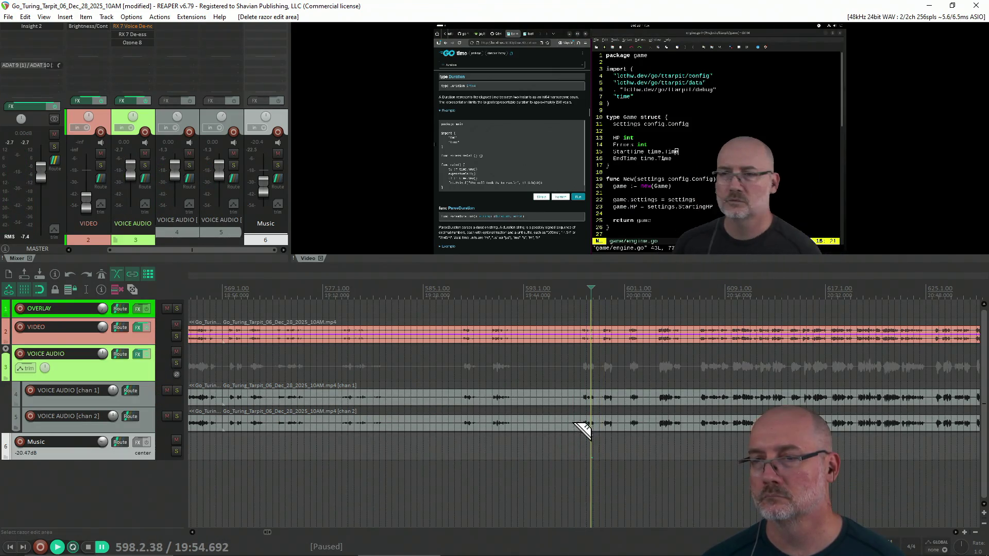
{"action": "left_click_drag", "start_coordinate": [573, 427], "coordinate": [420, 435]}
{"action": "key", "text": "Delete"}
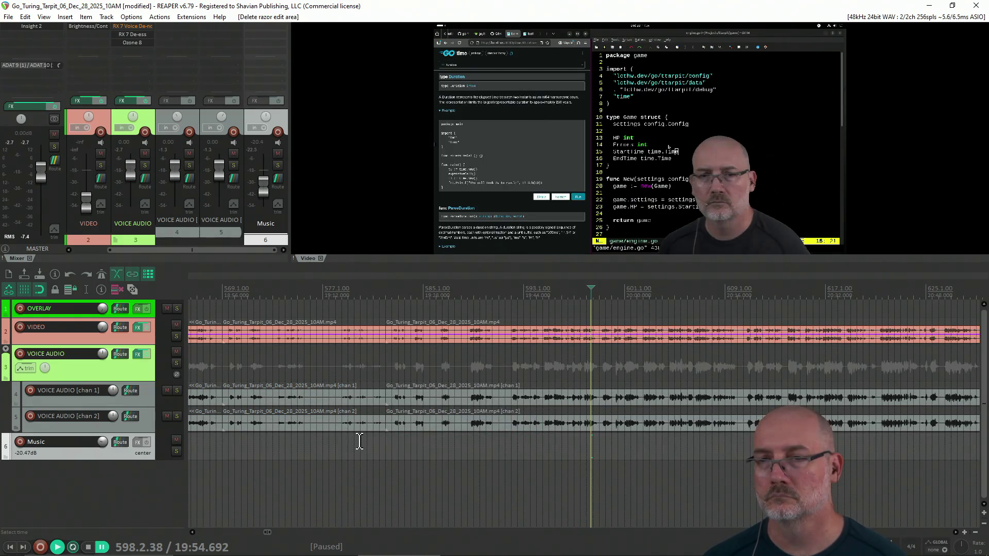
Replay over the last cut to confirm the recording closes up cleanly
{"action": "left_click", "coordinate": [359, 441]}
{"action": "key", "text": "space"}
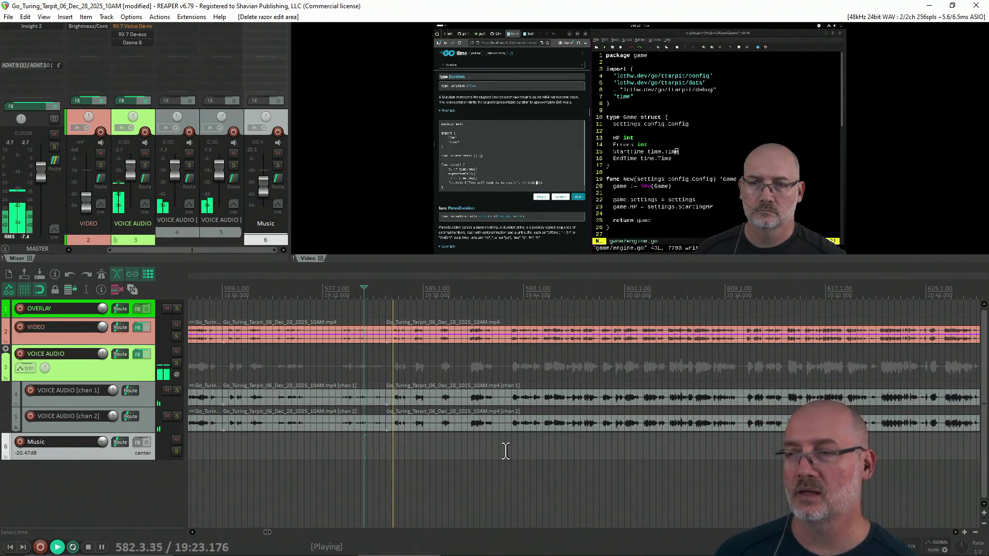
{"action": "key", "text": "ctrl+space"}
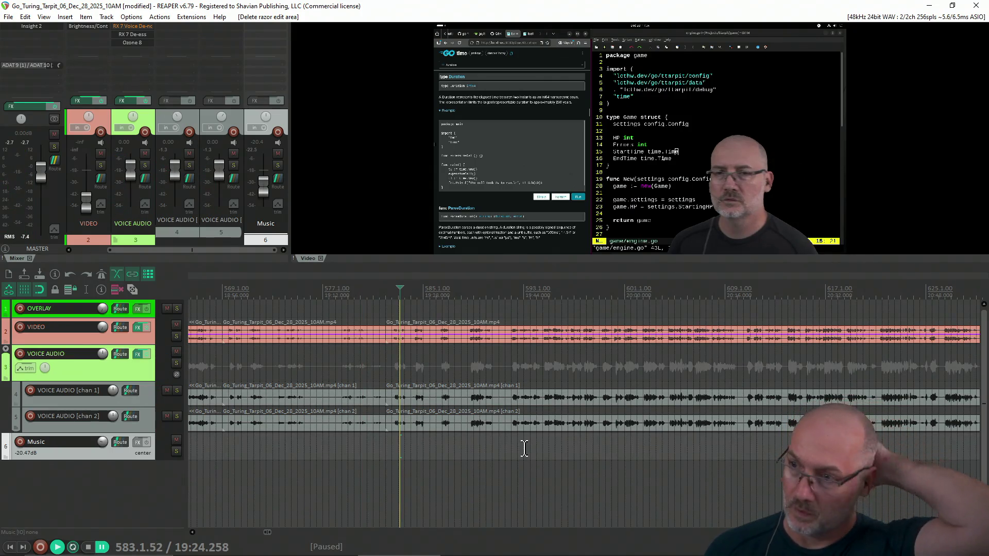
{"action": "scroll", "coordinate": [524, 448], "scroll_direction": "down", "scroll_amount": 2}
{"action": "scroll", "coordinate": [524, 448], "scroll_direction": "down", "scroll_amount": 2}
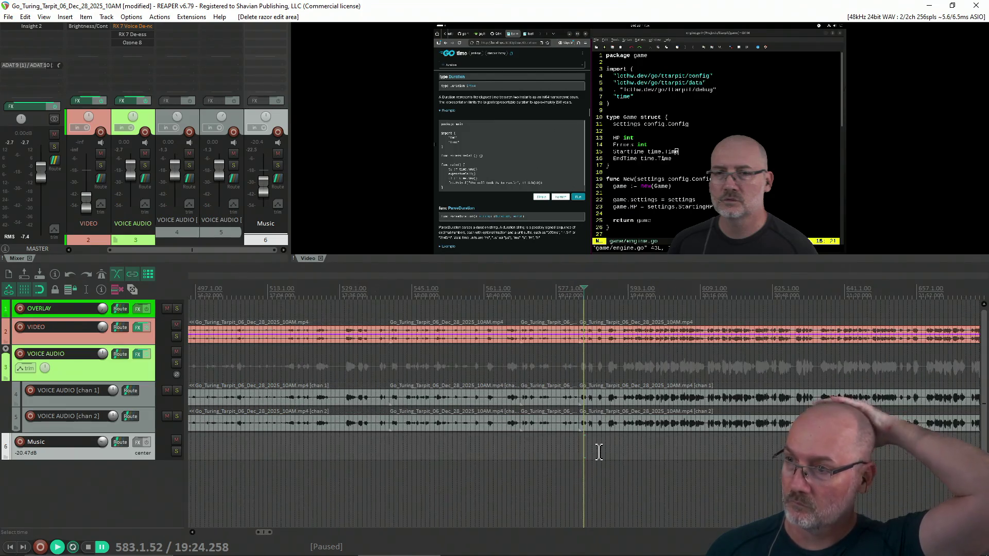
{"action": "scroll", "coordinate": [599, 452], "scroll_direction": "down", "scroll_amount": 3}
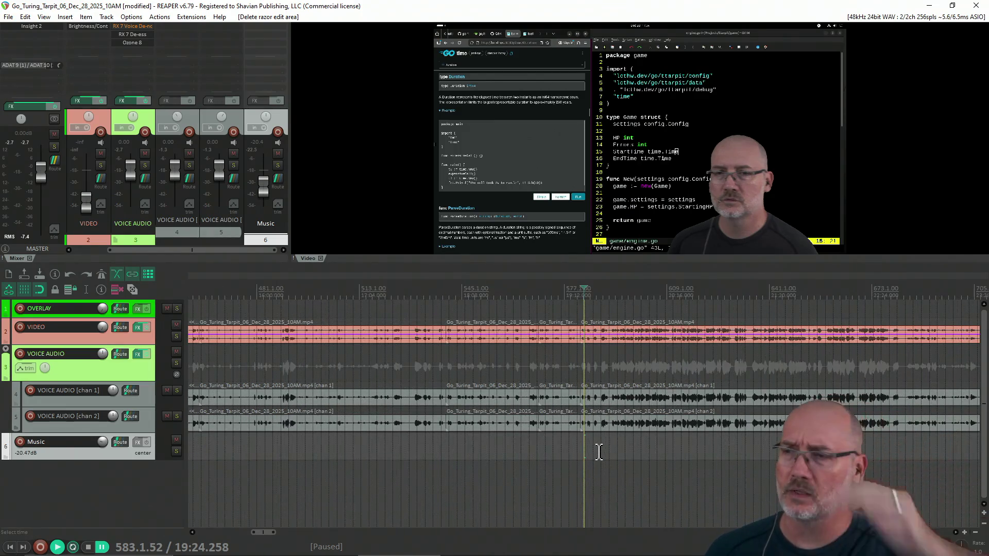
{"action": "scroll", "coordinate": [600, 453], "scroll_direction": "down", "scroll_amount": 2}
Find where the audio stops near 57:15 and split all items there
{"action": "left_click_drag", "start_coordinate": [617, 441], "coordinate": [710, 440]}
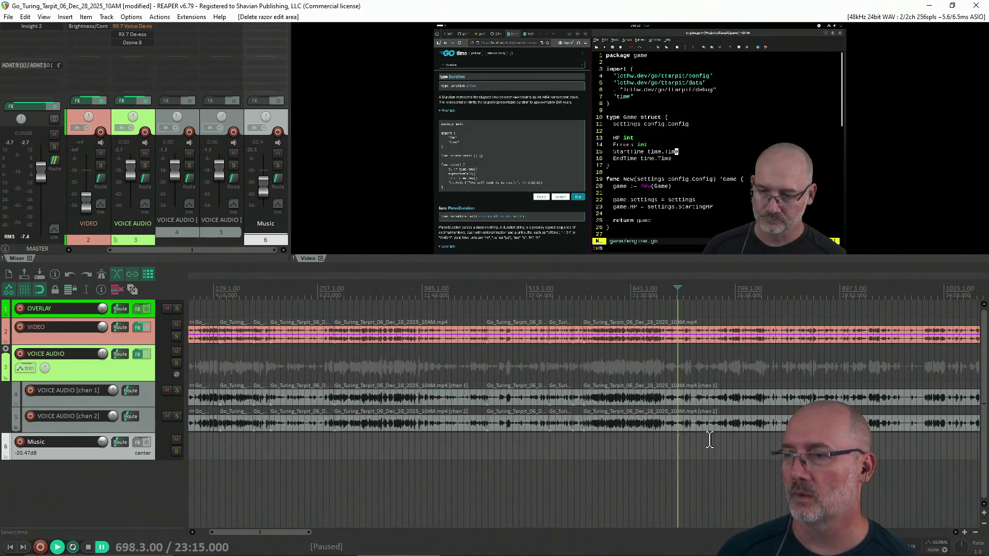
{"action": "scroll", "coordinate": [694, 445], "scroll_direction": "down", "scroll_amount": 1}
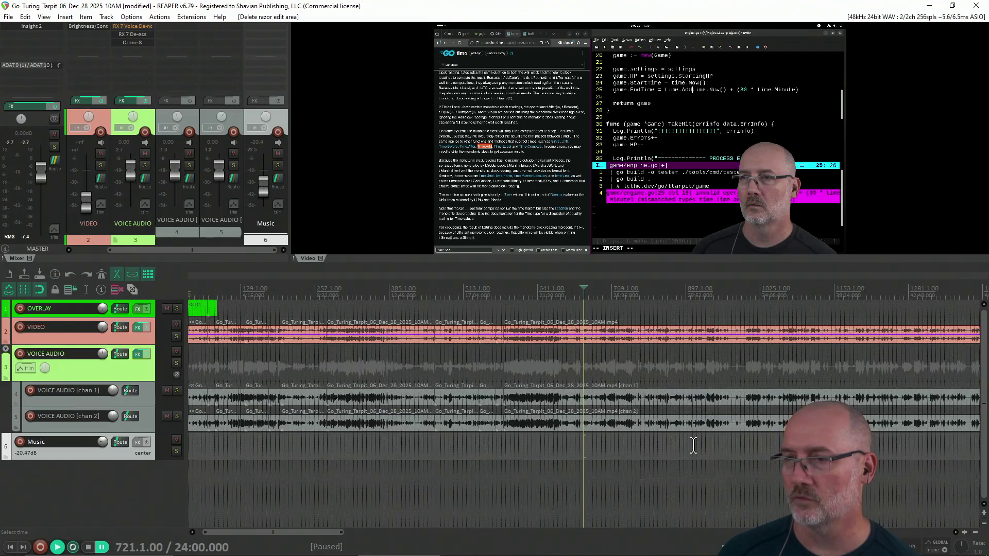
{"action": "scroll", "coordinate": [646, 441], "scroll_direction": "down", "scroll_amount": 1}
{"action": "key", "text": "Right"}
{"action": "key", "text": "Right"}
{"action": "key", "text": "Right"}
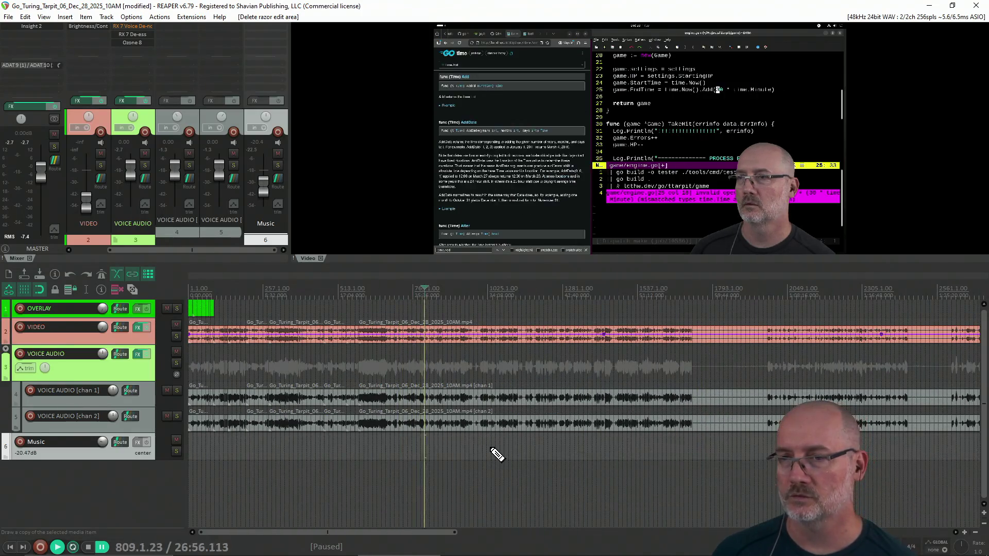
{"action": "key", "text": "Left"}
{"action": "key", "text": "Left"}
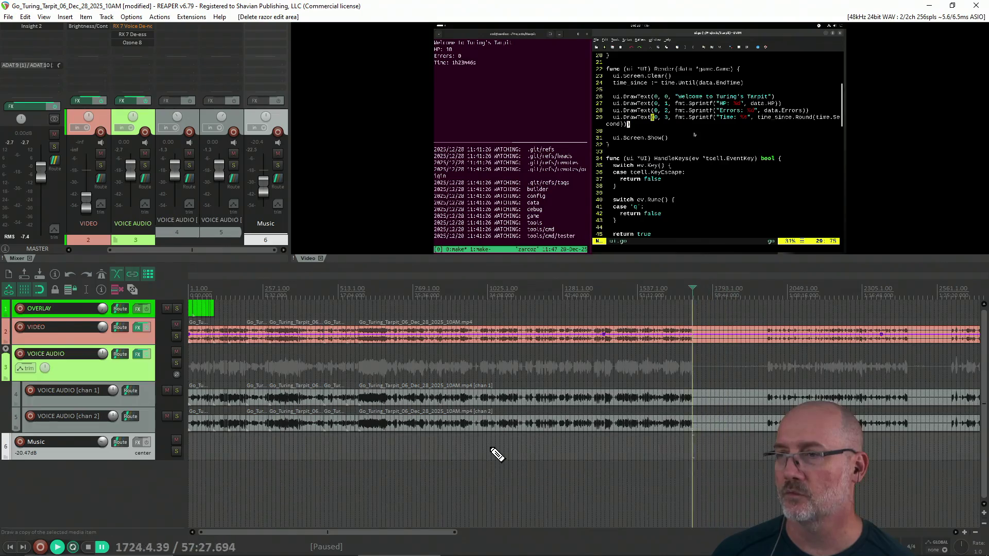
{"action": "key", "text": "Right"}
{"action": "scroll", "coordinate": [619, 429], "scroll_direction": "up", "scroll_amount": 2}
{"action": "key", "text": "Right"}
{"action": "key", "text": "Right"}
{"action": "key", "text": "Right"}
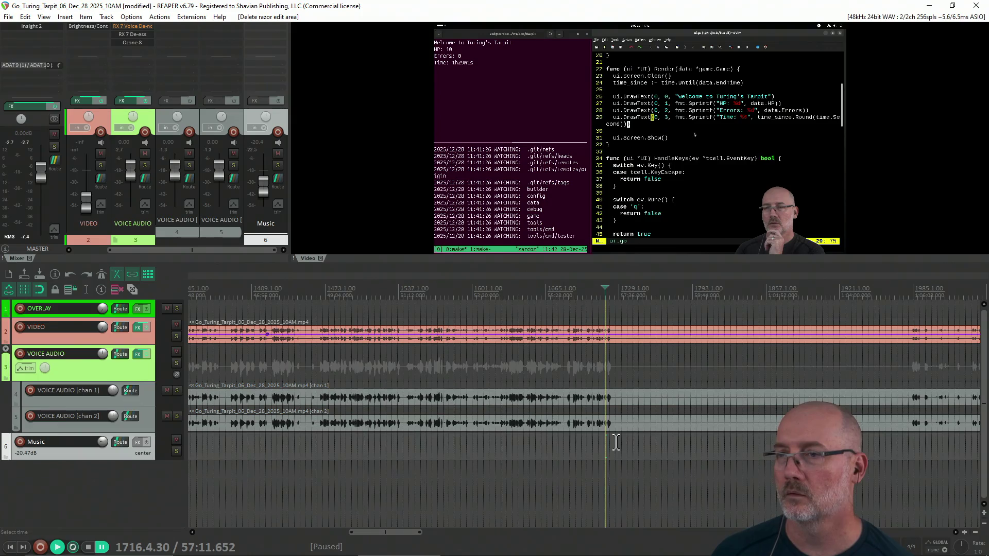
{"action": "key", "text": "space"}
{"action": "scroll", "coordinate": [608, 441], "scroll_direction": "up", "scroll_amount": 1}
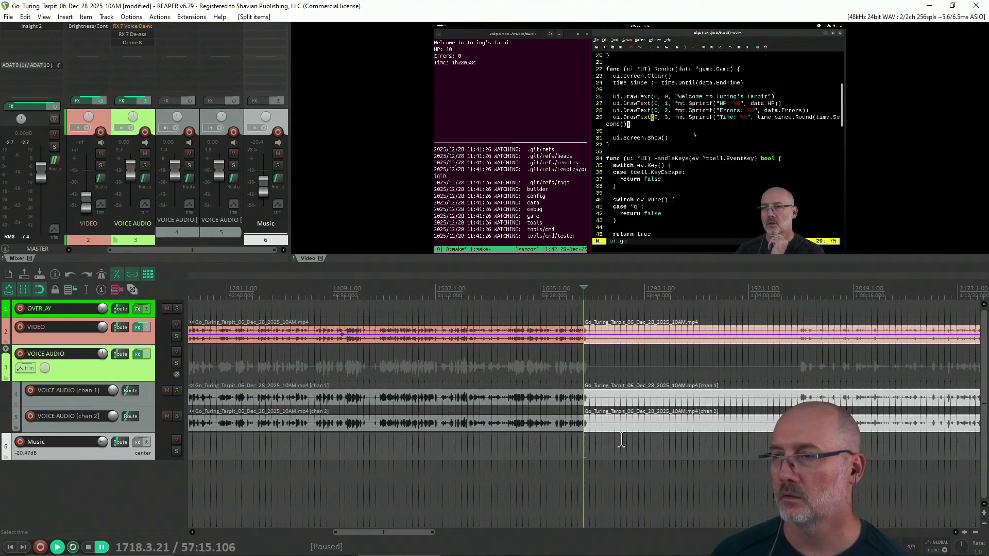
Deselect the items and locate where speech resumes near 1:06:00
{"action": "left_click", "coordinate": [738, 442]}
{"action": "key", "text": "Tab"}
{"action": "scroll", "coordinate": [654, 437], "scroll_direction": "up", "scroll_amount": 1}
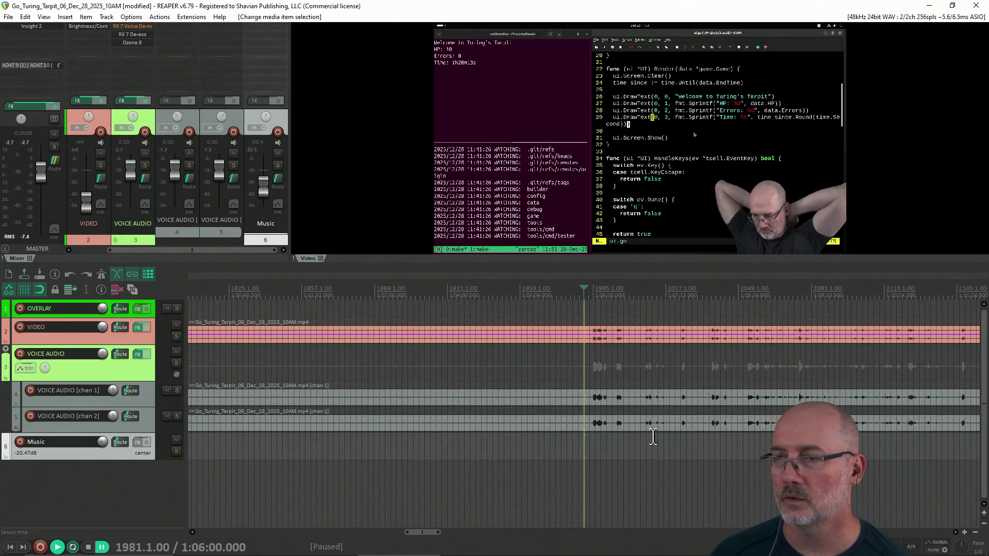
{"action": "key", "text": "Tab"}
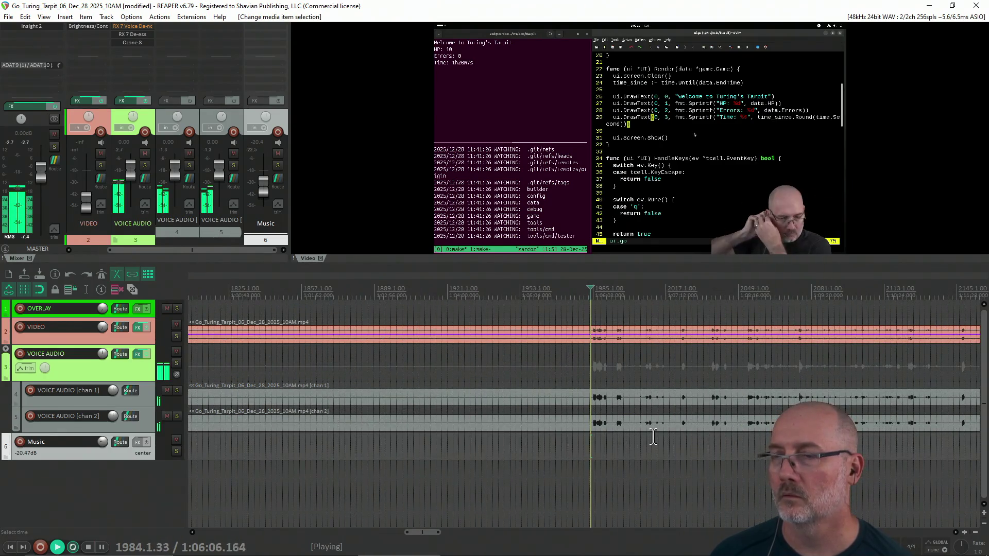
{"action": "scroll", "coordinate": [654, 437], "scroll_direction": "up", "scroll_amount": 3}
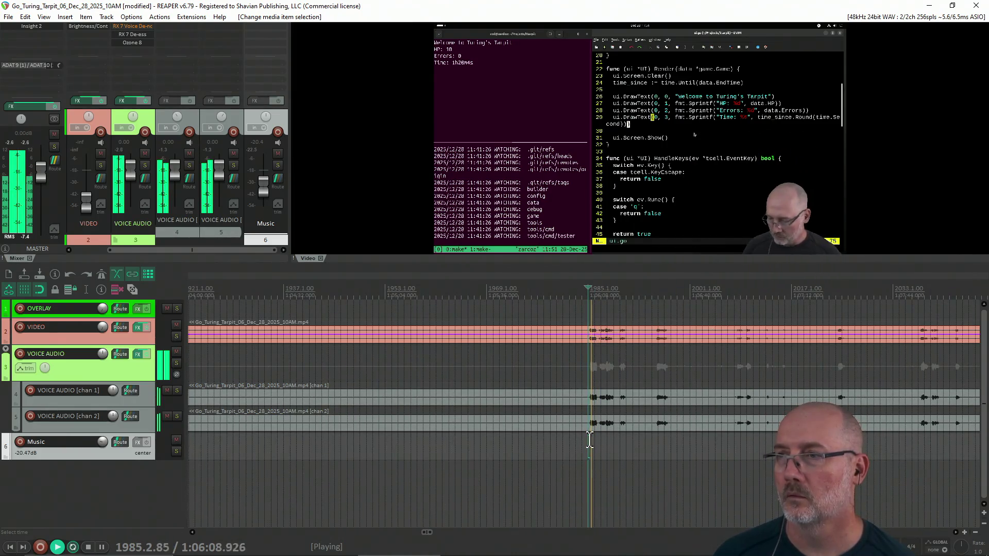
{"action": "key", "text": "space"}
Split at 1:06 and ripple-delete the silent stretch so speech joins at 57:15
{"action": "key", "text": "s"}
{"action": "left_click", "coordinate": [456, 426]}
{"action": "left_click_drag", "start_coordinate": [475, 422], "coordinate": [480, 329]}
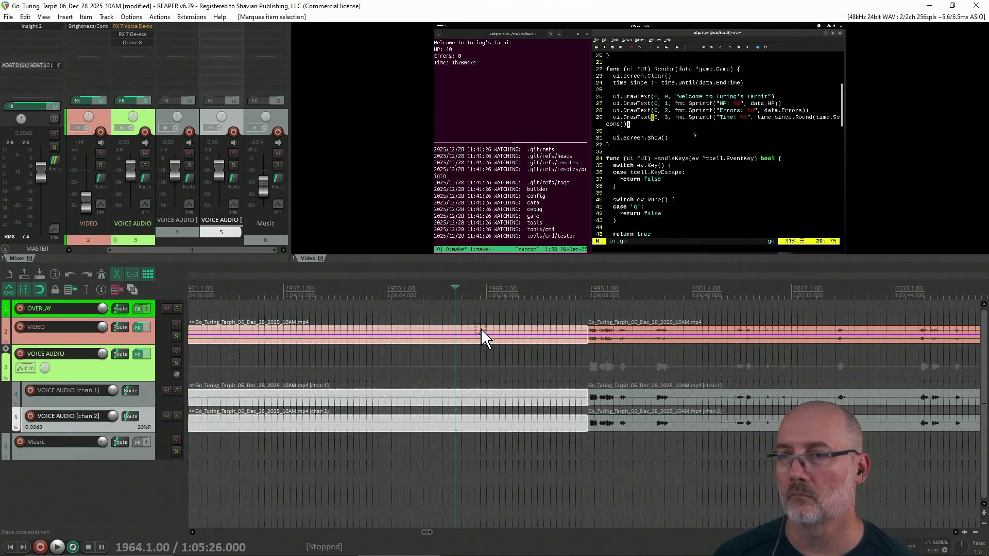
{"action": "key", "text": "Delete"}
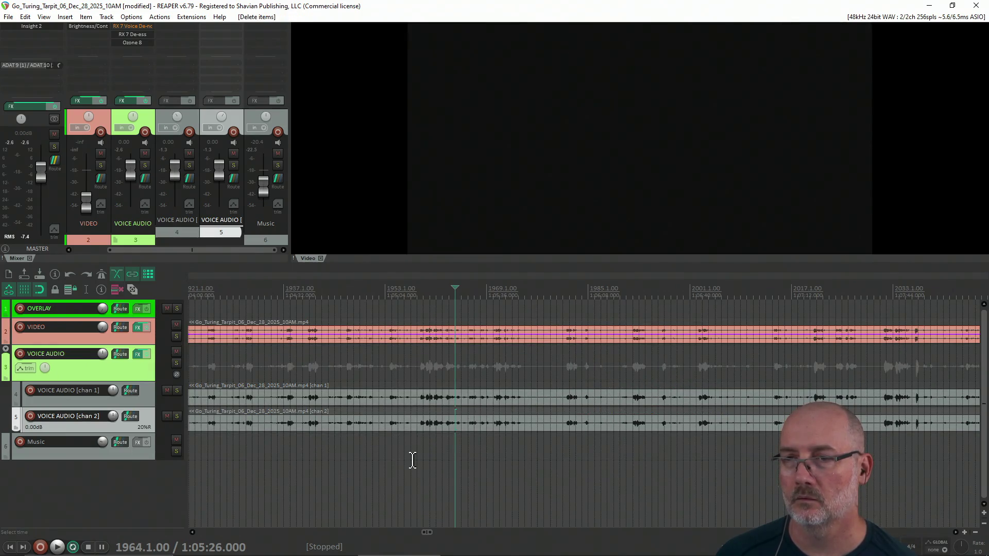
{"action": "key", "text": "ctrl+Left"}
{"action": "scroll", "coordinate": [404, 450], "scroll_direction": "up", "scroll_amount": 1}
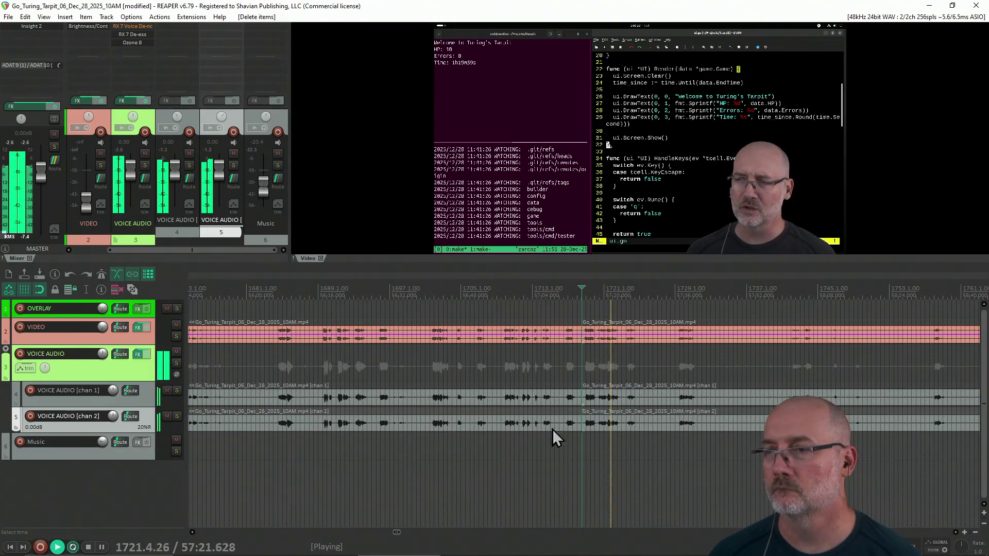
Split just after the join, delete the short piece, and replay to check
{"action": "left_click", "coordinate": [625, 442]}
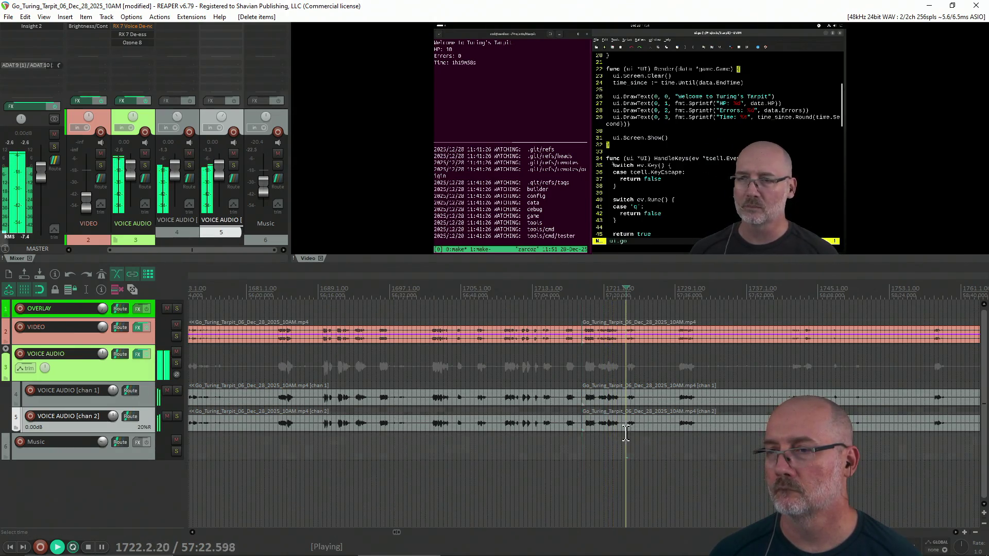
{"action": "left_click", "coordinate": [677, 440]}
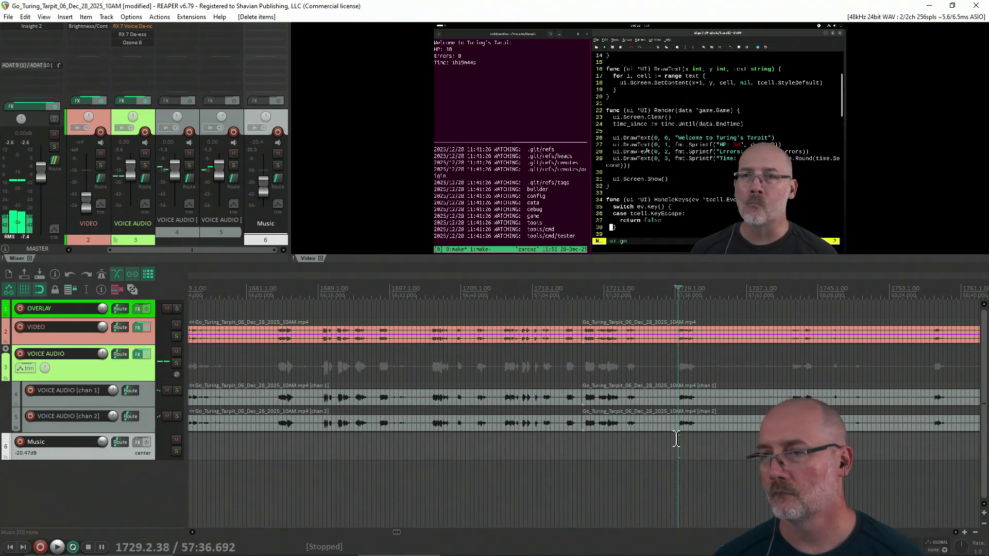
{"action": "key", "text": "s"}
{"action": "key", "text": "space"}
{"action": "left_click", "coordinate": [641, 428]}
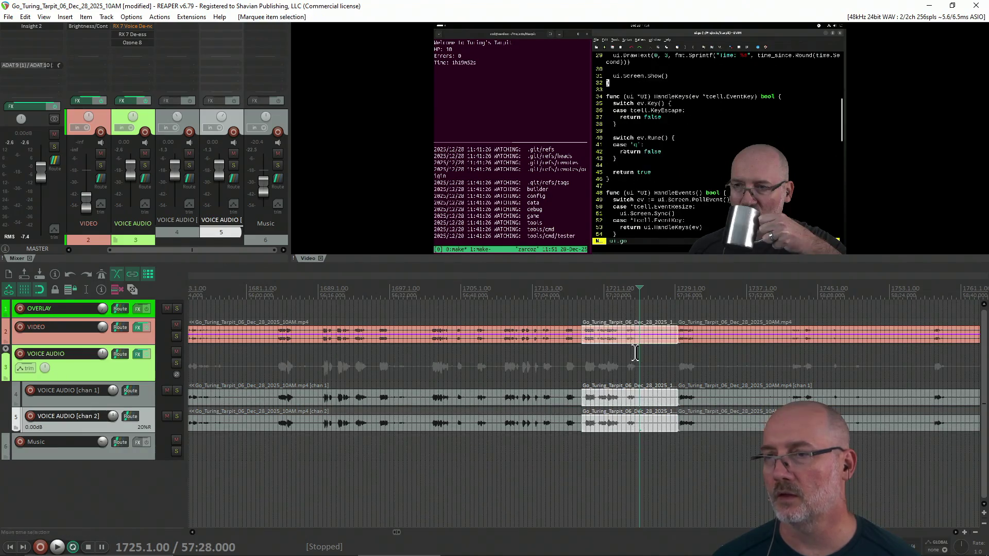
{"action": "key", "text": "Delete"}
{"action": "left_click", "coordinate": [598, 449]}
{"action": "key", "text": "space"}
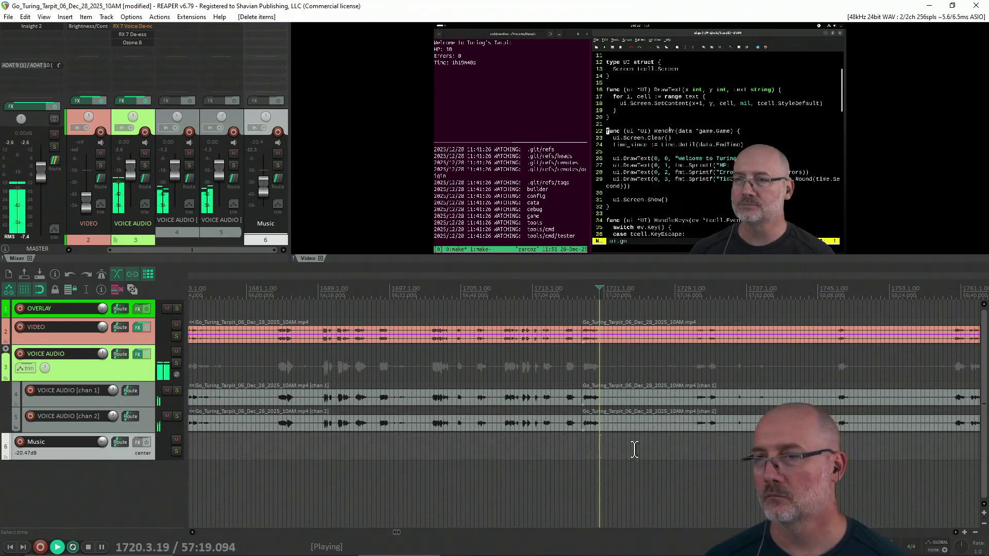
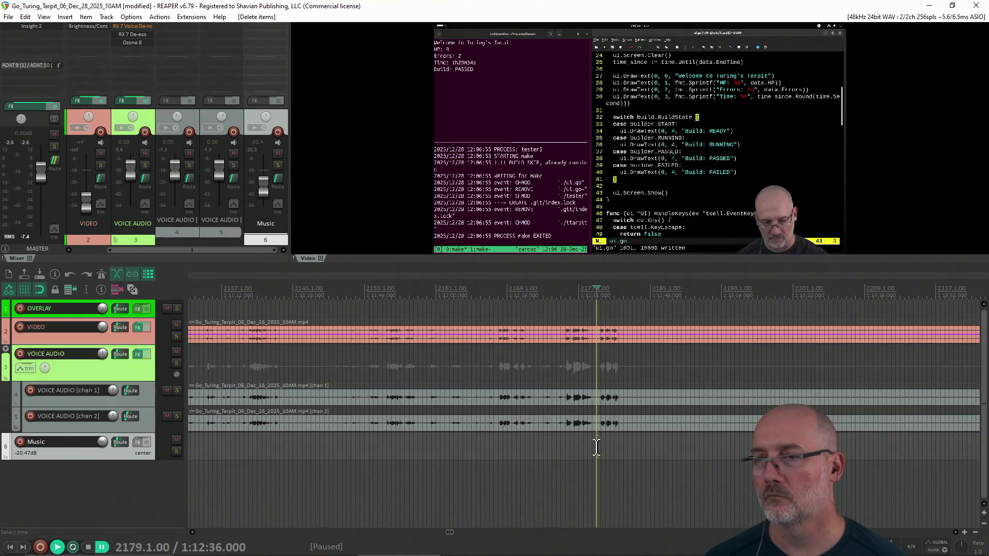
Split the video and voice items at 2179.1.00 and again at 2348.3.00
{"action": "key", "text": "space"}
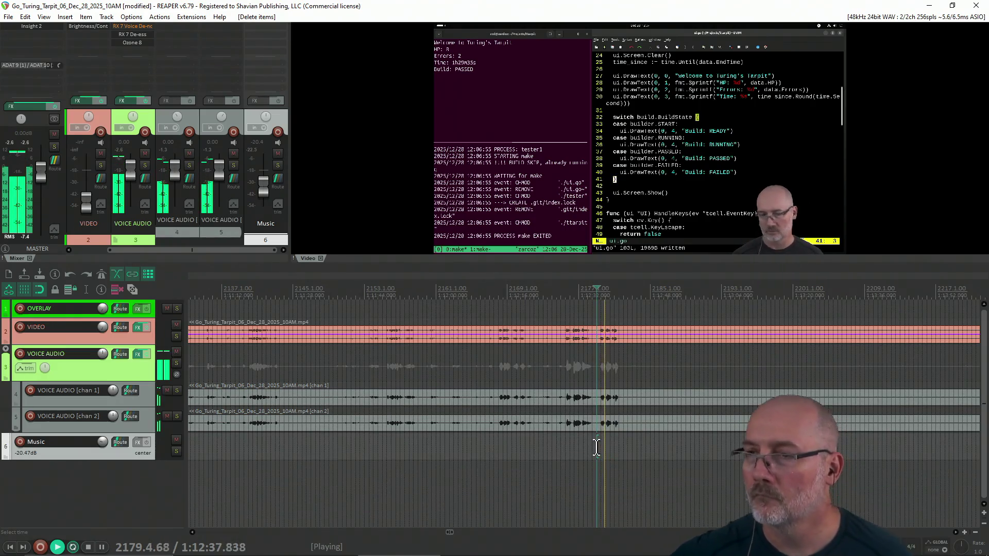
{"action": "key", "text": "space"}
{"action": "key", "text": "s"}
{"action": "scroll", "coordinate": [629, 447], "scroll_direction": "down", "scroll_amount": 5}
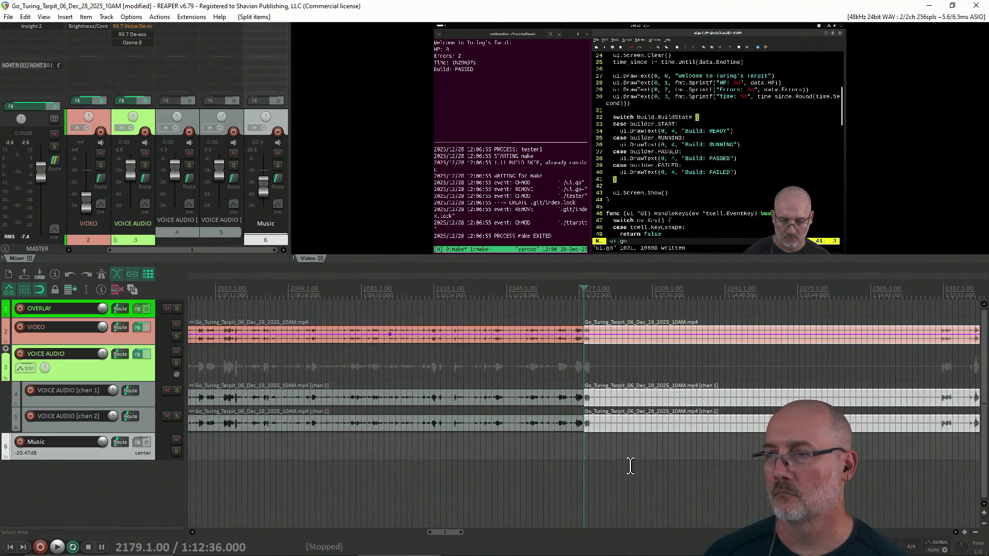
{"action": "left_click", "coordinate": [711, 437]}
{"action": "scroll", "coordinate": [712, 438], "scroll_direction": "up", "scroll_amount": 3}
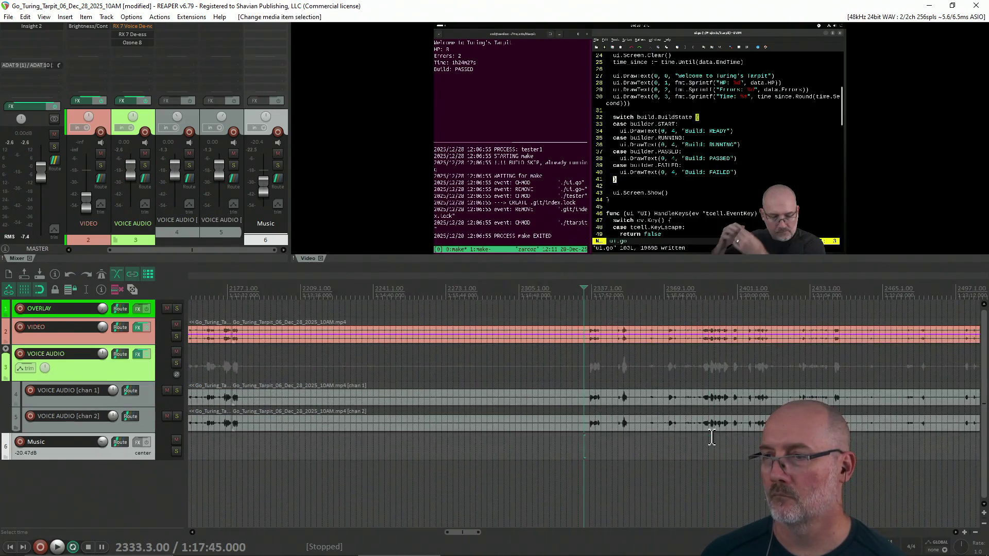
{"action": "key", "text": "space"}
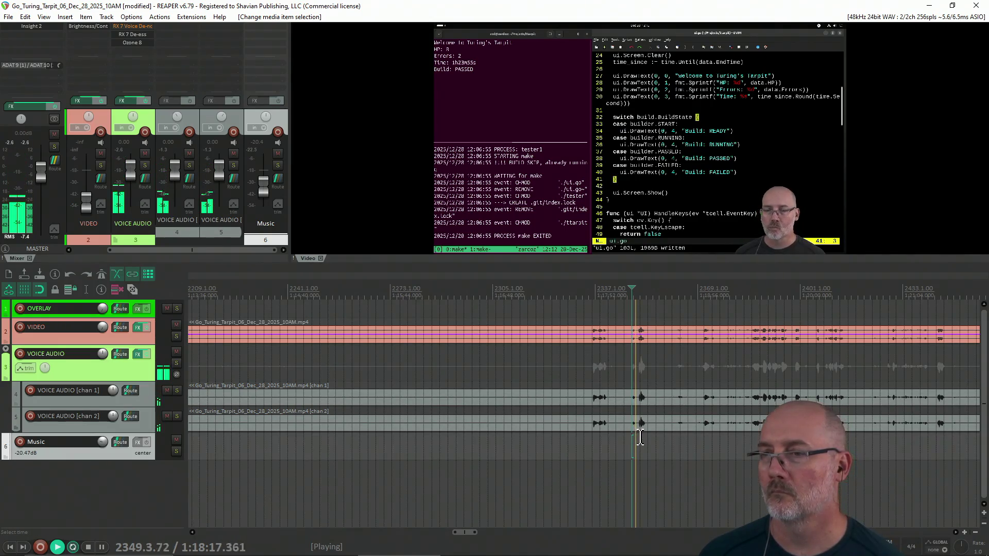
{"action": "key", "text": "s"}
Select the middle pieces on tracks 2–5 and ripple-delete them to close the gap
{"action": "left_click", "coordinate": [547, 428]}
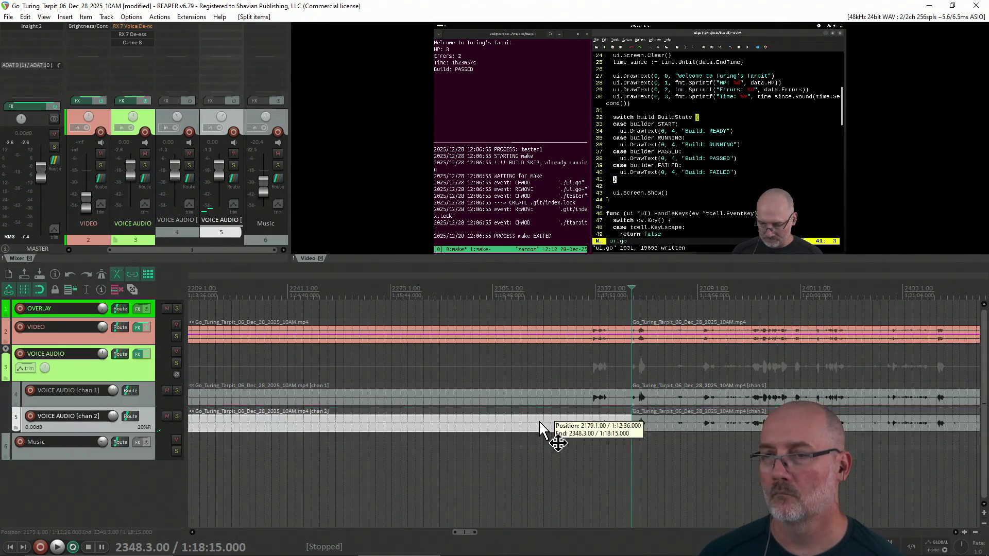
{"action": "key", "text": "Escape"}
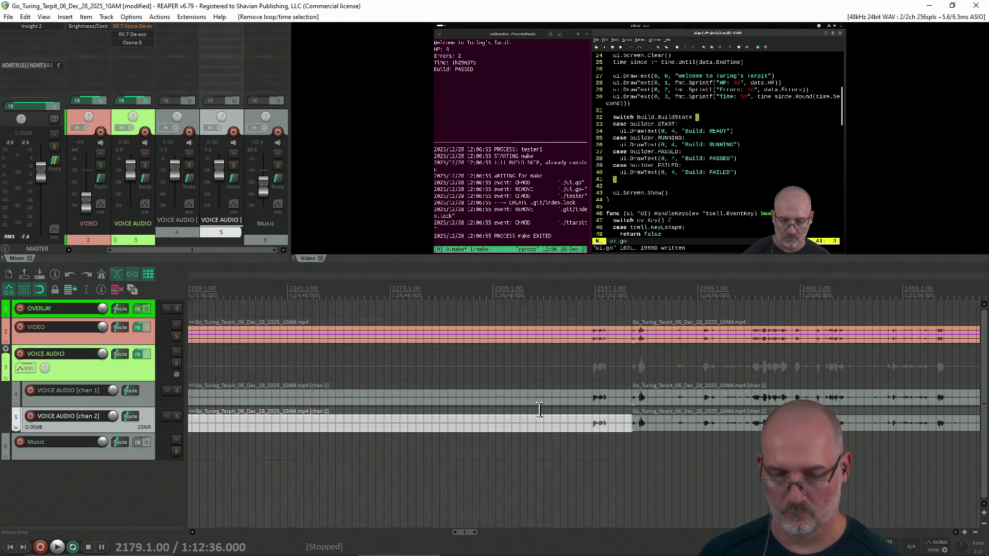
{"action": "left_click", "coordinate": [551, 343]}
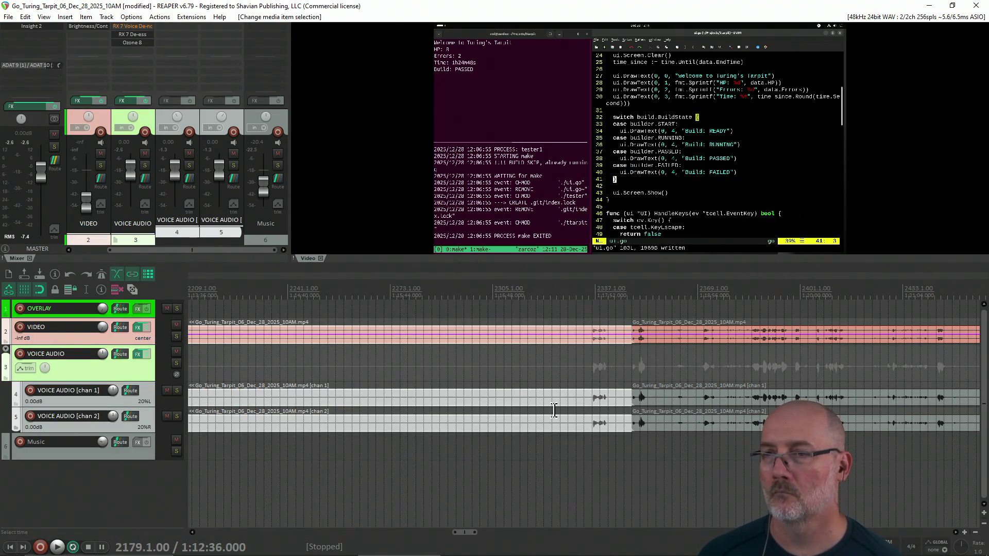
{"action": "key", "text": "Delete"}
Play back across the new join twice to check the cut sounds clean
{"action": "left_click", "coordinate": [412, 454]}
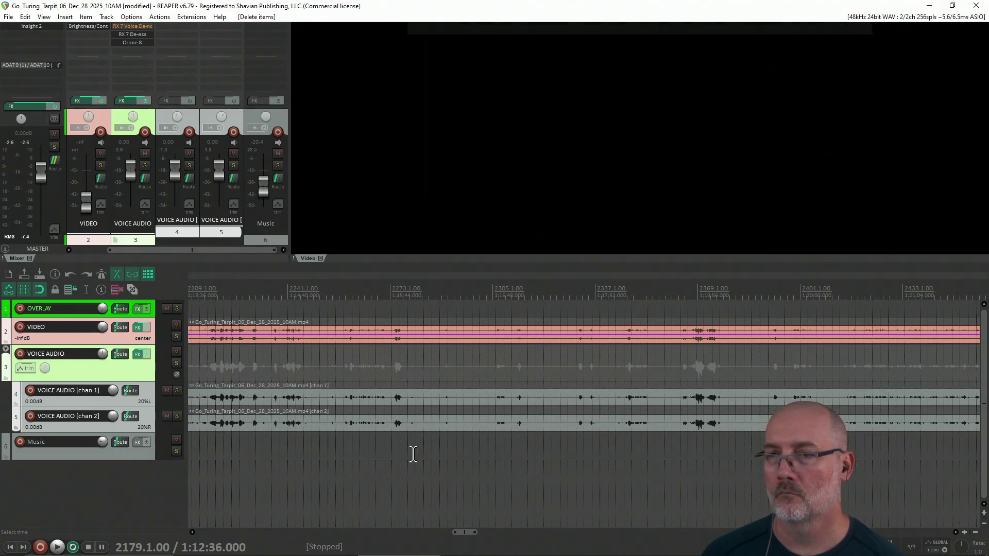
{"action": "key", "text": "space"}
{"action": "scroll", "coordinate": [412, 454], "scroll_direction": "down", "scroll_amount": 3}
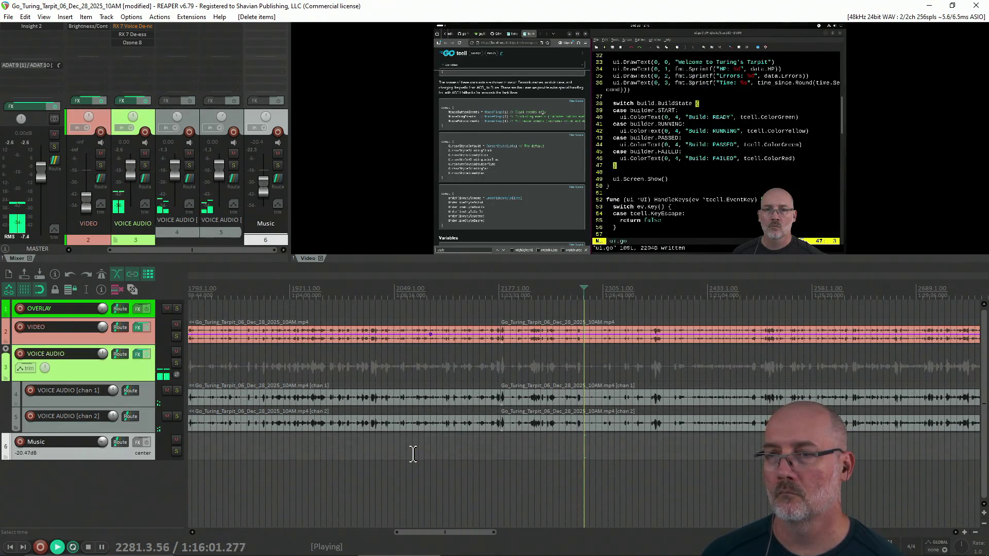
{"action": "key", "text": "ctrl+Left"}
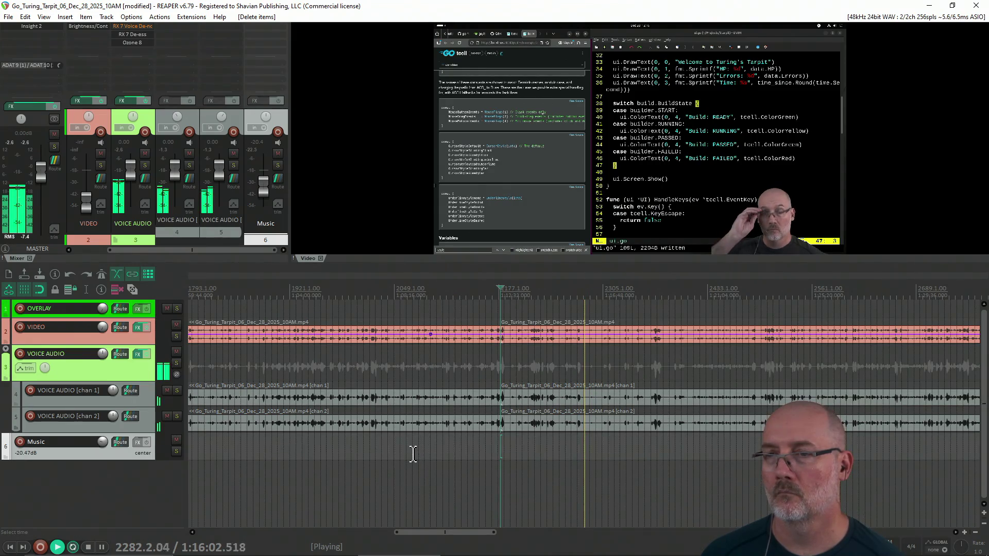
{"action": "key", "text": "Return"}
{"action": "scroll", "coordinate": [500, 461], "scroll_direction": "up", "scroll_amount": 3}
{"action": "key", "text": "ctrl+Left"}
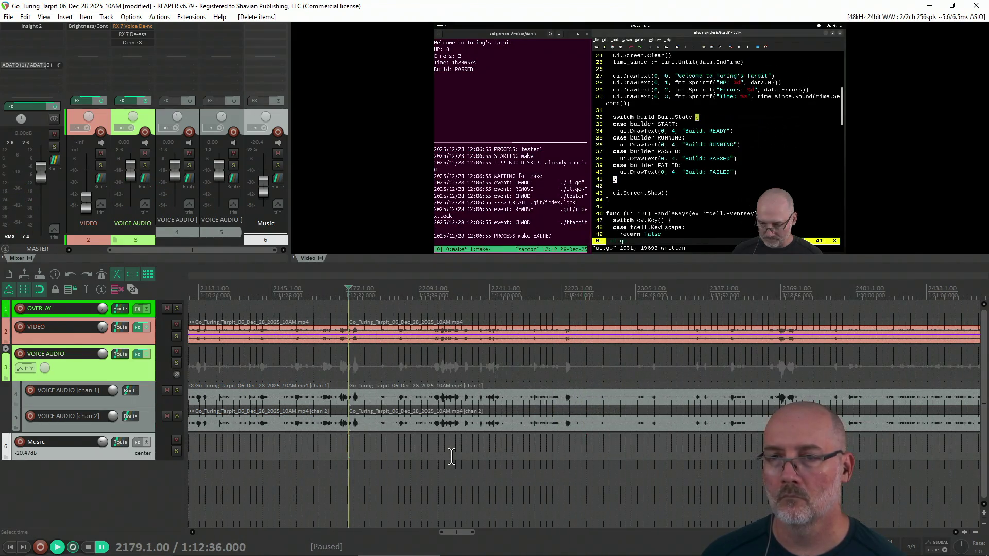
{"action": "key", "text": "space"}
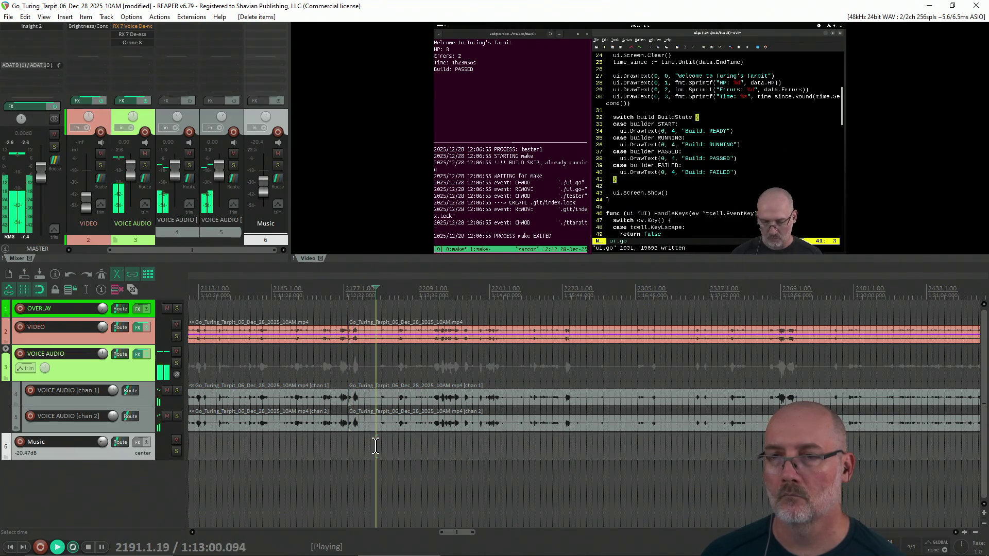
{"action": "scroll", "coordinate": [386, 441], "scroll_direction": "up", "scroll_amount": 2}
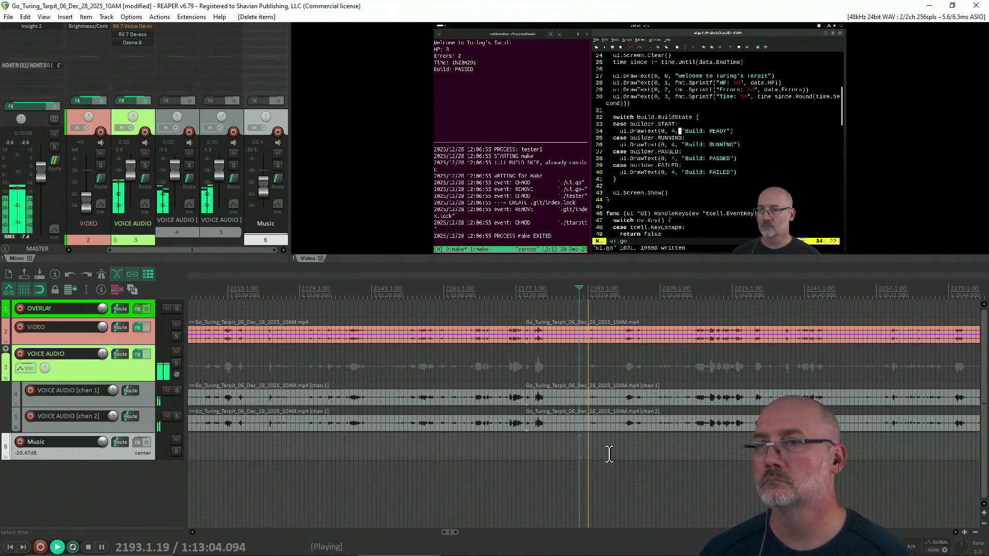
{"action": "scroll", "coordinate": [631, 444], "scroll_direction": "down", "scroll_amount": 1}
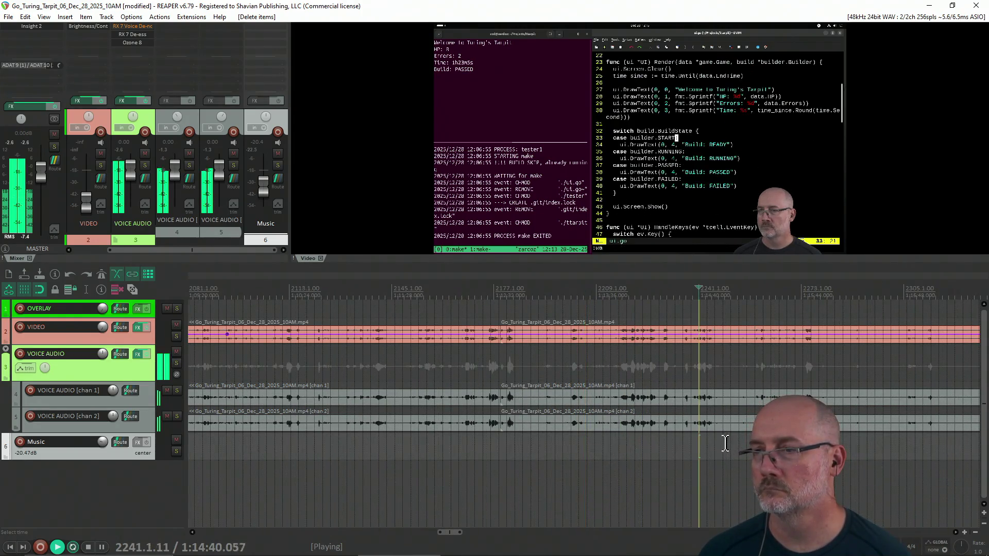
{"action": "scroll", "coordinate": [648, 447], "scroll_direction": "down", "scroll_amount": 1}
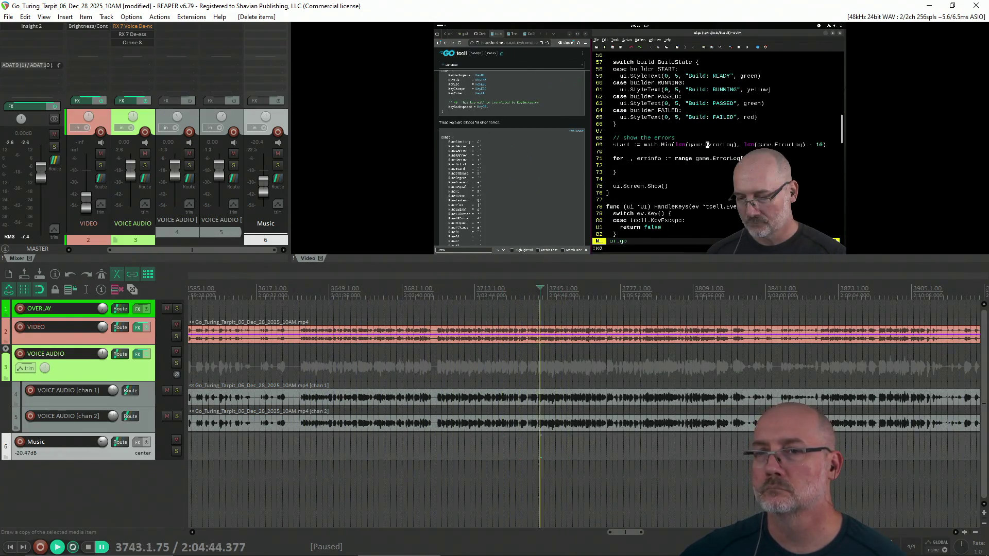
Razor-select a stretch of the voice channel 2 audio, ripple-delete it, and replay the cut
{"action": "key", "text": "space"}
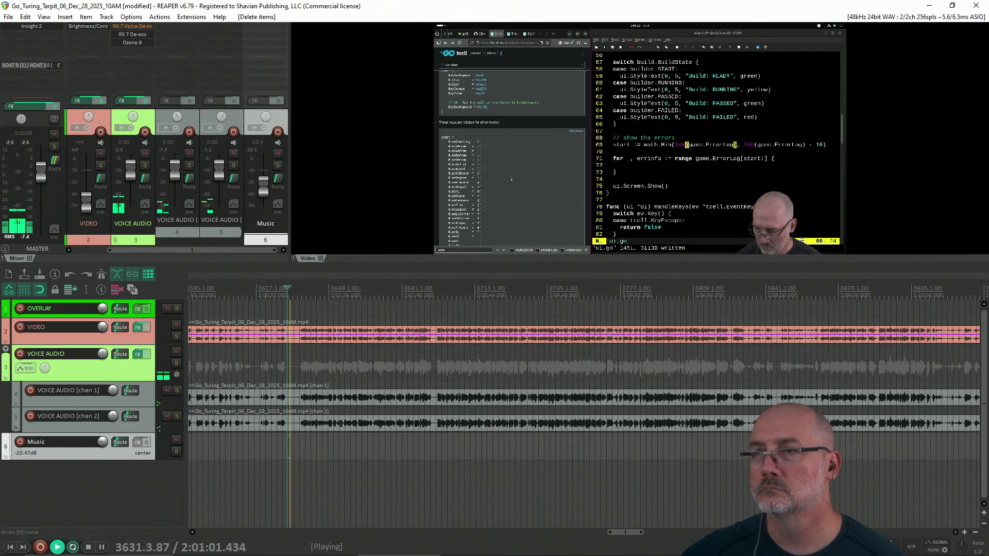
{"action": "key", "text": "space"}
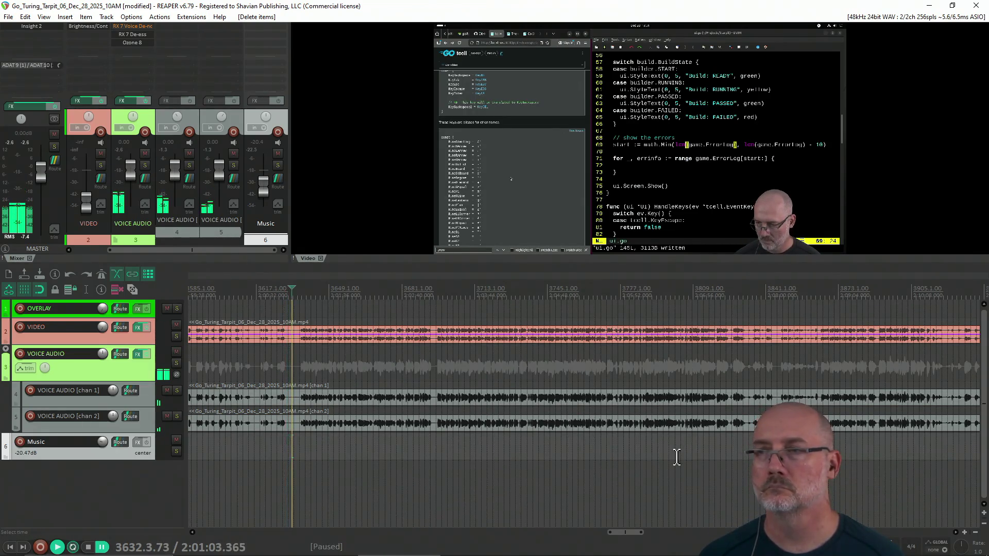
{"action": "scroll", "coordinate": [665, 458], "scroll_direction": "up", "scroll_amount": 4}
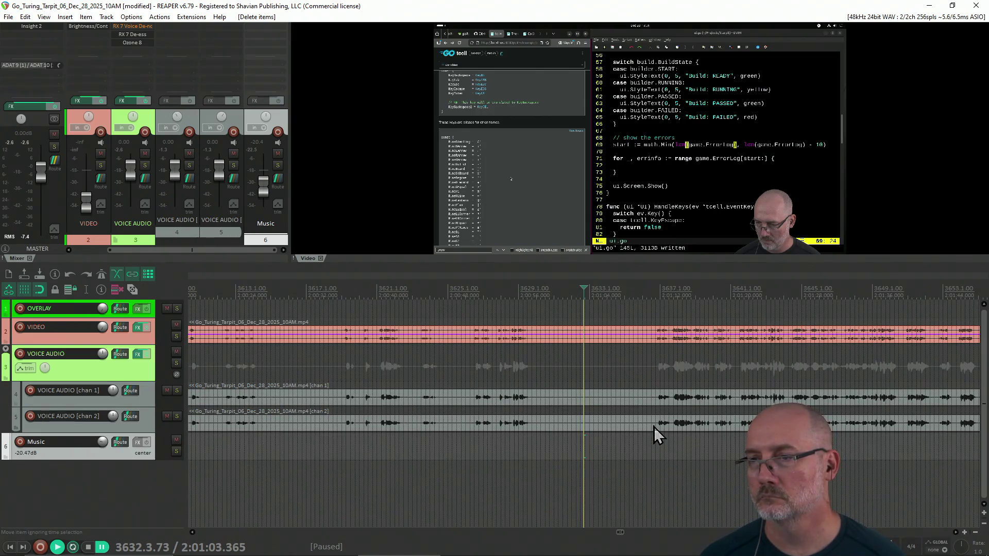
{"action": "left_click_drag", "start_coordinate": [655, 426], "coordinate": [536, 426]}
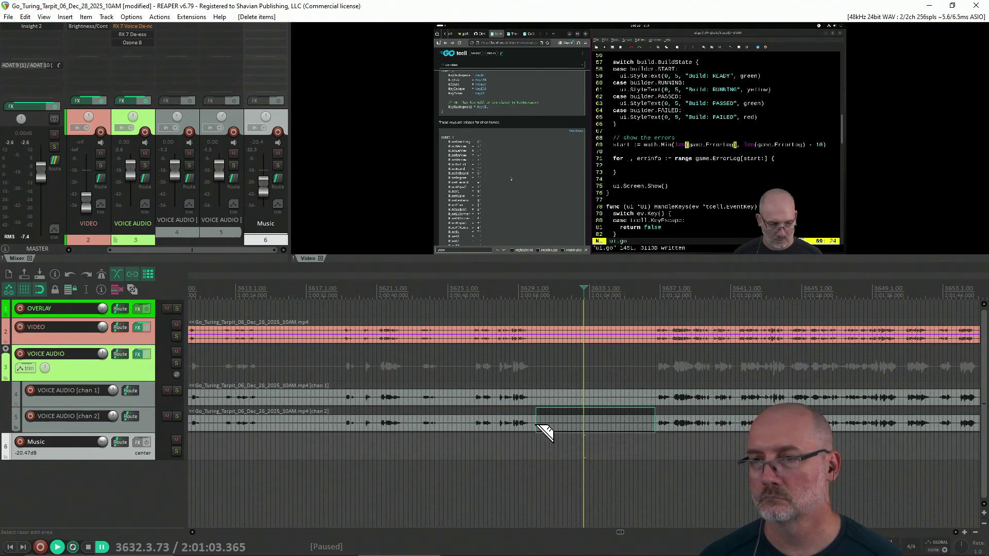
{"action": "key", "text": "Delete"}
{"action": "key", "text": "space"}
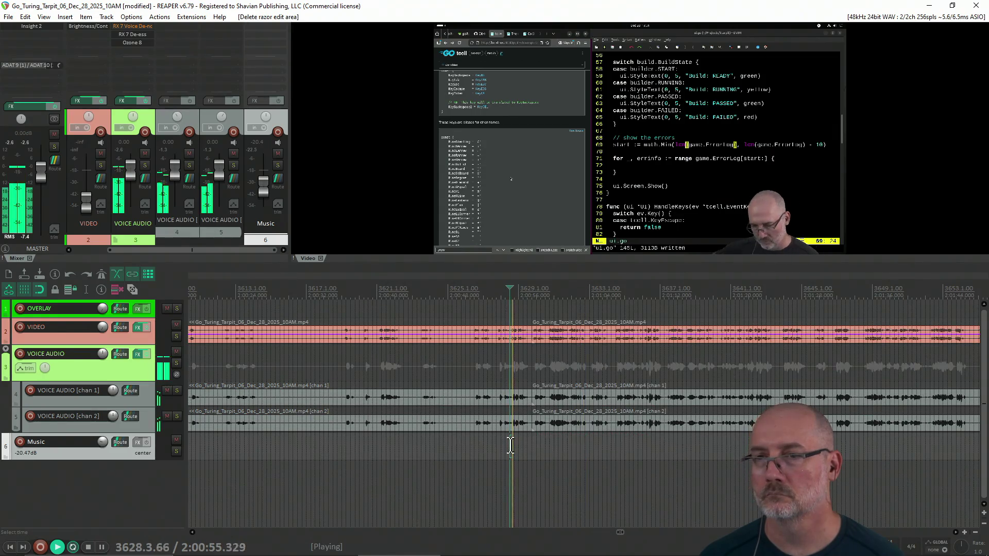
{"action": "left_click", "coordinate": [447, 444]}
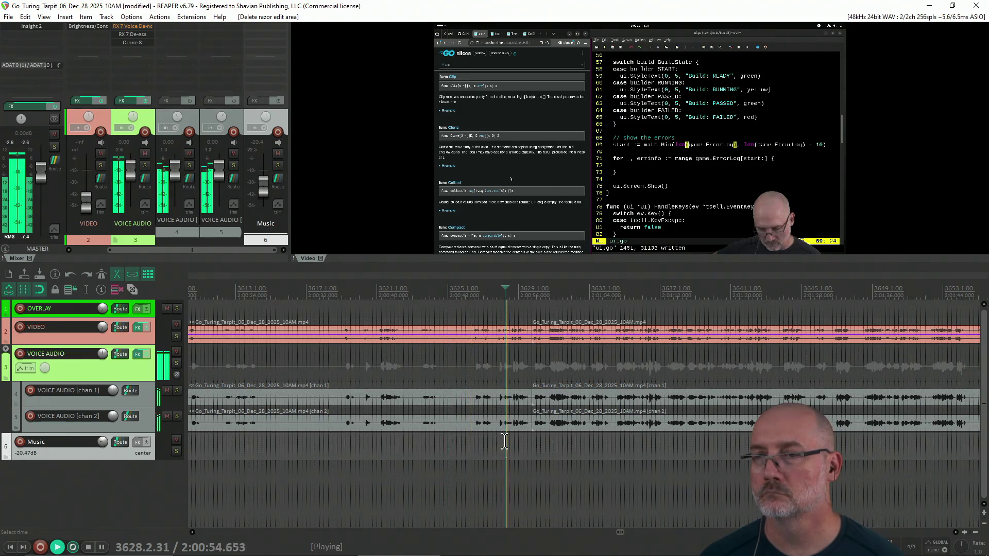
{"action": "key", "text": "ctrl+space"}
Remove a second short stretch of channel 2 audio and audition the join from earlier
{"action": "left_click_drag", "start_coordinate": [470, 426], "coordinate": [435, 424]}
{"action": "key", "text": "Delete"}
{"action": "left_click", "coordinate": [407, 437]}
{"action": "key", "text": "space"}
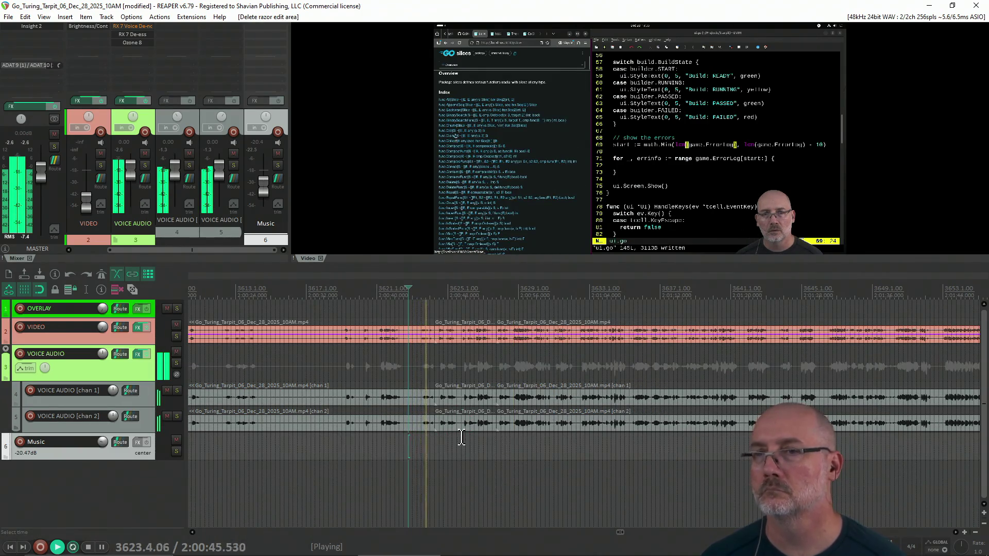
{"action": "left_click", "coordinate": [285, 451]}
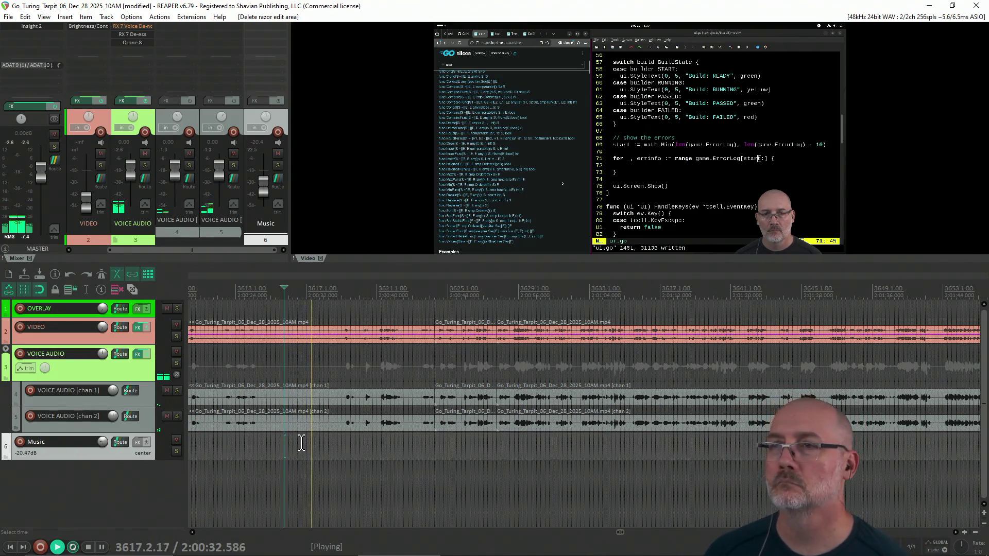
{"action": "key", "text": "space"}
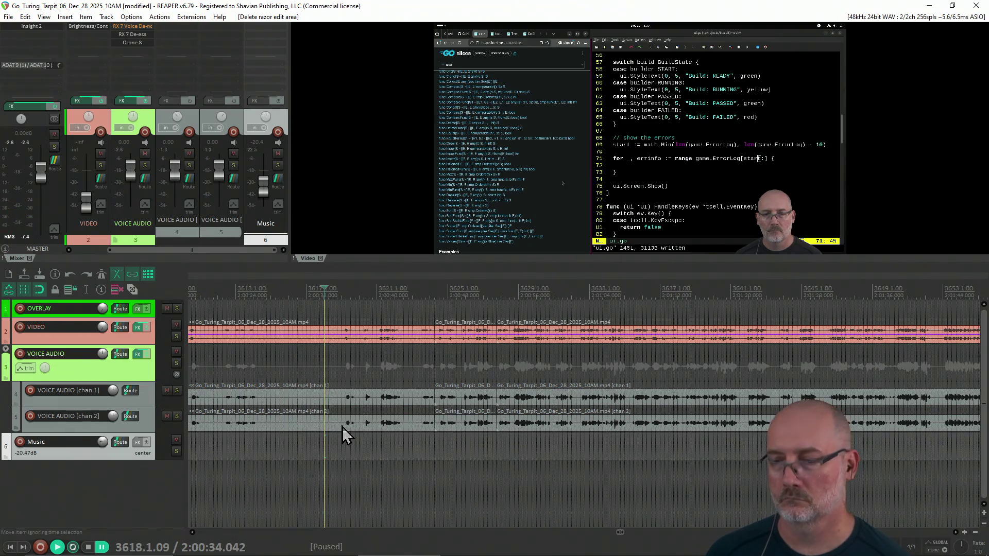
Cut a third stretch of channel 2 audio and play from near 3679
{"action": "mouse_move", "coordinate": [342, 426]}
{"action": "left_mouse_down"}
{"action": "mouse_move", "coordinate": [285, 437]}
{"action": "mouse_move", "coordinate": [259, 427]}
{"action": "left_mouse_up"}
{"action": "key", "text": "Delete"}
{"action": "scroll", "coordinate": [435, 453], "scroll_direction": "down", "scroll_amount": 2}
{"action": "key", "text": "space"}
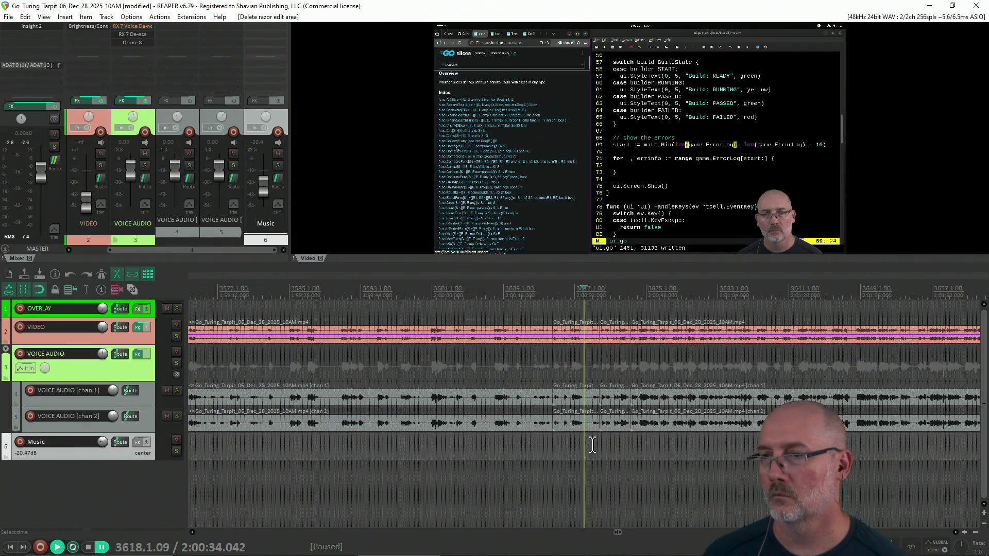
{"action": "key", "text": "Right"}
{"action": "key", "text": "Right"}
{"action": "key", "text": "Right"}
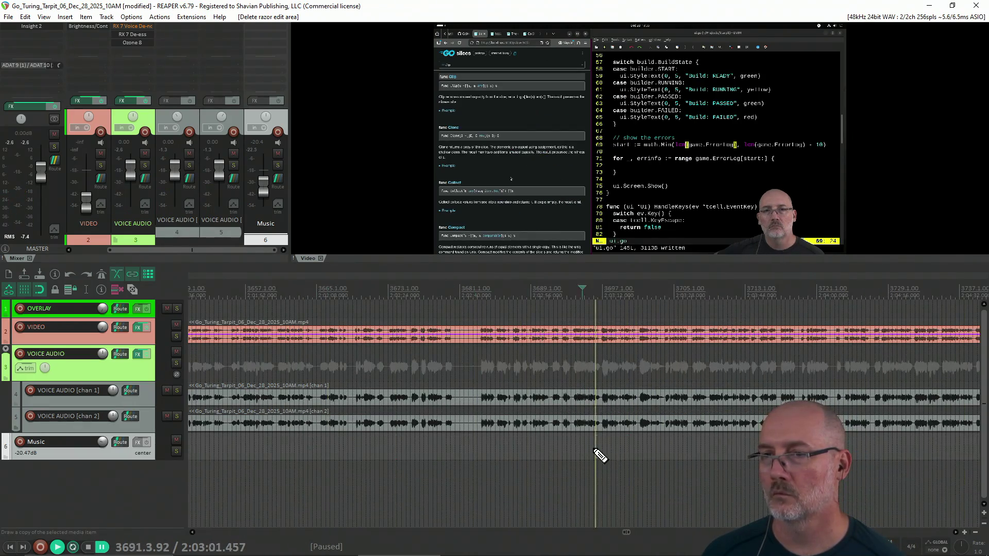
{"action": "key", "text": "space"}
{"action": "left_click", "coordinate": [507, 457]}
{"action": "left_click", "coordinate": [449, 443]}
{"action": "key", "text": "space"}
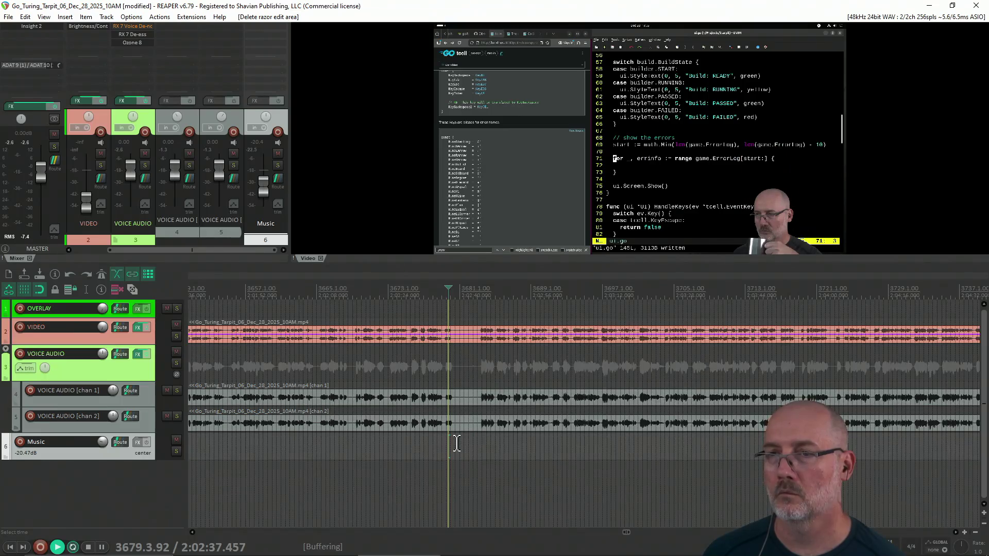
Remove a fourth stretch and play from just after the edit to about 2:07:36
{"action": "scroll", "coordinate": [469, 436], "scroll_direction": "up", "scroll_amount": 2}
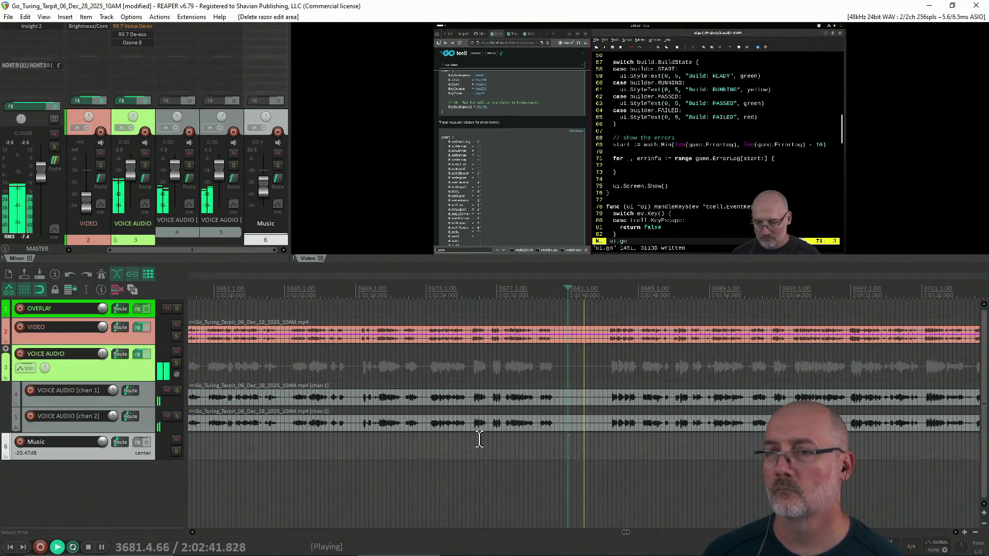
{"action": "scroll", "coordinate": [567, 428], "scroll_direction": "up", "scroll_amount": 1}
{"action": "key", "text": "space"}
{"action": "left_click_drag", "start_coordinate": [613, 424], "coordinate": [537, 426]}
{"action": "key", "text": "Delete"}
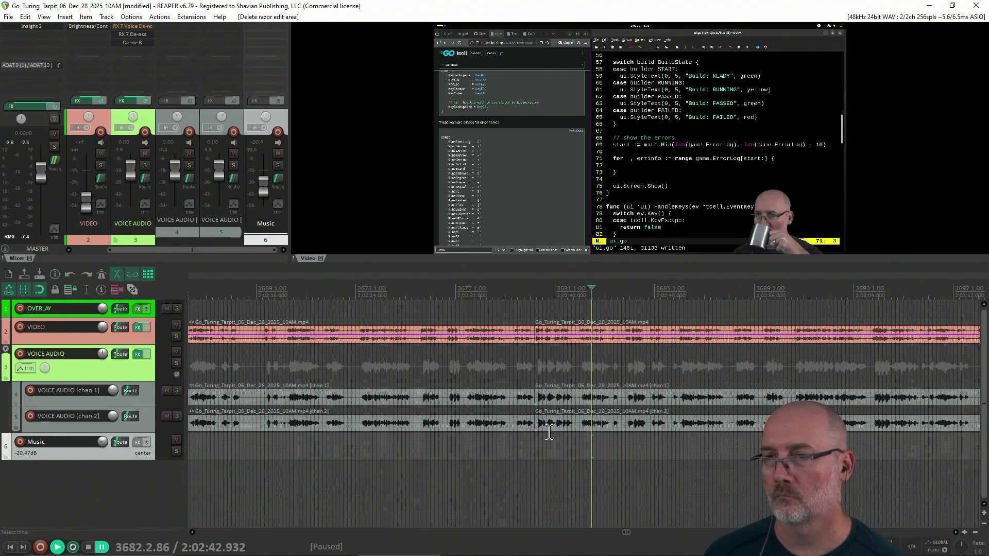
{"action": "scroll", "coordinate": [548, 426], "scroll_direction": "down", "scroll_amount": 1}
{"action": "scroll", "coordinate": [551, 442], "scroll_direction": "down", "scroll_amount": 2}
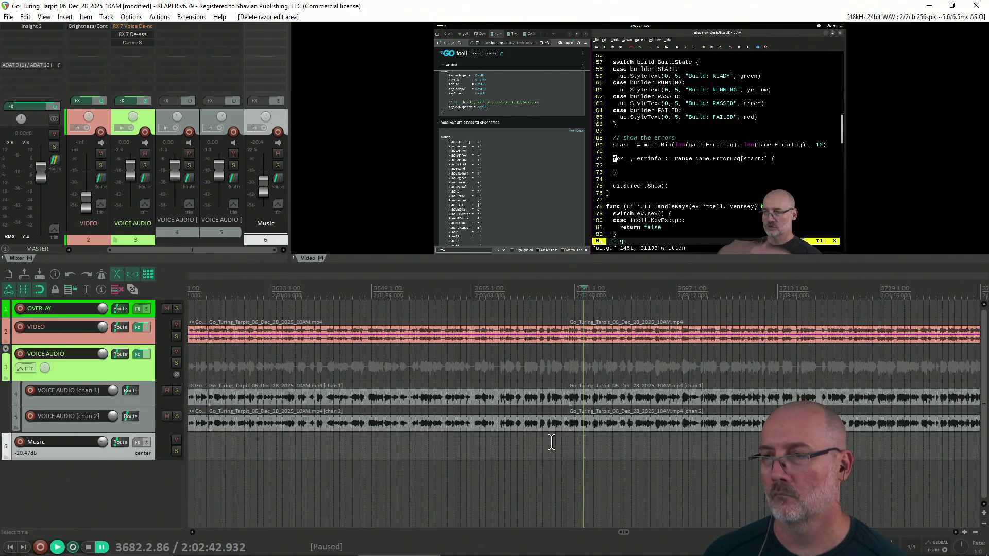
{"action": "scroll", "coordinate": [617, 444], "scroll_direction": "down", "scroll_amount": 1}
{"action": "left_click", "coordinate": [618, 444]}
{"action": "key", "text": "space"}
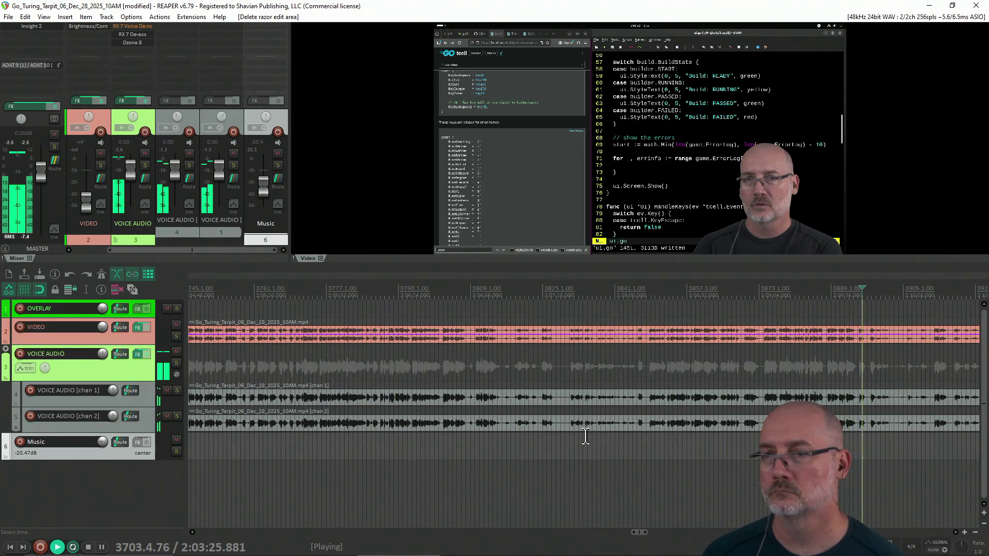
{"action": "left_click", "coordinate": [559, 442]}
Return to the video part starting at 2:02:38 and play from just before the earlier edit
{"action": "scroll", "coordinate": [559, 443], "scroll_direction": "up", "scroll_amount": 1}
{"action": "key", "text": "space"}
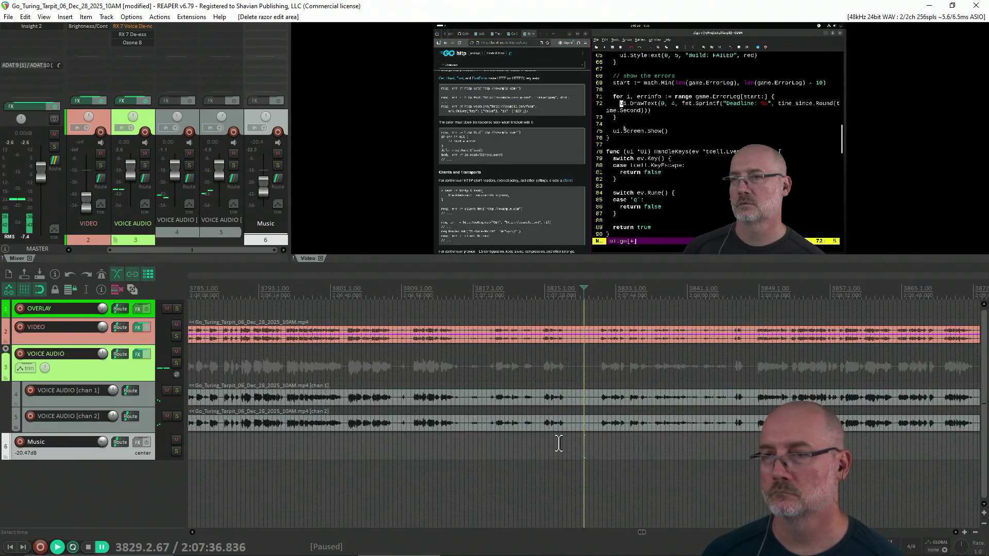
{"action": "scroll", "coordinate": [559, 444], "scroll_direction": "up", "scroll_amount": 1}
{"action": "key", "text": "space"}
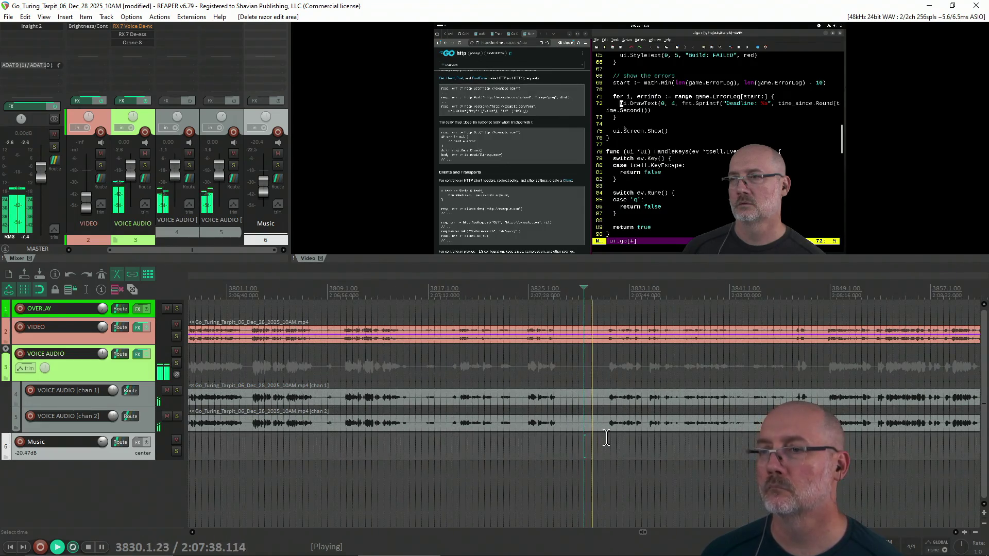
{"action": "key", "text": "space"}
{"action": "key", "text": "End"}
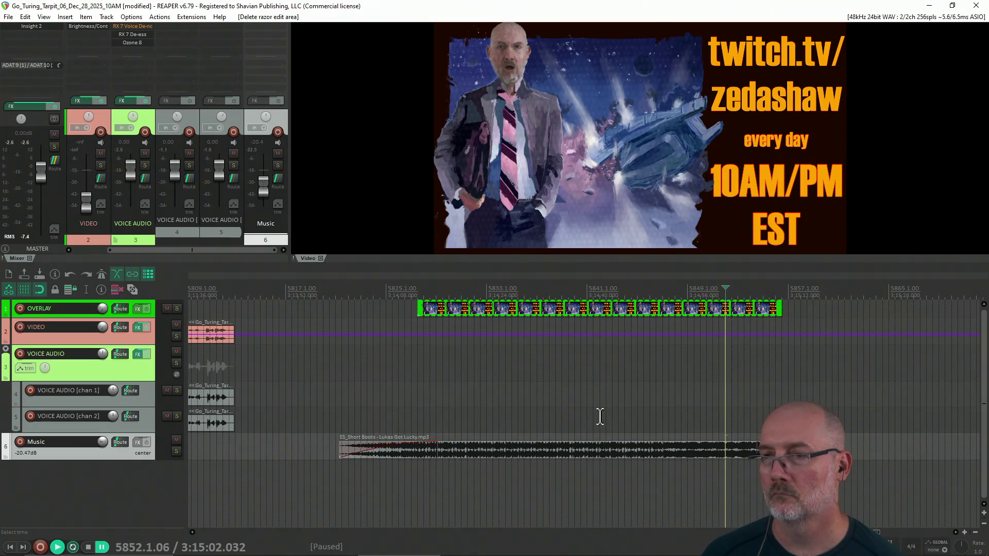
{"action": "key", "text": "ctrl+alt+Left"}
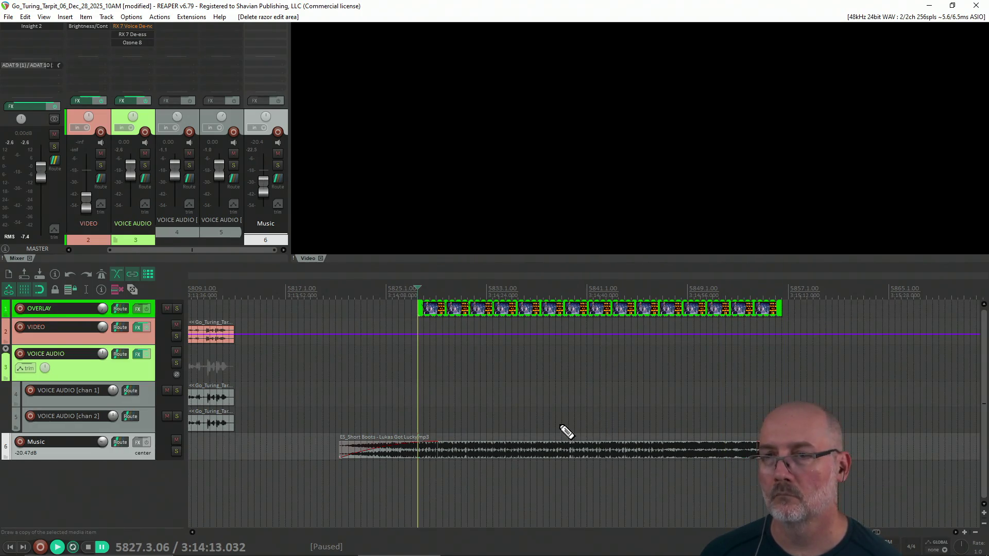
{"action": "scroll", "coordinate": [520, 424], "scroll_direction": "down", "scroll_amount": 3}
{"action": "key", "text": "ctrl+alt+Left"}
{"action": "key", "text": "ctrl+alt+Left"}
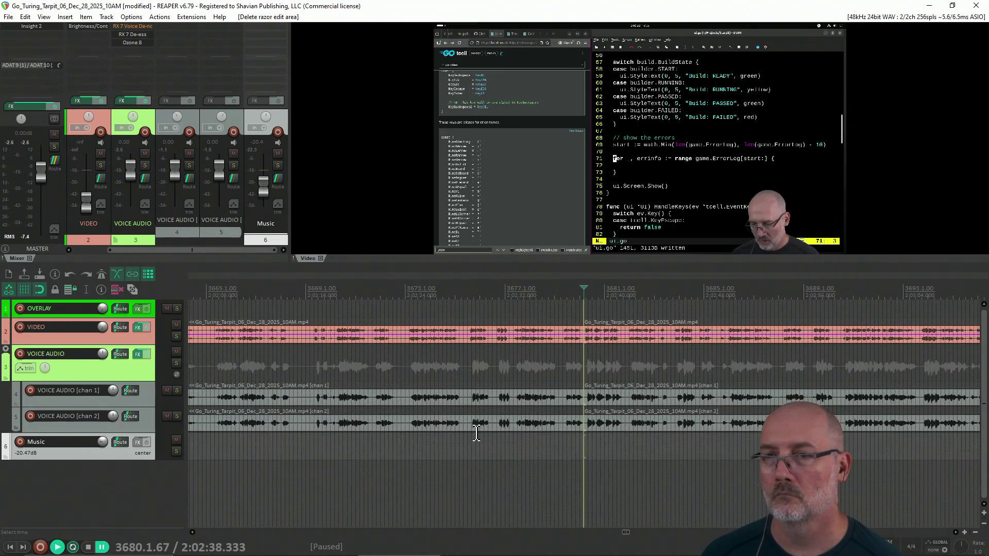
{"action": "scroll", "coordinate": [476, 434], "scroll_direction": "up", "scroll_amount": 2}
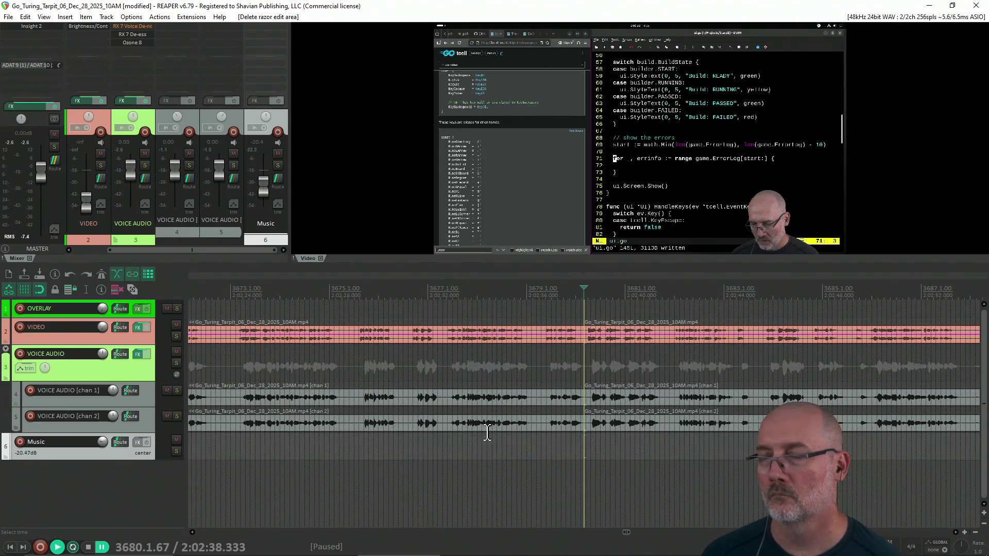
{"action": "left_click", "coordinate": [534, 428]}
{"action": "key", "text": "space"}
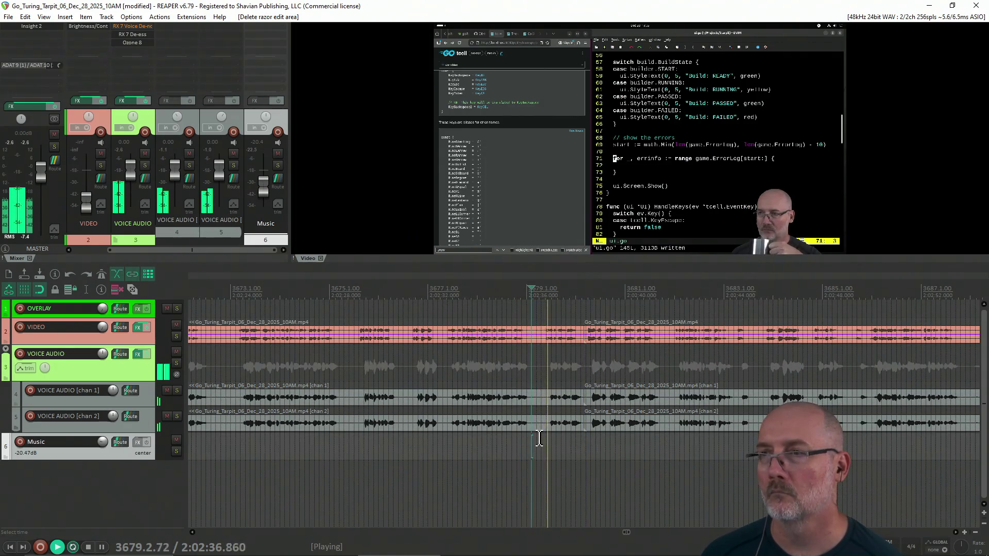
{"action": "scroll", "coordinate": [544, 441], "scroll_direction": "up", "scroll_amount": 2}
{"action": "scroll", "coordinate": [544, 440], "scroll_direction": "up", "scroll_amount": 1}
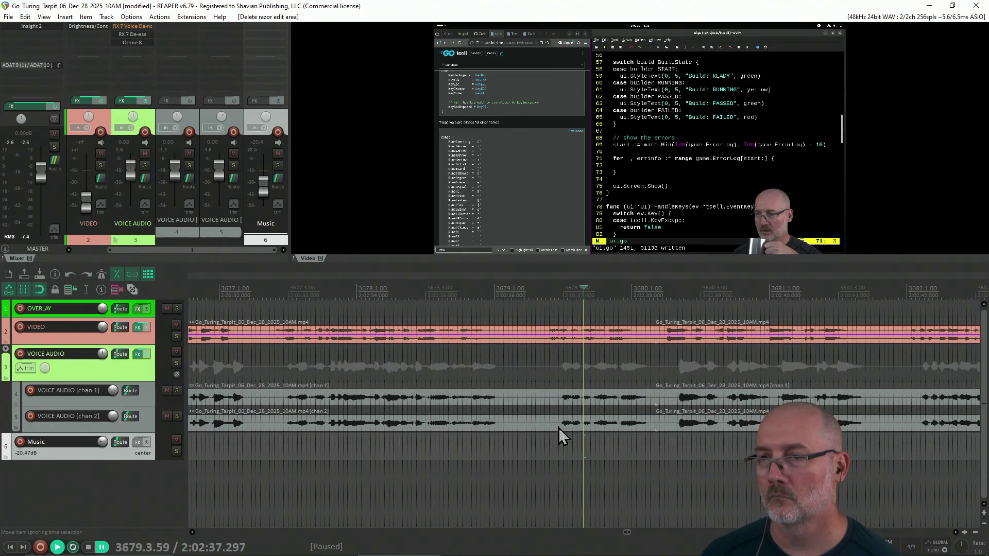
Mark and clear a short stretch on channel 2 voice audio, then replay from about 3679
{"action": "mouse_move", "coordinate": [558, 428]}
{"action": "left_mouse_down"}
{"action": "mouse_move", "coordinate": [505, 432]}
{"action": "mouse_move", "coordinate": [599, 429]}
{"action": "left_mouse_up"}
{"action": "left_click", "coordinate": [597, 430]}
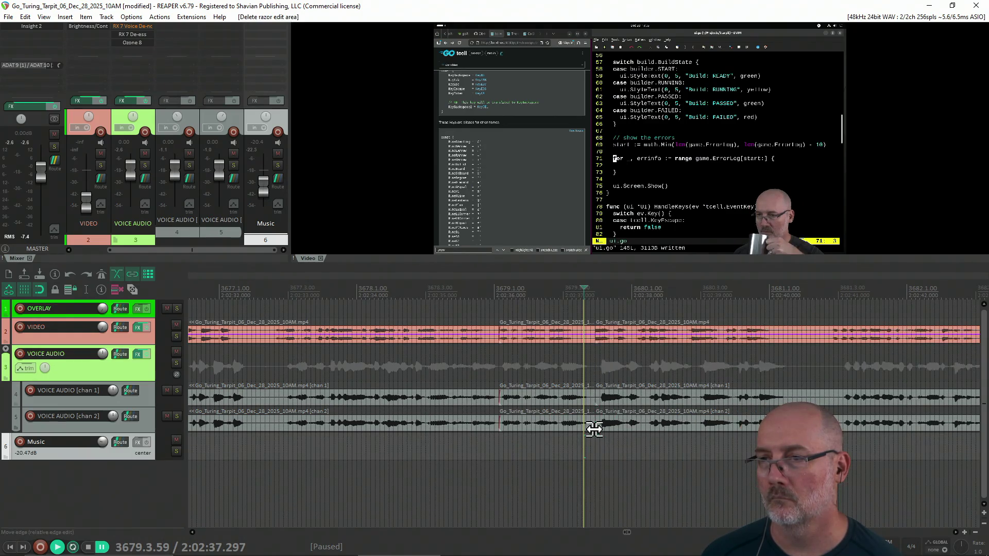
{"action": "scroll", "coordinate": [622, 430], "scroll_direction": "down", "scroll_amount": 2}
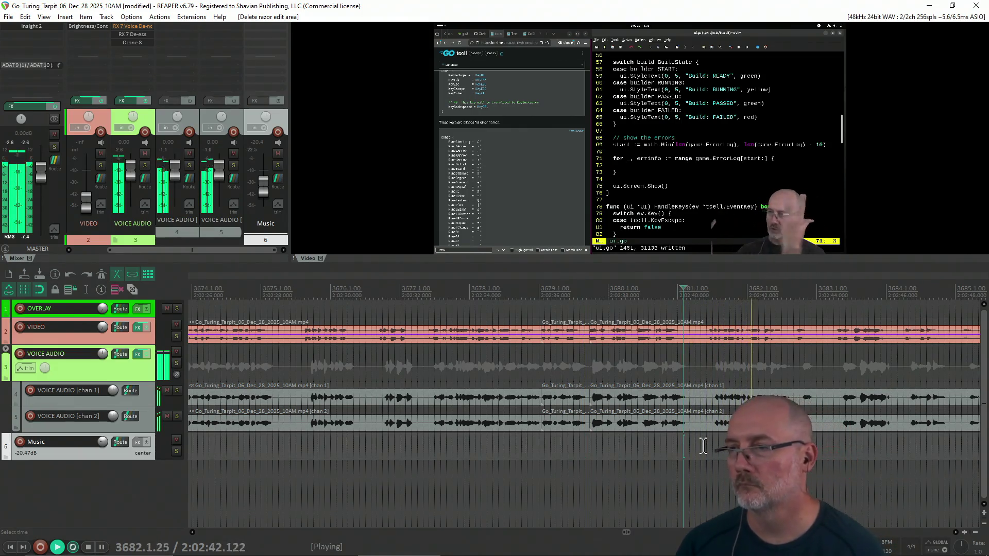
{"action": "scroll", "coordinate": [705, 447], "scroll_direction": "down", "scroll_amount": 4}
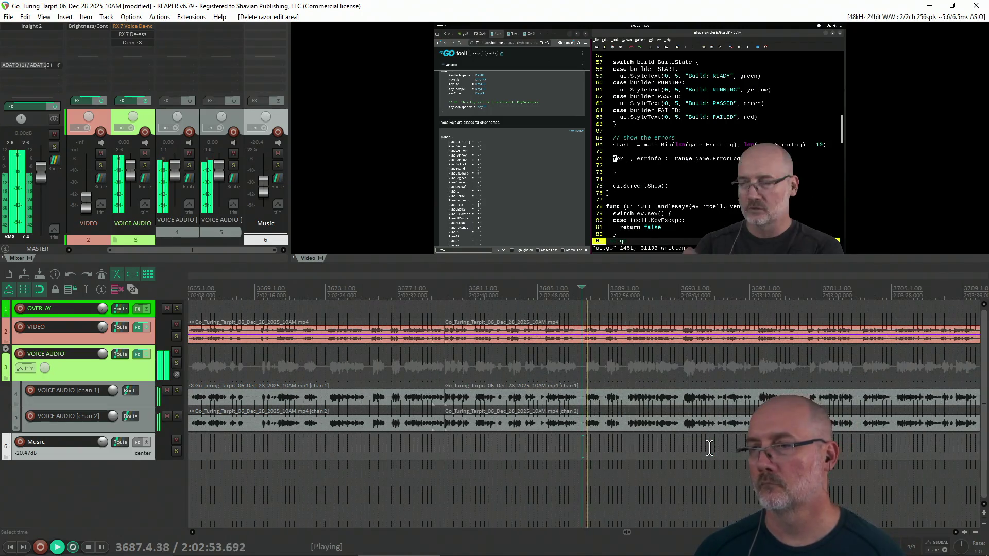
{"action": "key", "text": "ctrl+space"}
{"action": "key", "text": "ctrl+Right"}
{"action": "key", "text": "ctrl+Right"}
{"action": "key", "text": "ctrl+Right"}
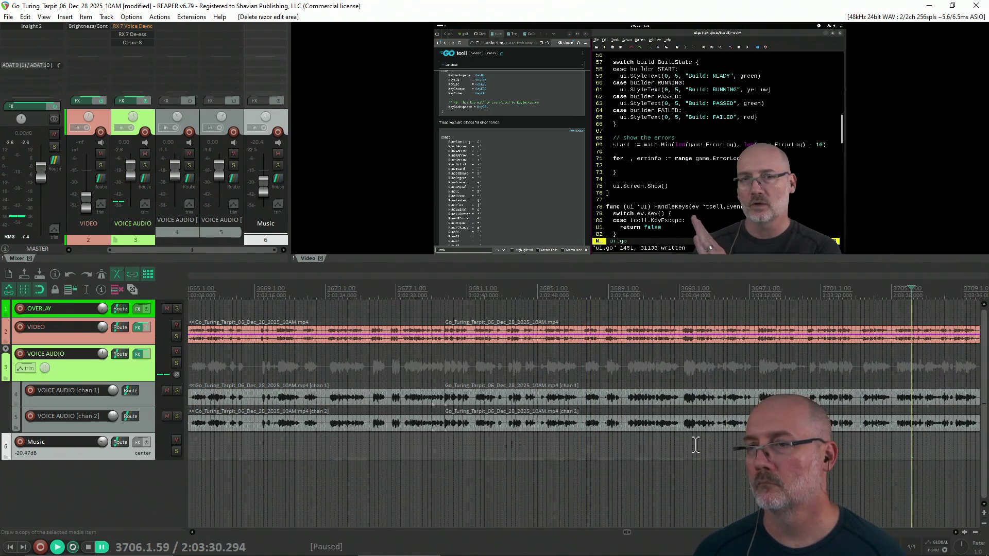
{"action": "key", "text": "ctrl+Right"}
{"action": "key", "text": "ctrl+Right"}
{"action": "key", "text": "ctrl+Right"}
{"action": "key", "text": "ctrl+Left"}
{"action": "key", "text": "ctrl+Left"}
{"action": "key", "text": "ctrl+Left"}
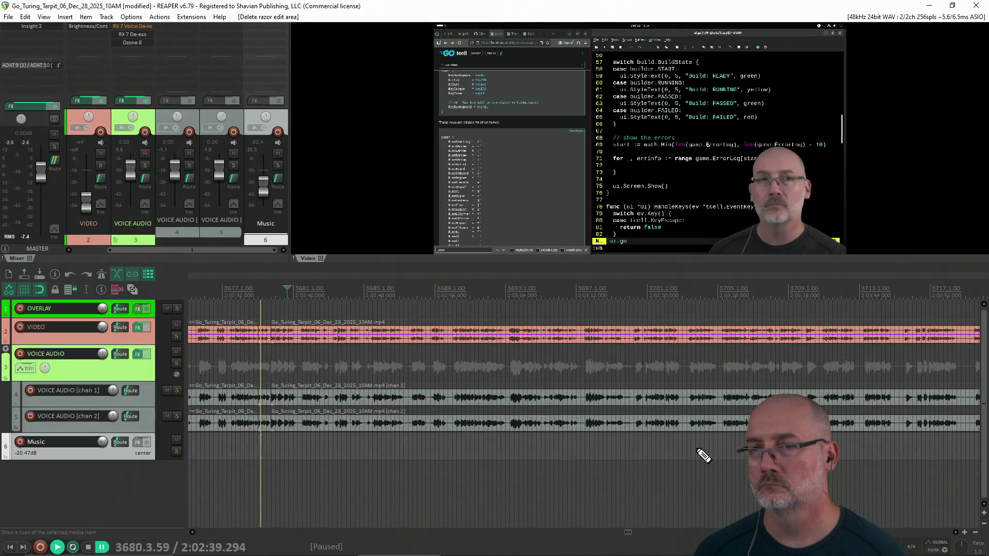
{"action": "key", "text": "space"}
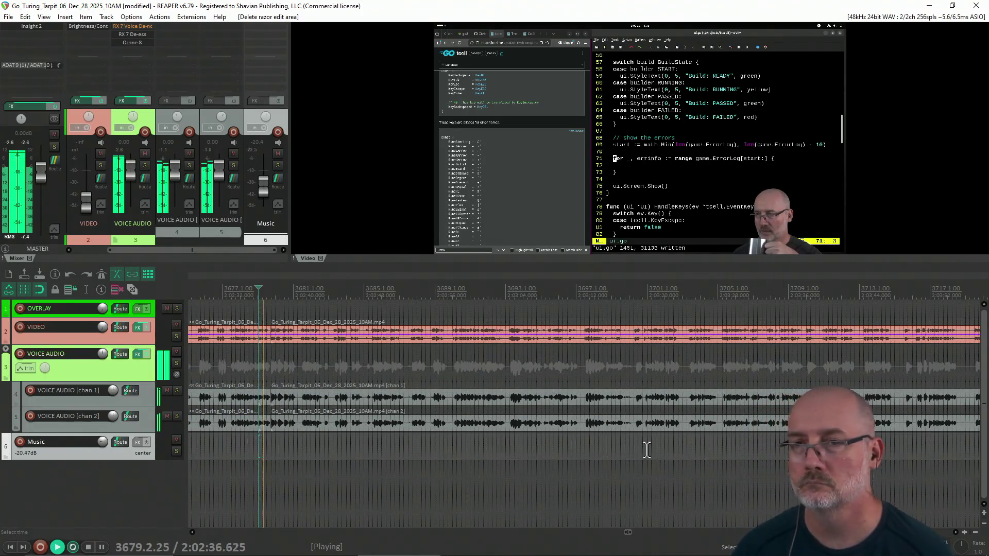
Audition around the edit, jumping to about 2:02:49, 2:03:03, 3683.9 and 3686.1
{"action": "scroll", "coordinate": [520, 458], "scroll_direction": "up", "scroll_amount": 2}
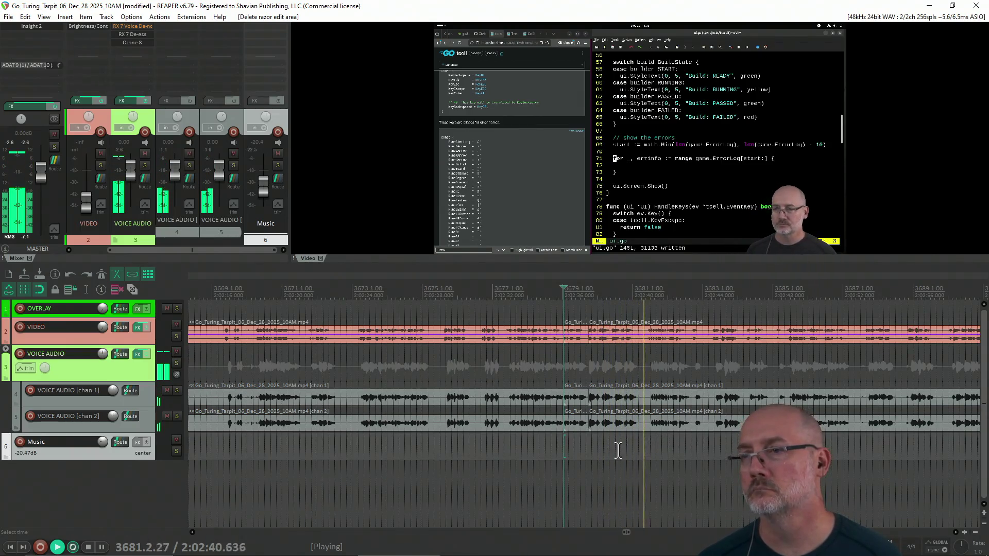
{"action": "left_click", "coordinate": [590, 444]}
{"action": "scroll", "coordinate": [635, 441], "scroll_direction": "down", "scroll_amount": 1}
{"action": "left_click", "coordinate": [712, 444]}
{"action": "scroll", "coordinate": [711, 444], "scroll_direction": "down", "scroll_amount": 1}
{"action": "left_click", "coordinate": [711, 441]}
{"action": "scroll", "coordinate": [739, 443], "scroll_direction": "down", "scroll_amount": 2}
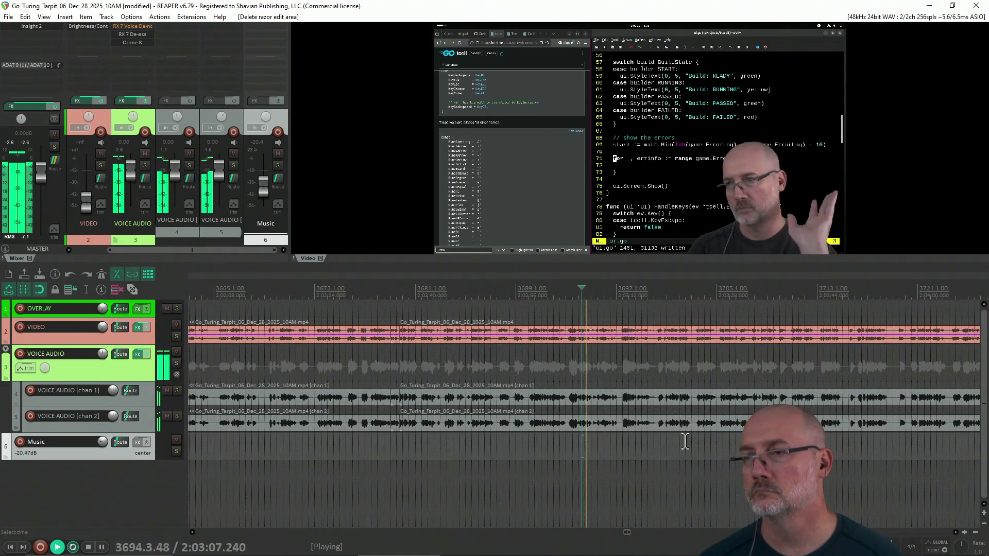
{"action": "left_click", "coordinate": [453, 449]}
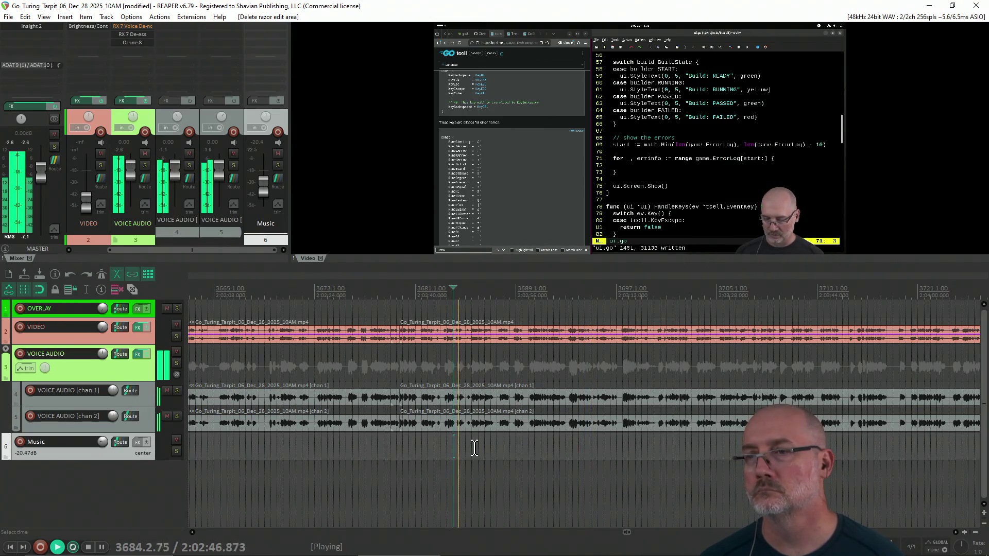
{"action": "left_click", "coordinate": [474, 448]}
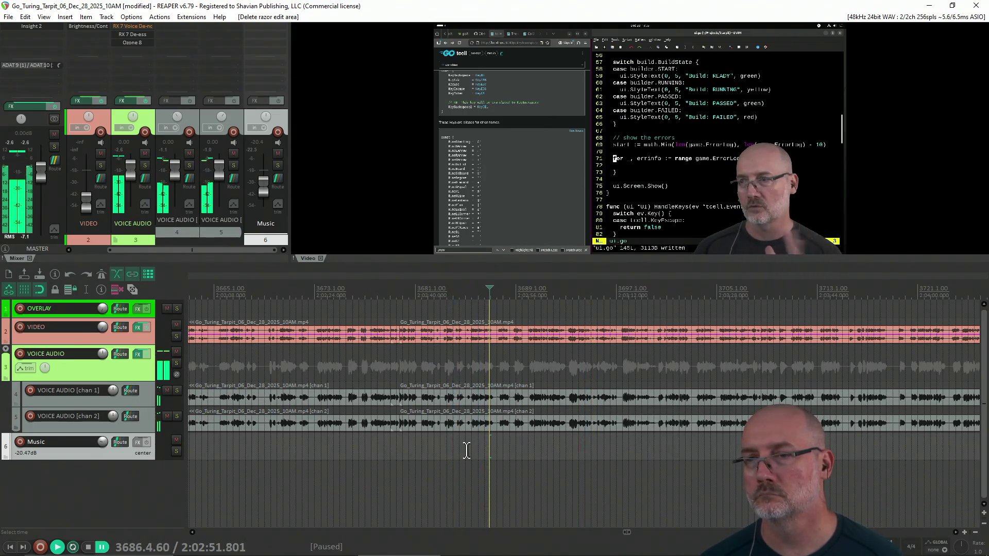
{"action": "scroll", "coordinate": [467, 451], "scroll_direction": "up", "scroll_amount": 3}
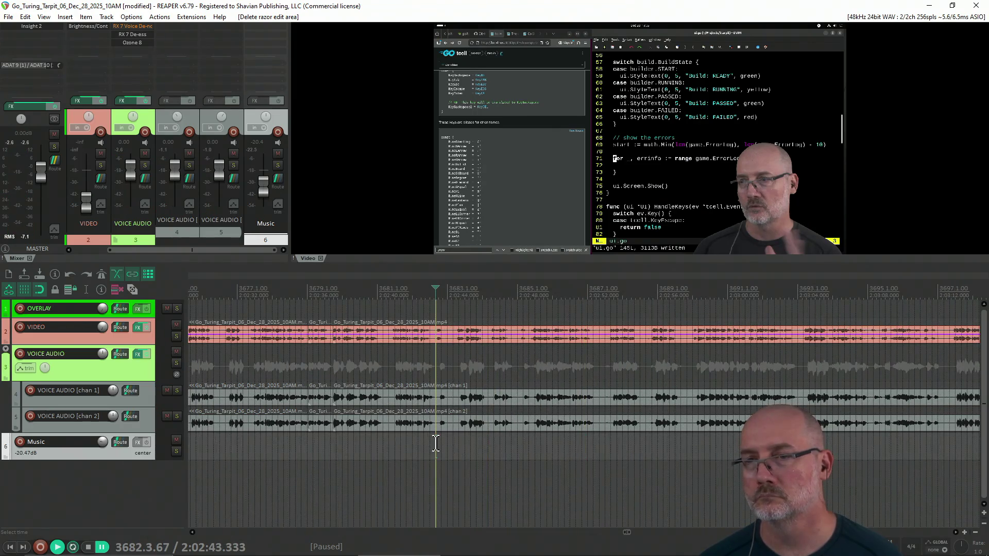
{"action": "key", "text": "space"}
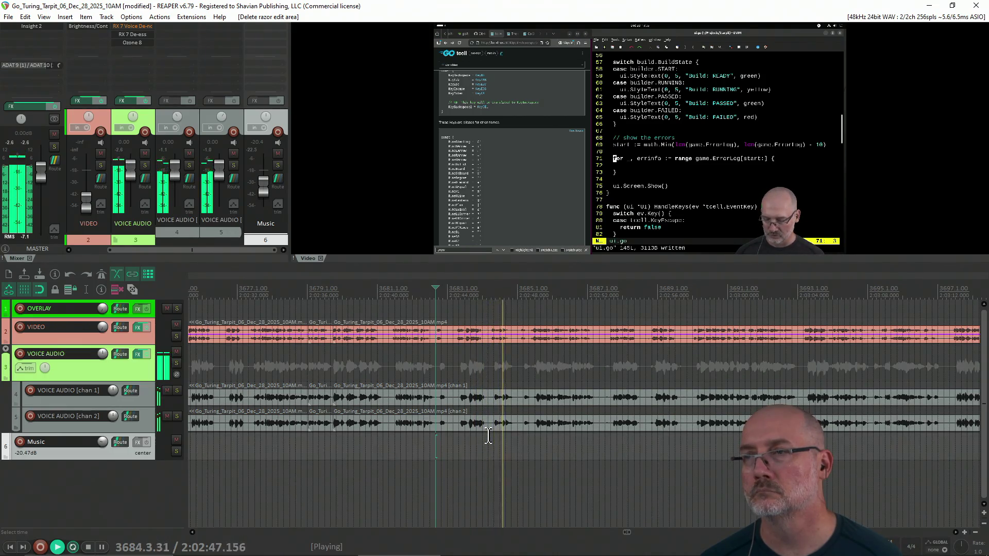
Place the edit cursor at 2:02:46.6, split the video and voice items, and play on
{"action": "left_click", "coordinate": [494, 433]}
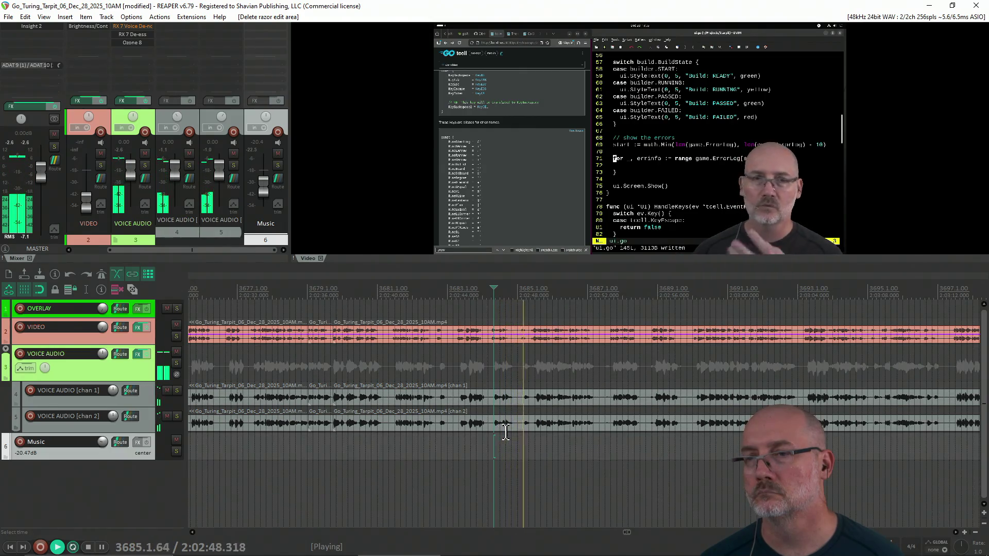
{"action": "left_click", "coordinate": [511, 437]}
{"action": "left_click", "coordinate": [492, 435]}
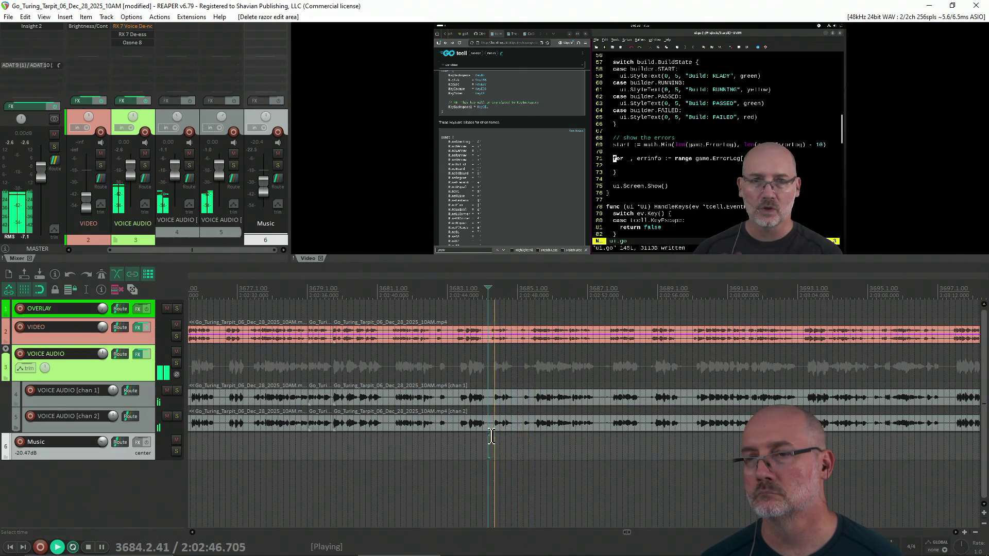
{"action": "left_click", "coordinate": [492, 435]}
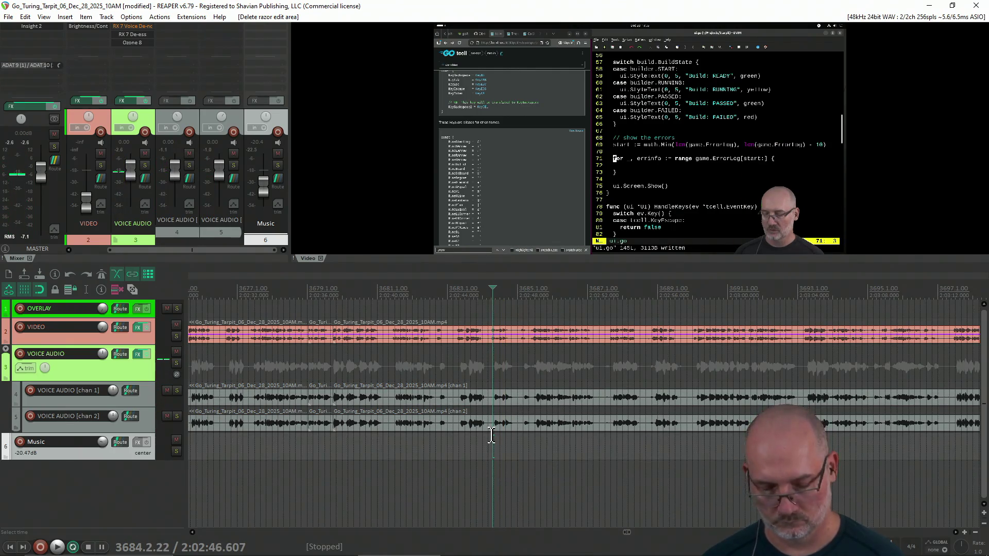
{"action": "key", "text": "s"}
{"action": "left_click", "coordinate": [571, 447]}
{"action": "key", "text": "space"}
{"action": "scroll", "coordinate": [571, 447], "scroll_direction": "down", "scroll_amount": 3}
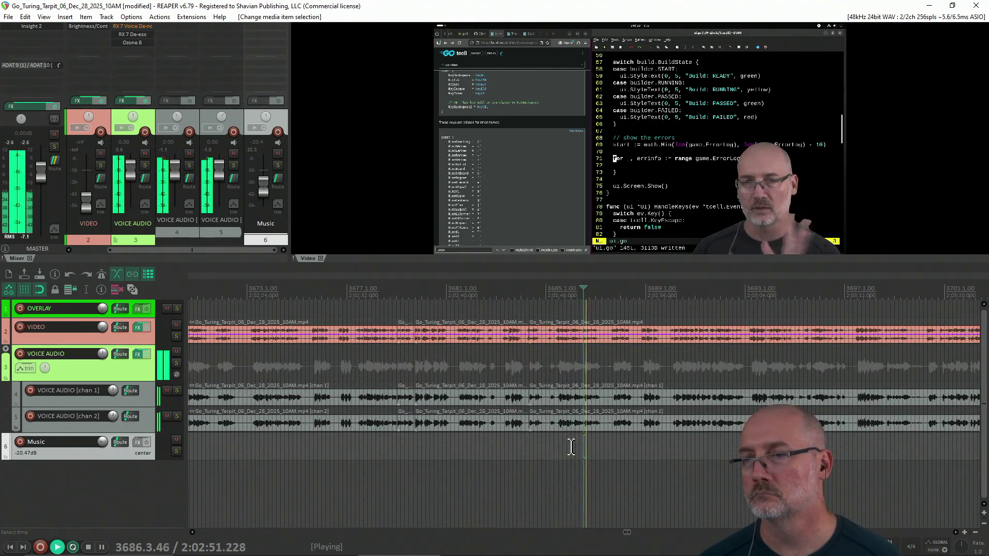
Skip playback ahead to about 2:03:13, then step forward a few bars while listening
{"action": "left_click", "coordinate": [637, 439]}
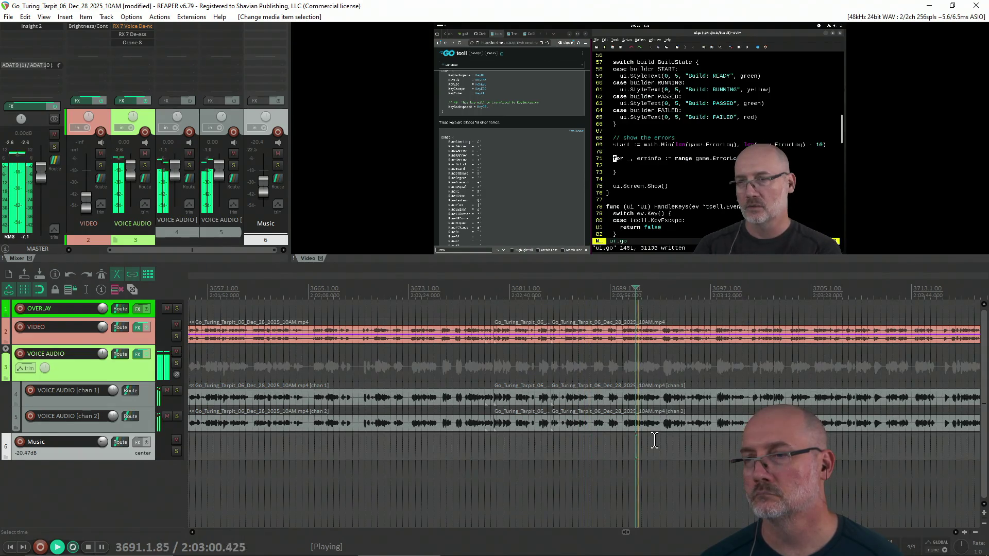
{"action": "left_click", "coordinate": [667, 440]}
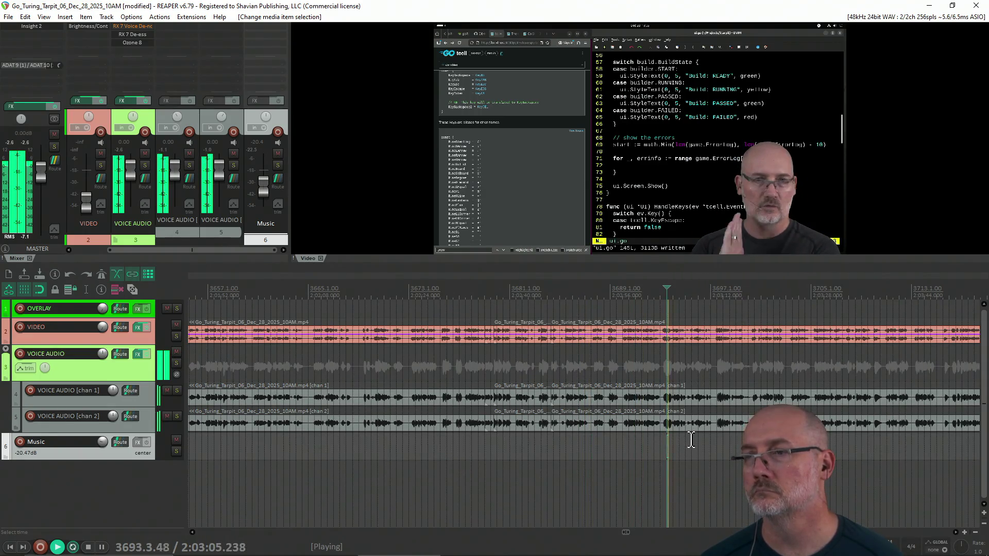
{"action": "left_click", "coordinate": [717, 443]}
{"action": "scroll", "coordinate": [674, 439], "scroll_direction": "down", "scroll_amount": 2}
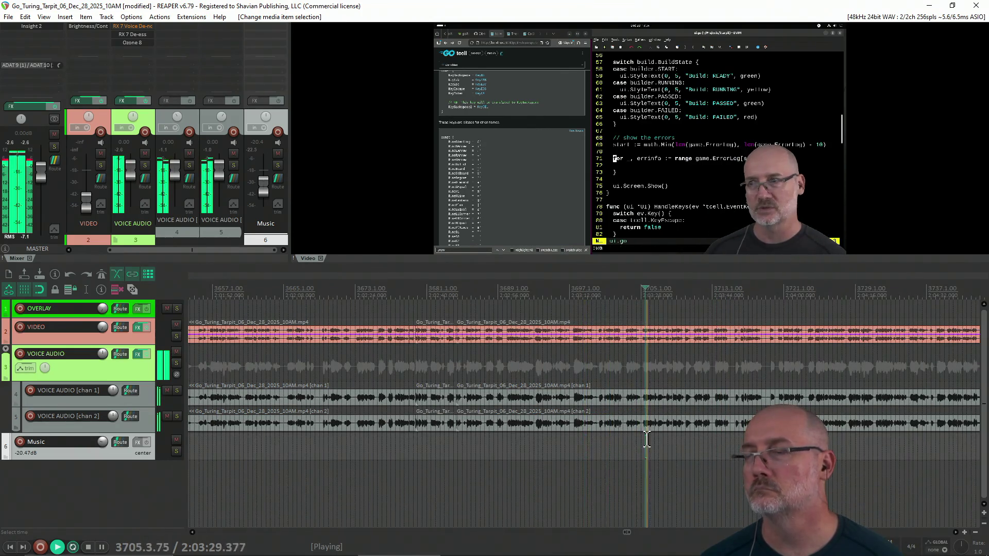
{"action": "key", "text": "space"}
{"action": "key", "text": "Right"}
{"action": "key", "text": "Right"}
{"action": "key", "text": "Right"}
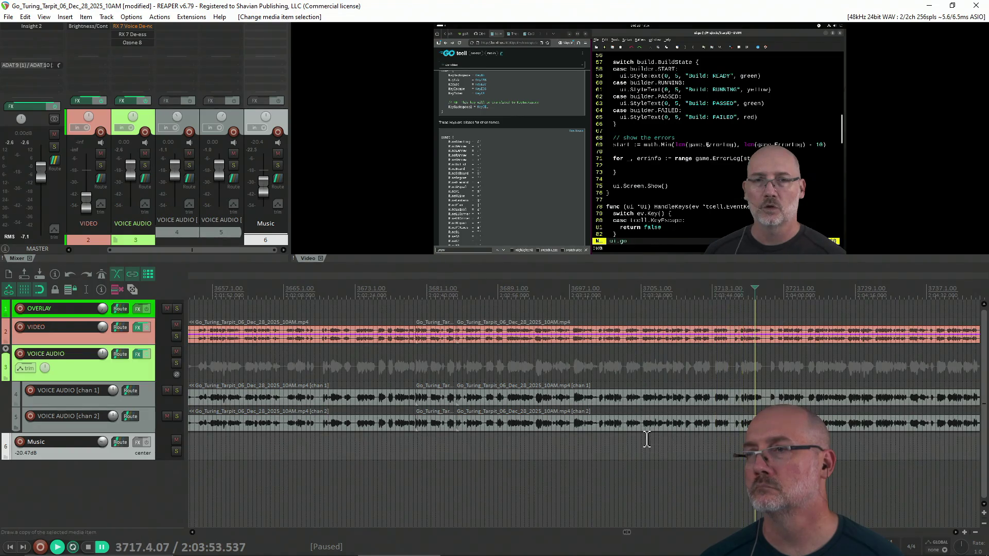
{"action": "key", "text": "space"}
{"action": "scroll", "coordinate": [697, 438], "scroll_direction": "down", "scroll_amount": 2}
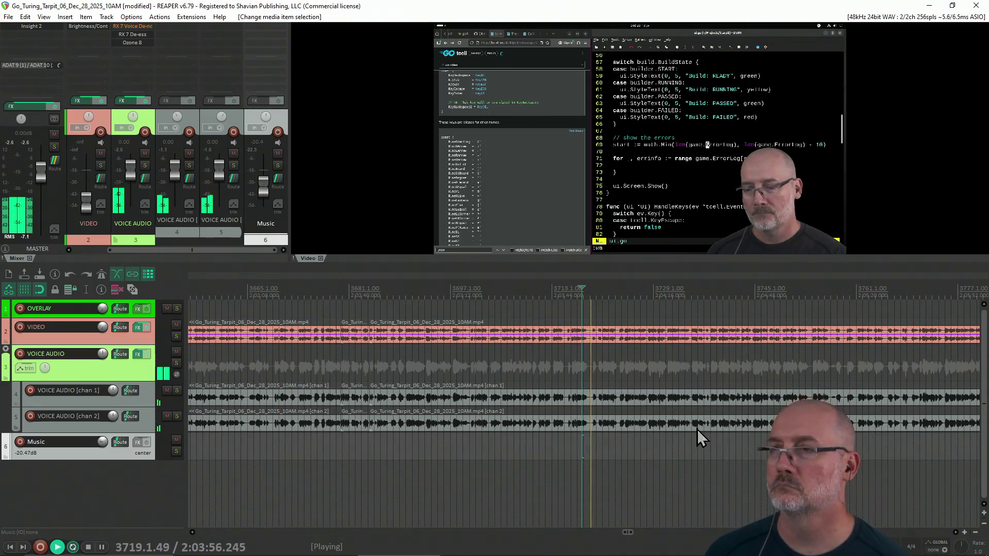
{"action": "key", "text": "space"}
{"action": "key", "text": "Right"}
{"action": "key", "text": "Right"}
{"action": "key", "text": "Right"}
{"action": "key", "text": "space"}
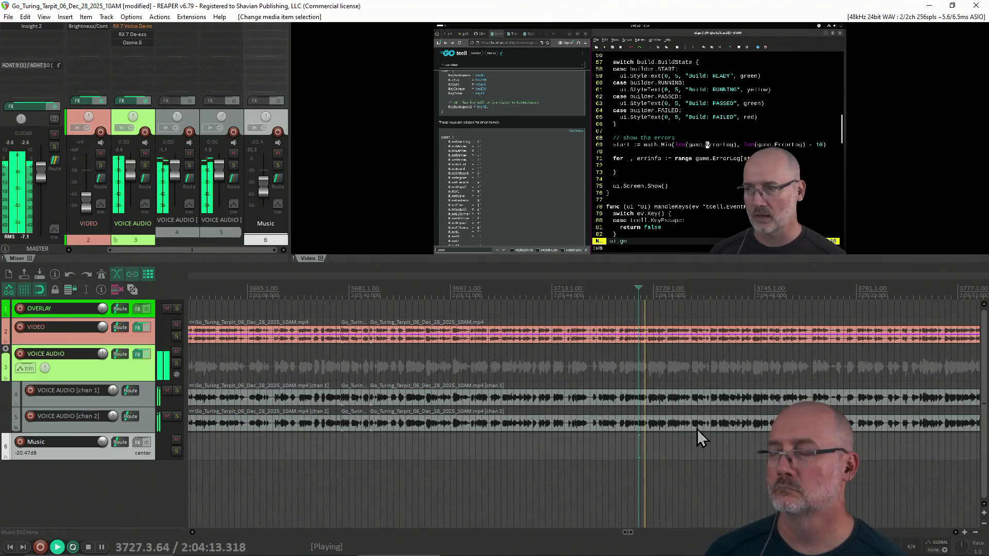
{"action": "key", "text": "space"}
Jump ahead 20–24 seconds at a time, then check 2:06:40–2:07:08, ending near 2:06:42
{"action": "key", "text": "Right"}
{"action": "key", "text": "Right"}
{"action": "key", "text": "Right"}
{"action": "key", "text": "Right"}
{"action": "key", "text": "Right"}
{"action": "key", "text": "Right"}
{"action": "key", "text": "space"}
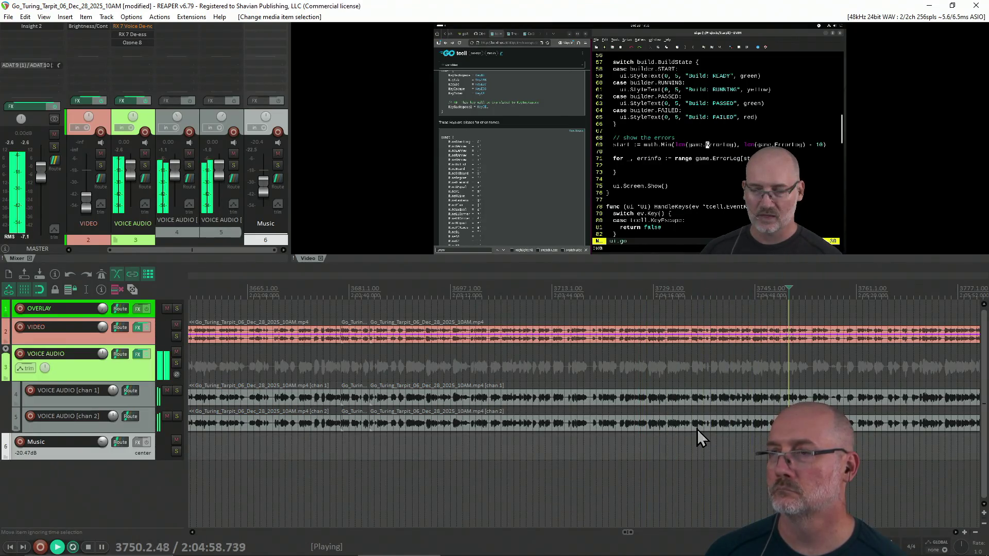
{"action": "key", "text": "space"}
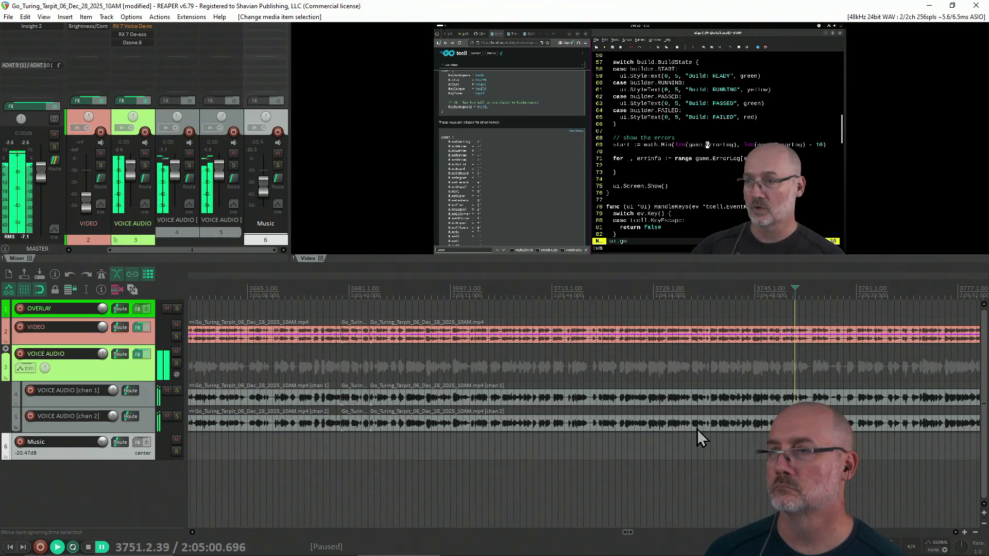
{"action": "key", "text": "Right"}
{"action": "key", "text": "Right"}
{"action": "key", "text": "Right"}
{"action": "key", "text": "space"}
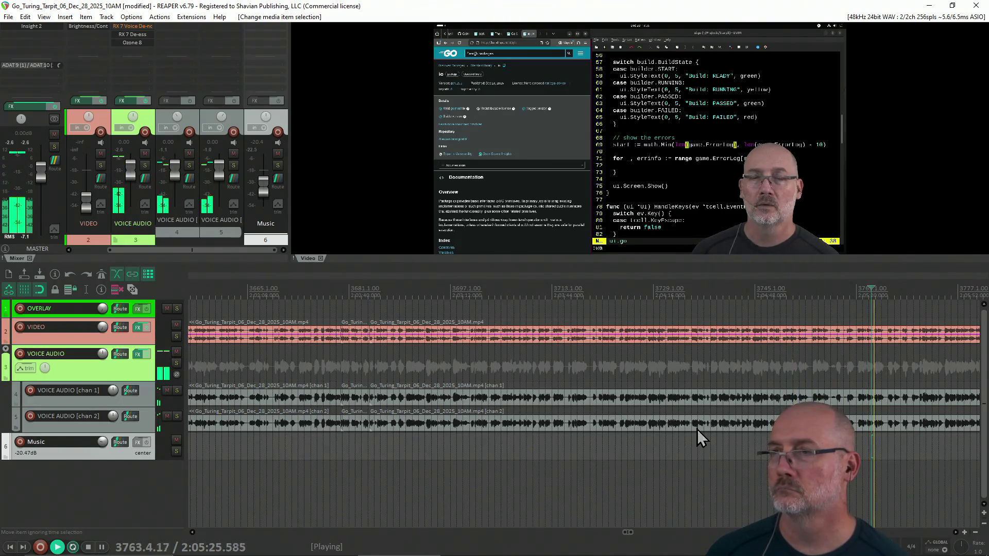
{"action": "key", "text": "space"}
{"action": "key", "text": "Right"}
{"action": "key", "text": "Right"}
{"action": "key", "text": "Right"}
{"action": "key", "text": "space"}
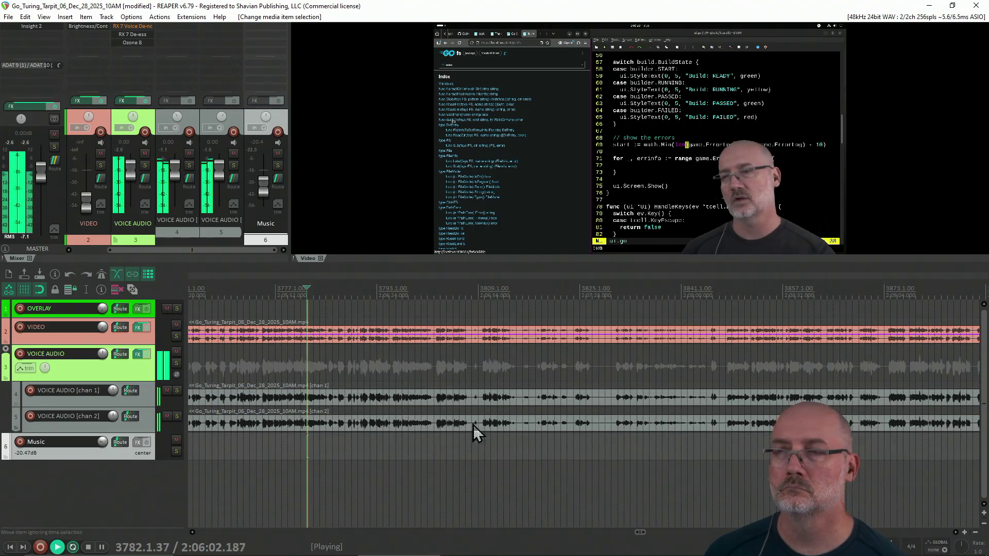
{"action": "left_click", "coordinate": [429, 439]}
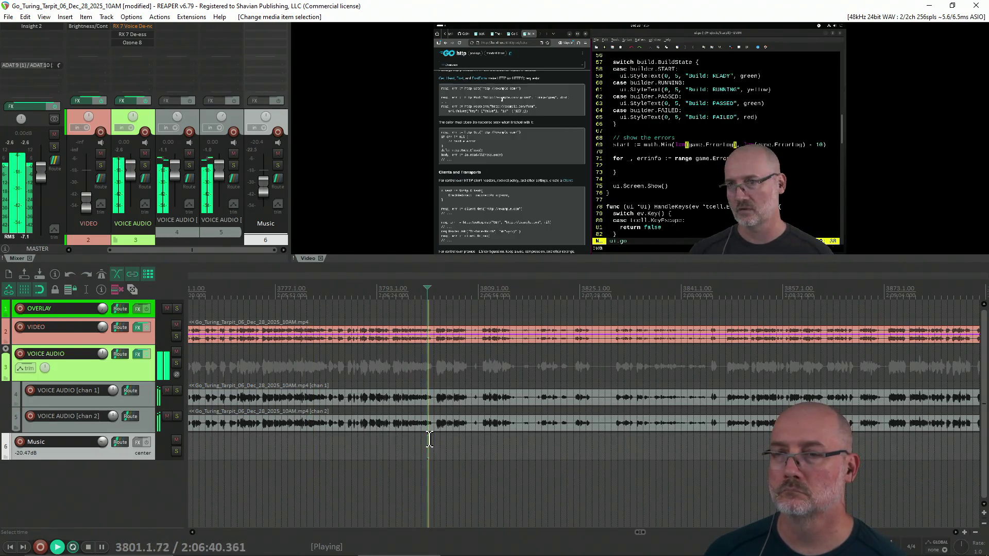
{"action": "key", "text": "Right"}
{"action": "key", "text": "Right"}
{"action": "key", "text": "Right"}
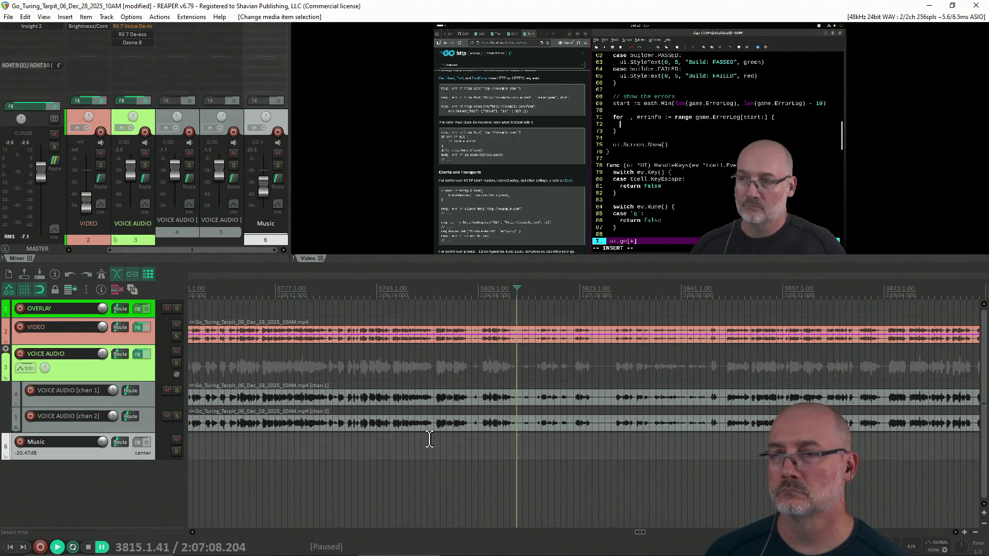
{"action": "left_click", "coordinate": [468, 435]}
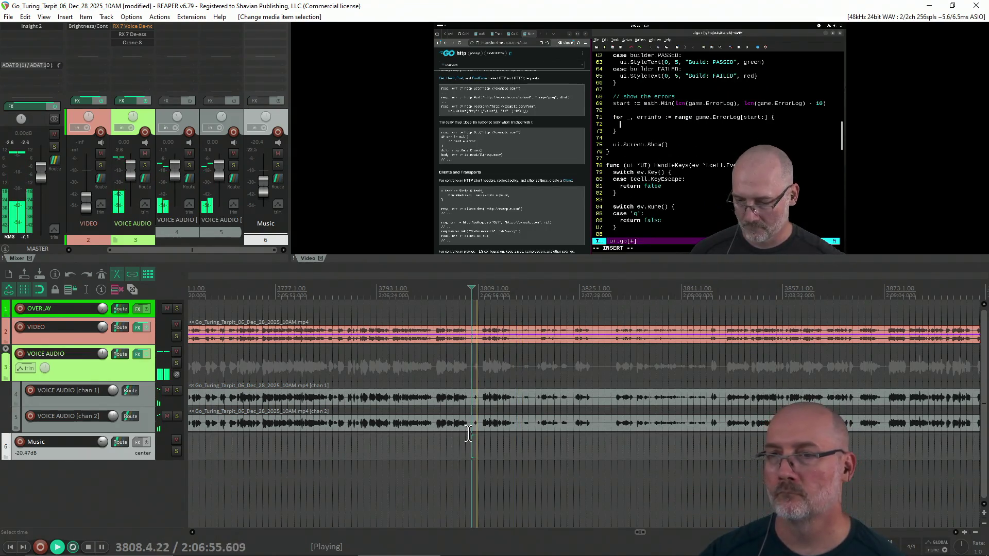
{"action": "left_click", "coordinate": [435, 437]}
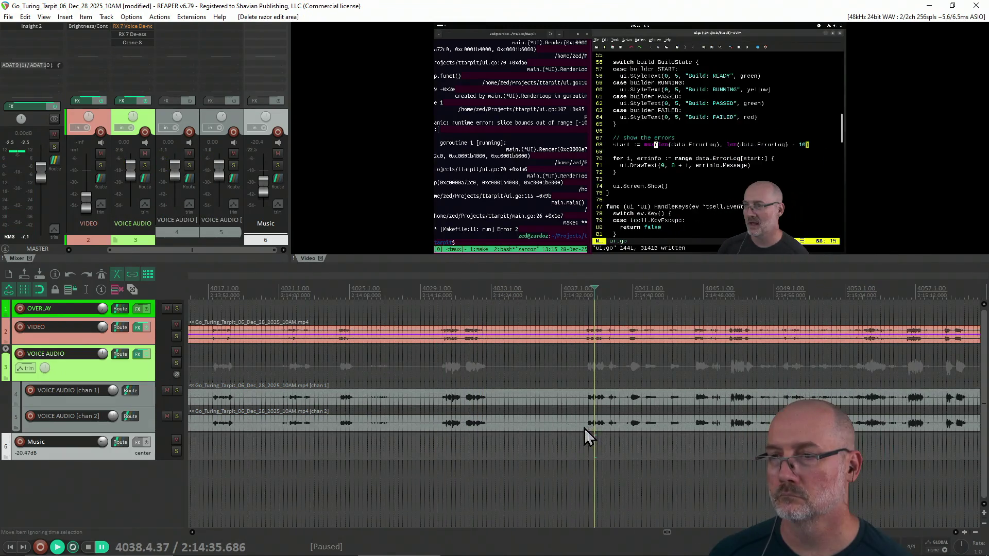
Ripple-delete a span on chan 2 and replay around 2:14:14 to check the cut
{"action": "left_click_drag", "start_coordinate": [585, 428], "coordinate": [540, 427]}
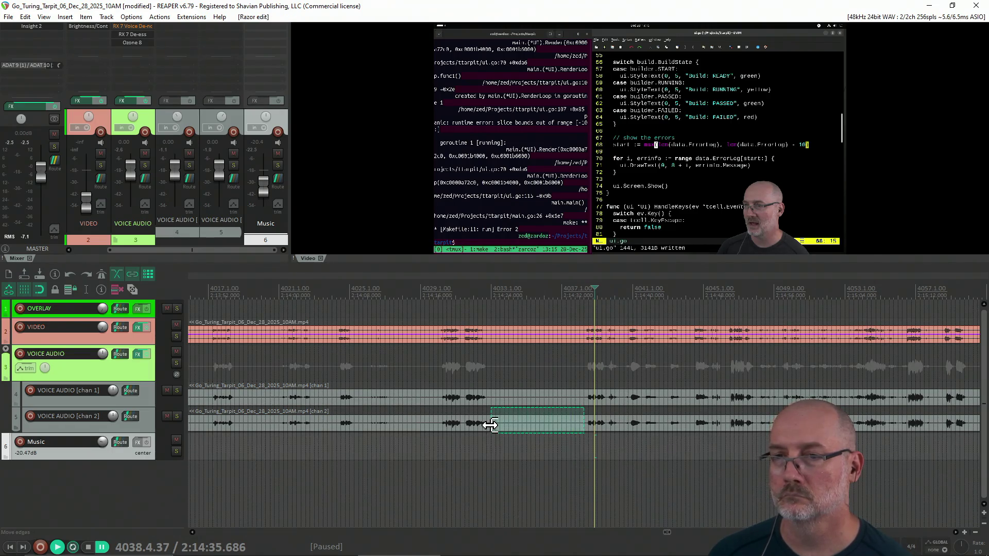
{"action": "key", "text": "Delete"}
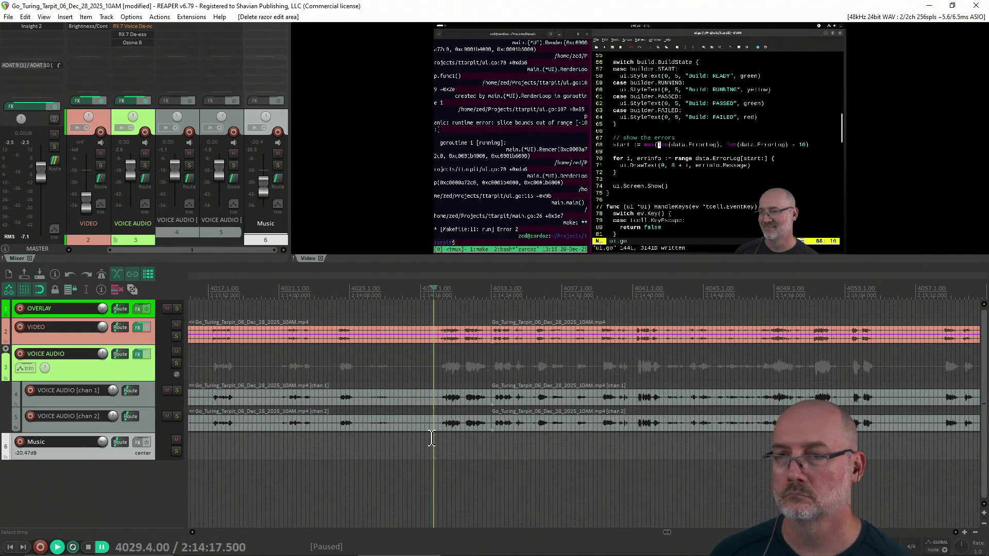
{"action": "key", "text": "space"}
{"action": "left_click", "coordinate": [402, 439]}
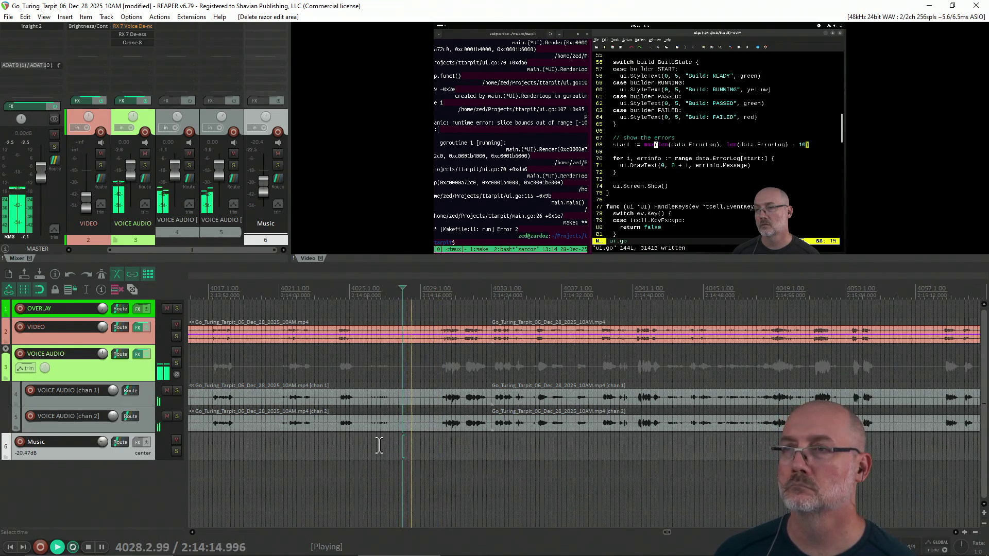
{"action": "key", "text": "ctrl+space"}
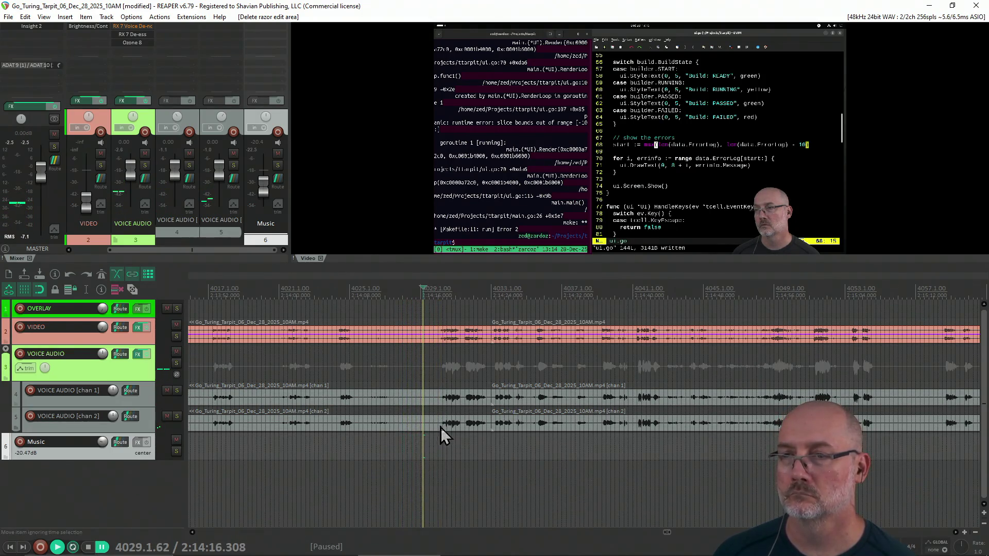
Ripple-delete another span on chan 2 and play back over the edit
{"action": "left_click_drag", "start_coordinate": [438, 428], "coordinate": [355, 422]}
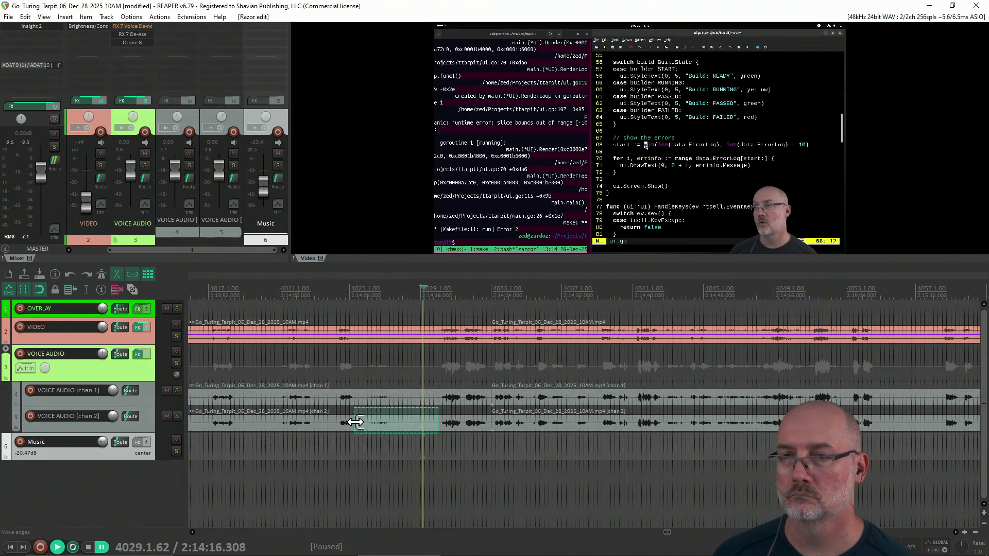
{"action": "key", "text": "Delete"}
{"action": "key", "text": "space"}
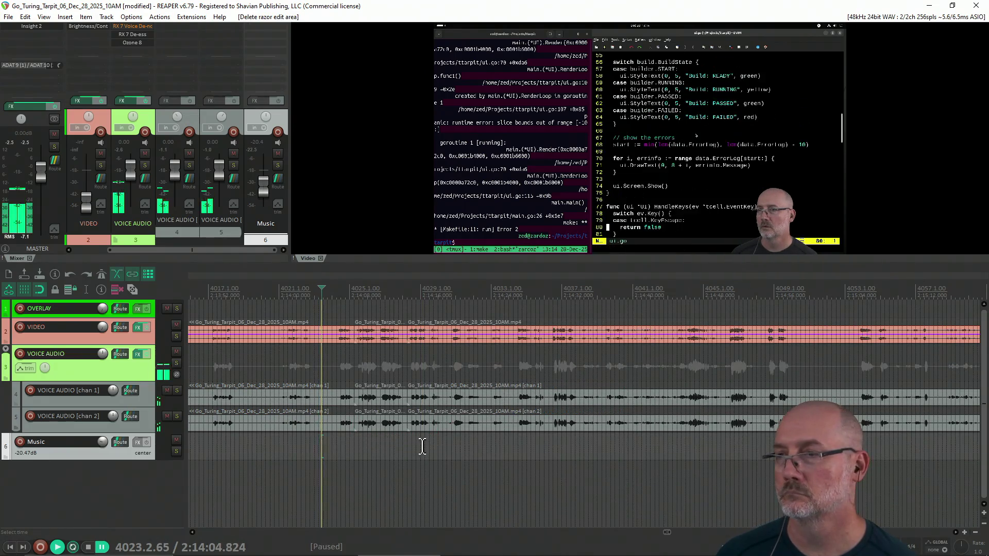
{"action": "scroll", "coordinate": [549, 436], "scroll_direction": "up", "scroll_amount": 5}
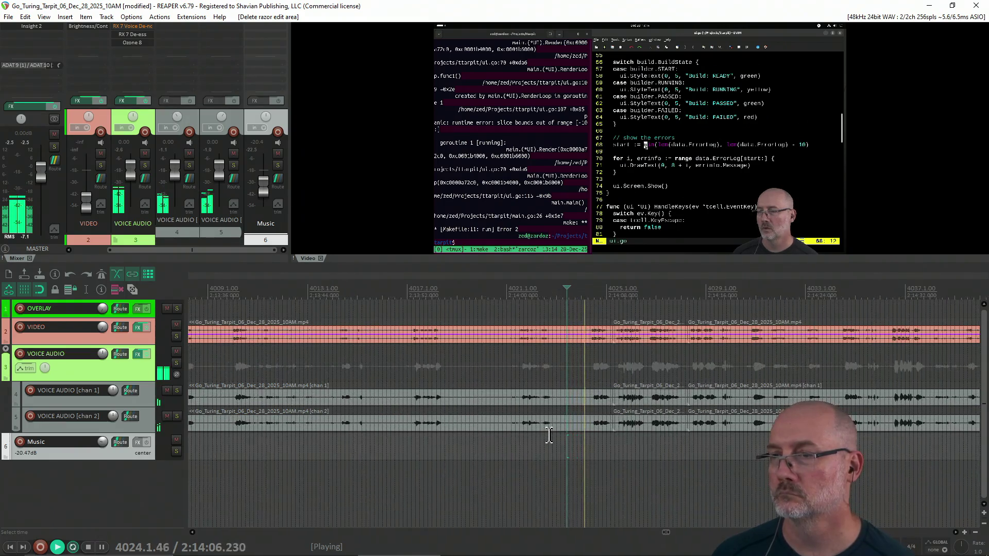
{"action": "key", "text": "space"}
Step through the recording around bars 4045–4051 and replay that section
{"action": "scroll", "coordinate": [549, 436], "scroll_direction": "down", "scroll_amount": 2}
{"action": "key", "text": "Right"}
{"action": "key", "text": "Right"}
{"action": "key", "text": "Right"}
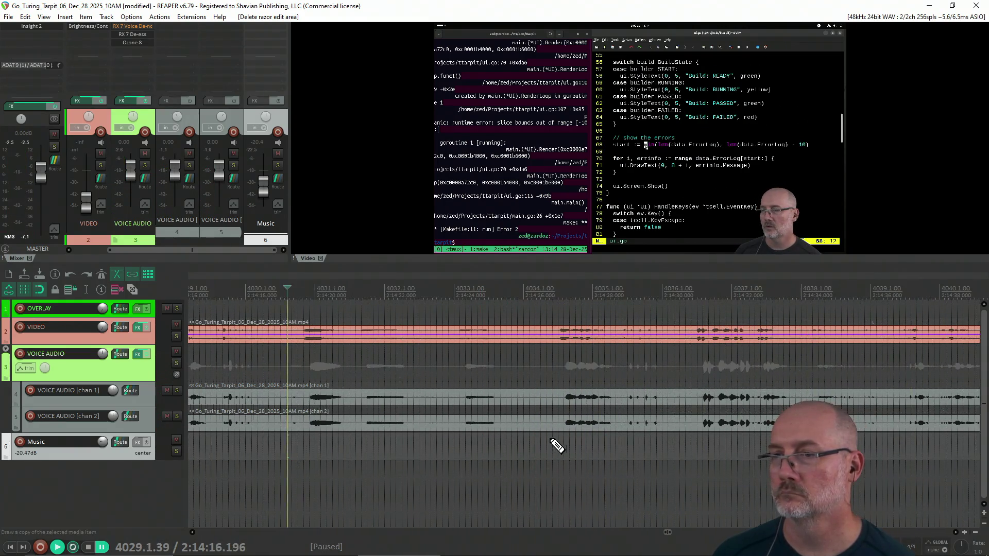
{"action": "scroll", "coordinate": [550, 436], "scroll_direction": "down", "scroll_amount": 3}
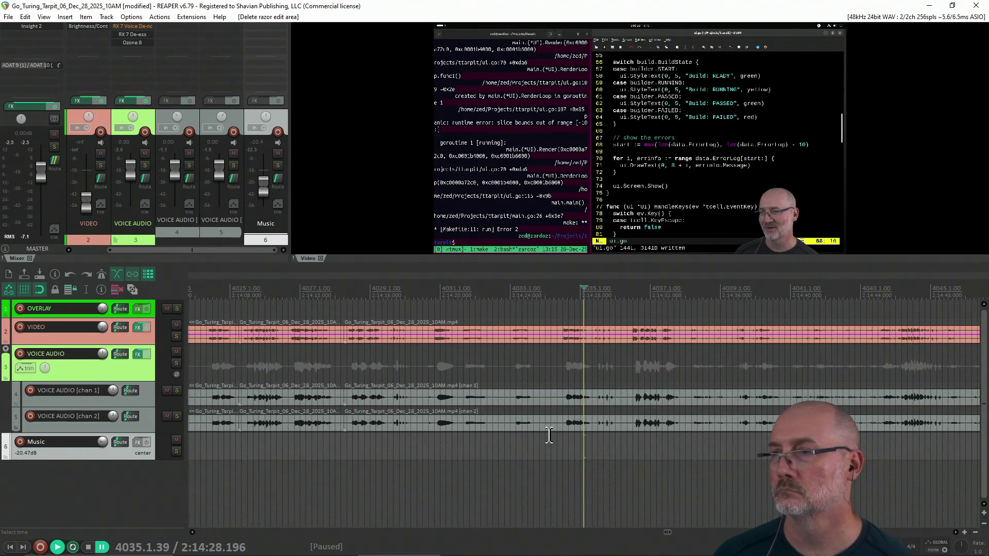
{"action": "key", "text": "Right"}
{"action": "key", "text": "Right"}
{"action": "key", "text": "Right"}
{"action": "key", "text": "Left"}
{"action": "key", "text": "Left"}
{"action": "key", "text": "Left"}
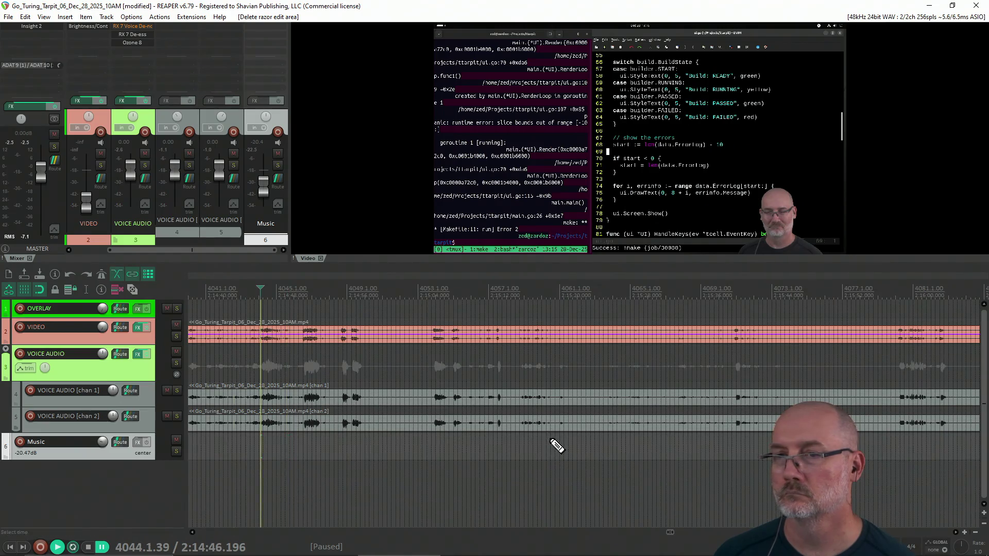
{"action": "key", "text": "Left"}
{"action": "left_click", "coordinate": [397, 441]}
{"action": "key", "text": "space"}
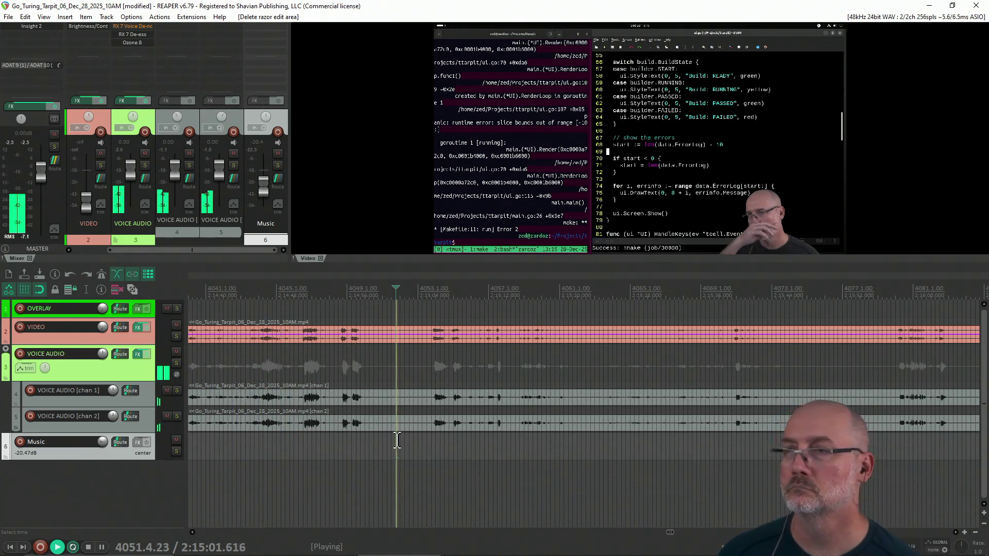
{"action": "left_click", "coordinate": [375, 450]}
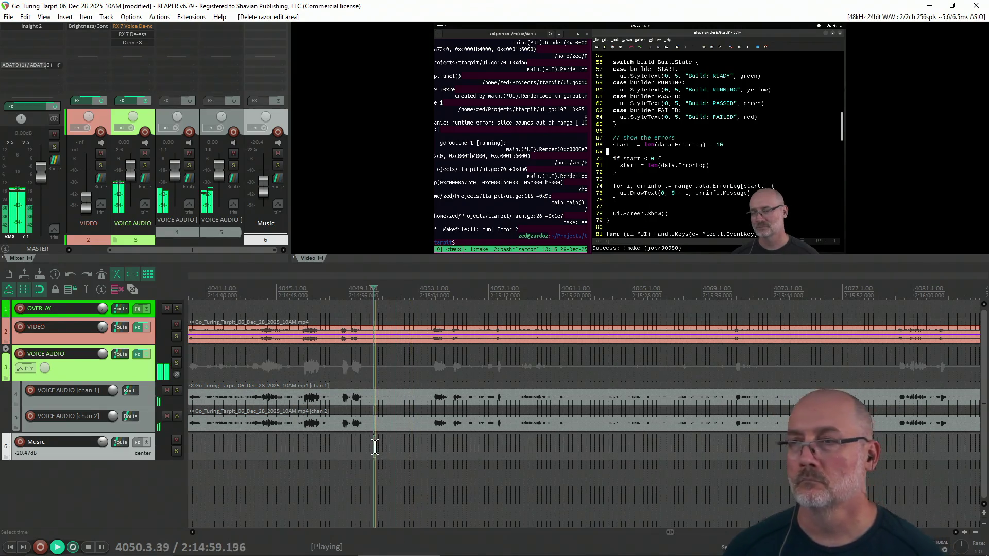
{"action": "left_click", "coordinate": [404, 448]}
{"action": "key", "text": "ctrl+space"}
{"action": "scroll", "coordinate": [447, 447], "scroll_direction": "up", "scroll_amount": 3}
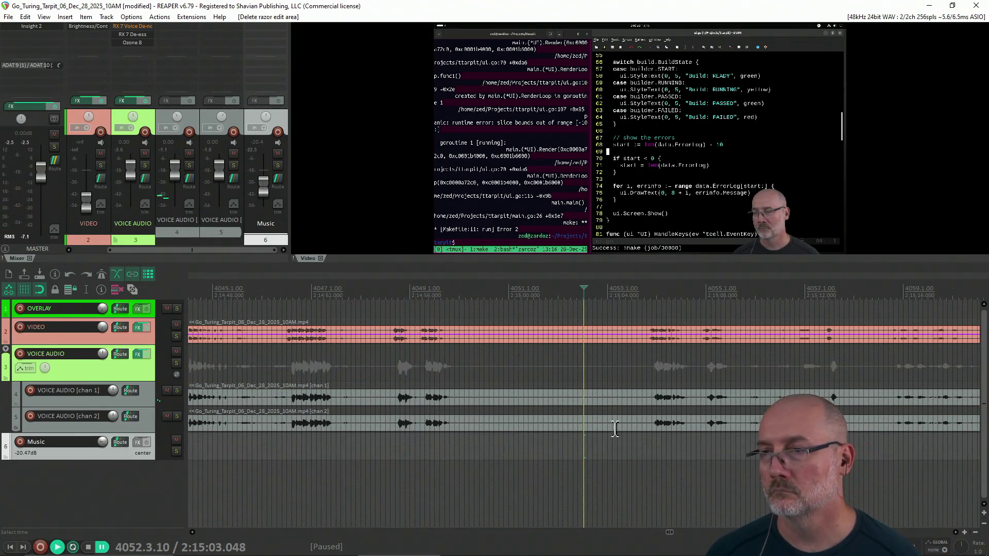
Ripple-delete a third span on chan 2 and review playback to about bar 4070
{"action": "left_click_drag", "start_coordinate": [651, 428], "coordinate": [456, 432]}
{"action": "key", "text": "Delete"}
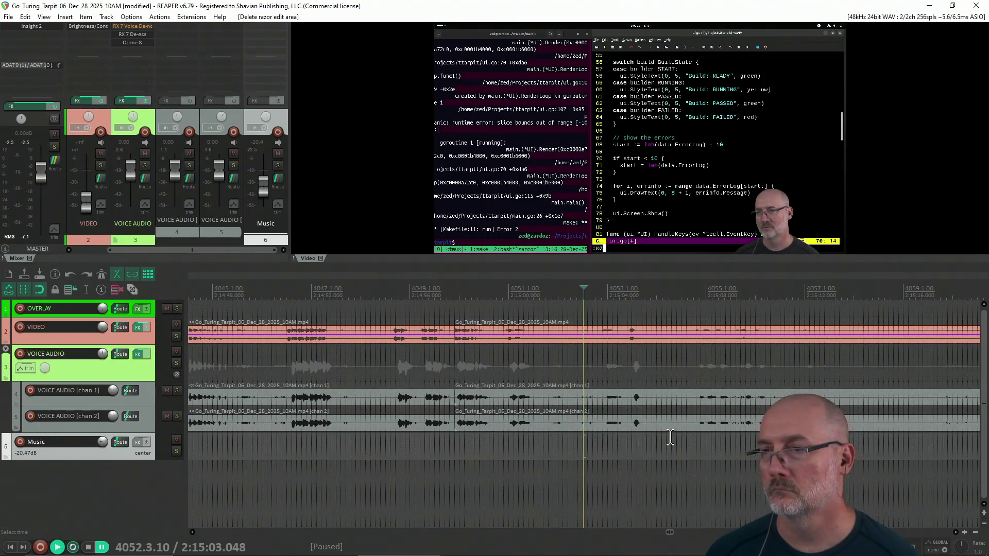
{"action": "left_click", "coordinate": [670, 438]}
{"action": "key", "text": "space"}
{"action": "scroll", "coordinate": [660, 437], "scroll_direction": "down", "scroll_amount": 2}
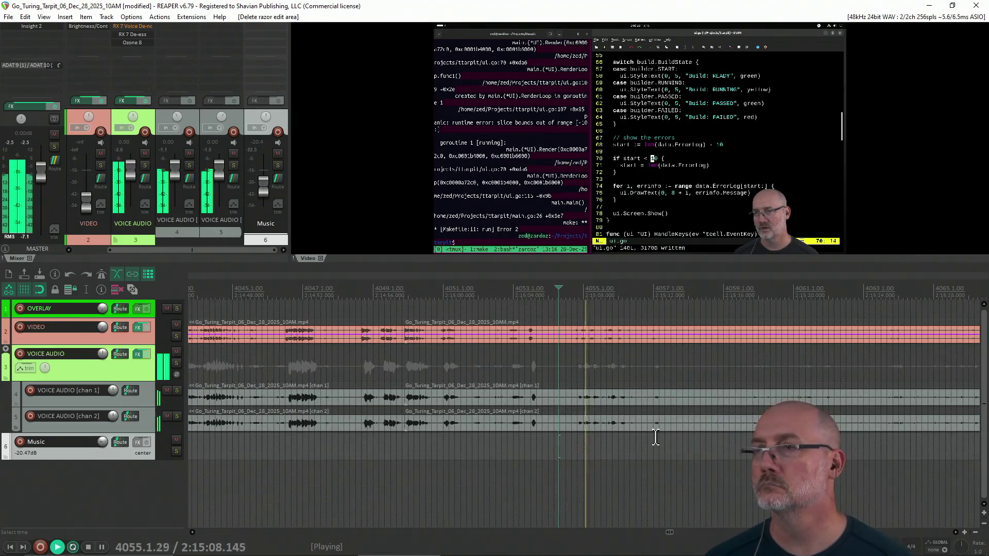
{"action": "scroll", "coordinate": [654, 440], "scroll_direction": "down", "scroll_amount": 2}
{"action": "left_click", "coordinate": [650, 443]}
{"action": "scroll", "coordinate": [685, 446], "scroll_direction": "down", "scroll_amount": 3}
{"action": "left_click", "coordinate": [687, 445]}
{"action": "key", "text": "ctrl+space"}
Skip ahead to about bar 4110, play briefly, then jump to the project end
{"action": "key", "text": "ctrl+Right"}
{"action": "key", "text": "ctrl+Right"}
{"action": "key", "text": "ctrl+Right"}
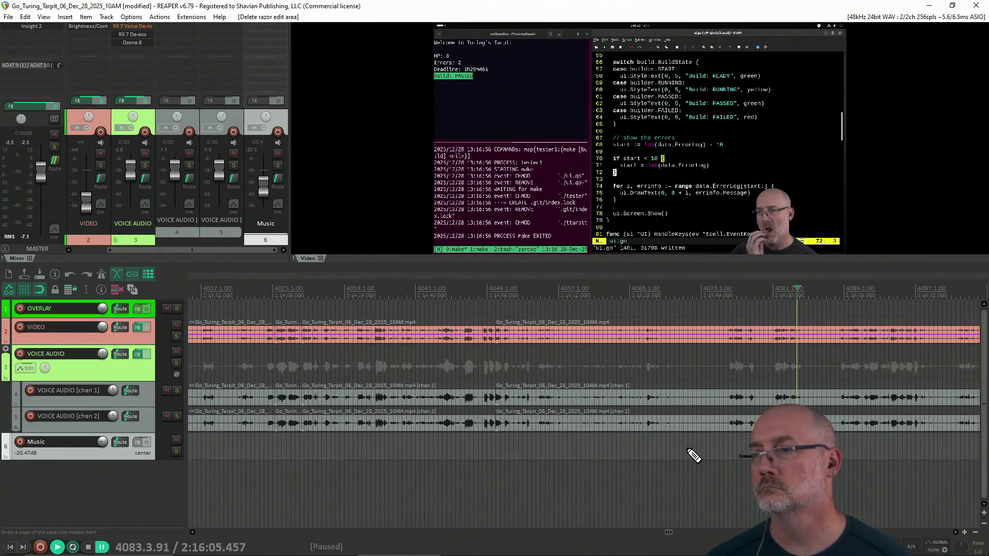
{"action": "key", "text": "ctrl+Right"}
{"action": "key", "text": "ctrl+Left"}
{"action": "key", "text": "ctrl+Left"}
{"action": "key", "text": "ctrl+space"}
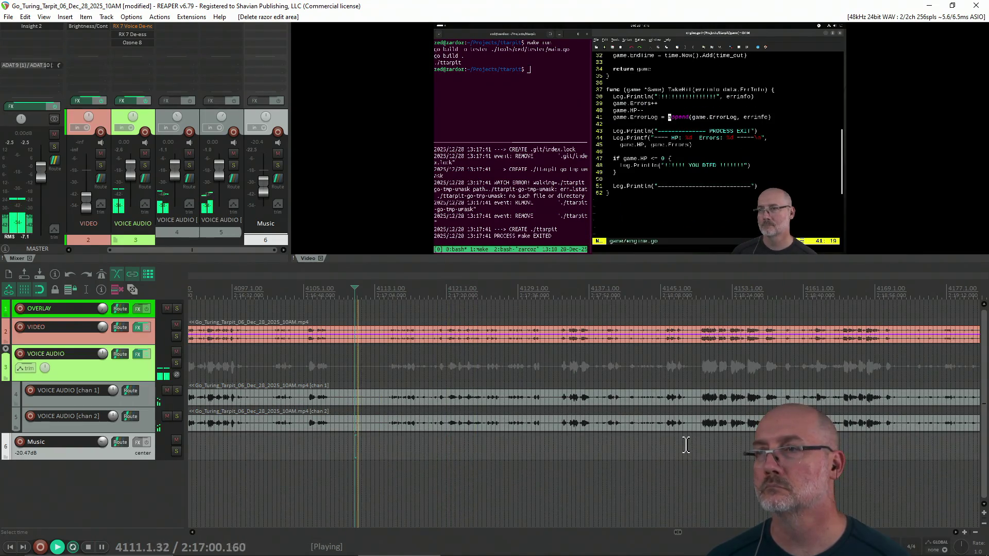
{"action": "scroll", "coordinate": [598, 465], "scroll_direction": "up", "scroll_amount": 3}
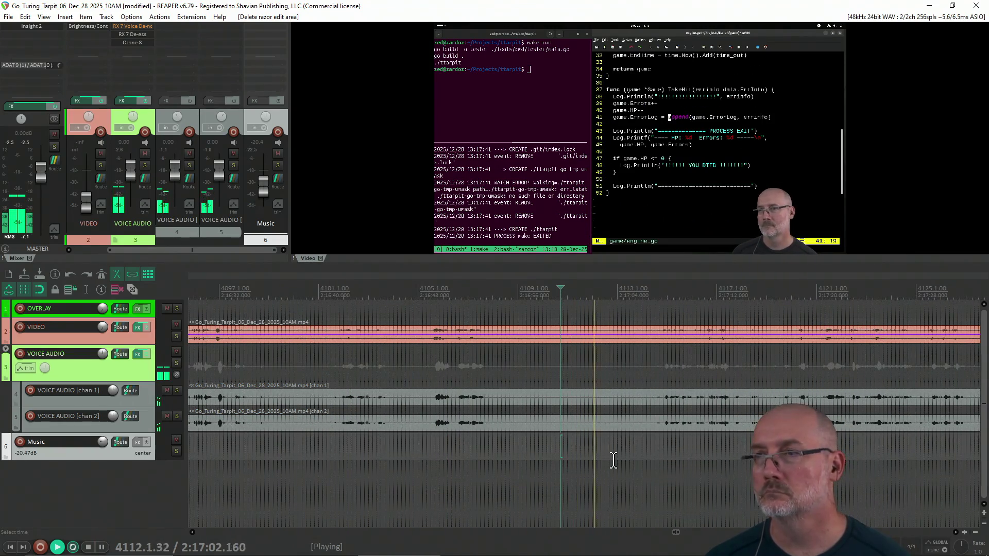
{"action": "key", "text": "ctrl+space"}
{"action": "key", "text": "End"}
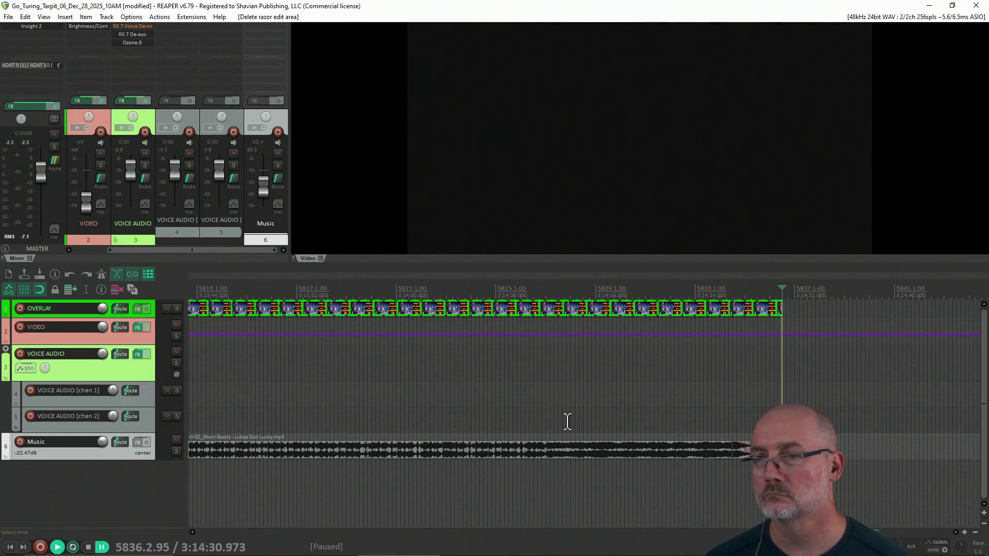
Move back from the project end to an earlier edit in the stream footage
{"action": "key", "text": "Page_Up"}
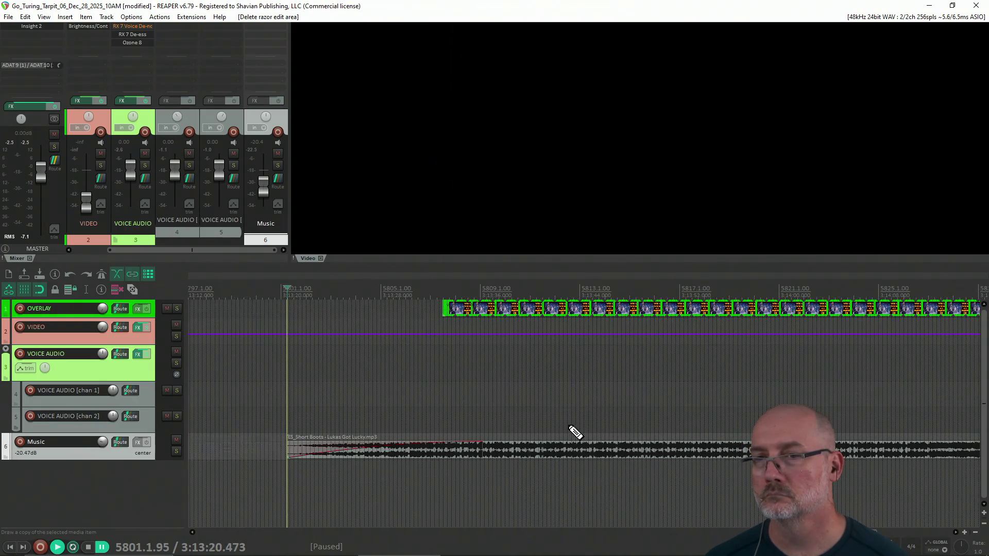
{"action": "key", "text": "ctrl+Left"}
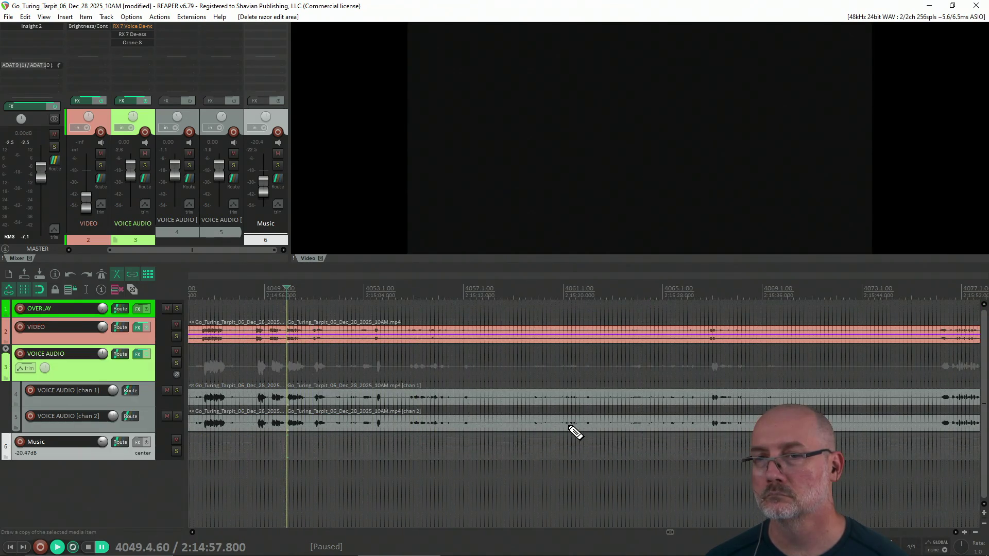
{"action": "key", "text": "space"}
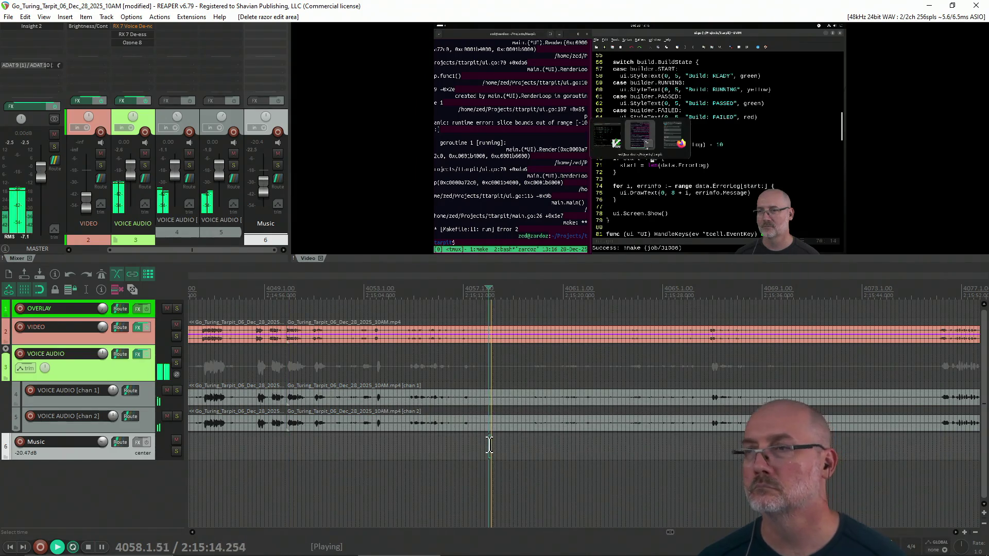
{"action": "scroll", "coordinate": [489, 444], "scroll_direction": "down", "scroll_amount": 3}
{"action": "key", "text": "ctrl+Right"}
{"action": "key", "text": "ctrl+Right"}
{"action": "key", "text": "ctrl+Right"}
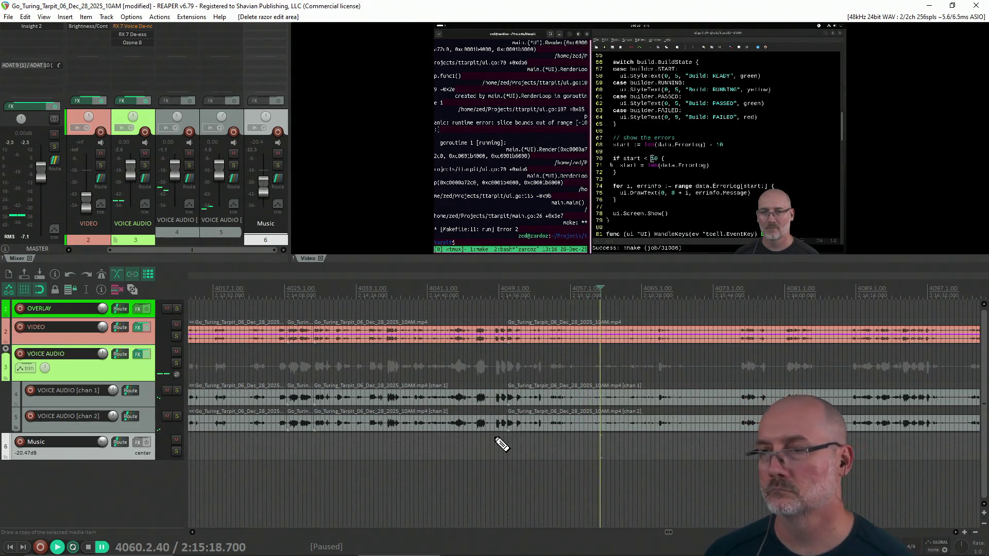
{"action": "key", "text": "ctrl+Right"}
{"action": "key", "text": "ctrl+Right"}
{"action": "key", "text": "ctrl+Right"}
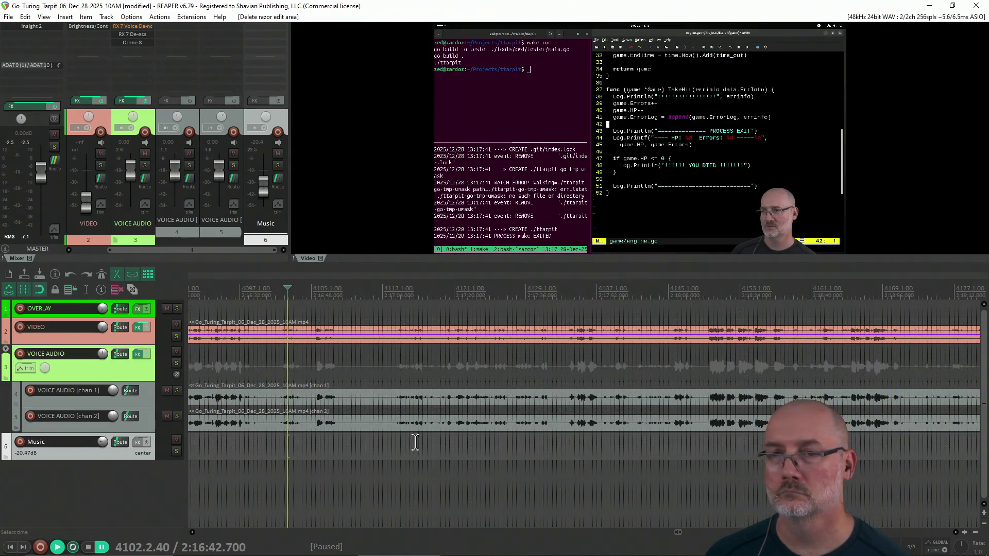
Play the stream from about 2:16:36 through 2:17:09
{"action": "key", "text": "space"}
{"action": "left_click", "coordinate": [257, 442]}
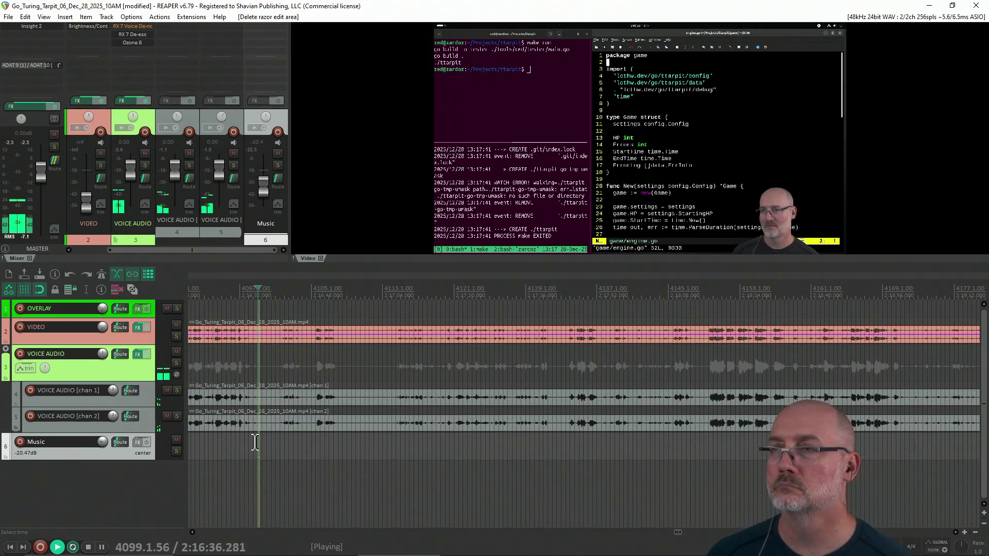
{"action": "left_click", "coordinate": [343, 442]}
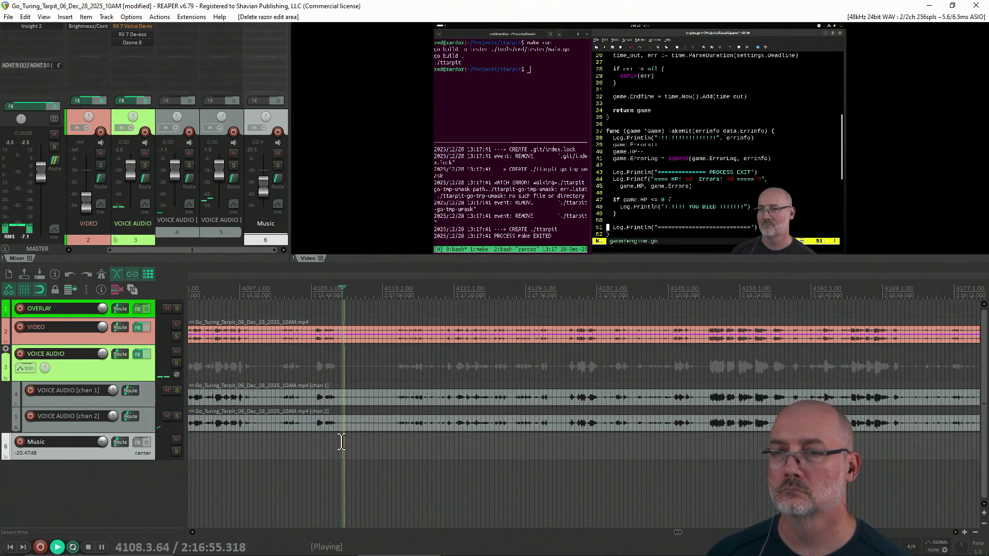
{"action": "left_click", "coordinate": [383, 445]}
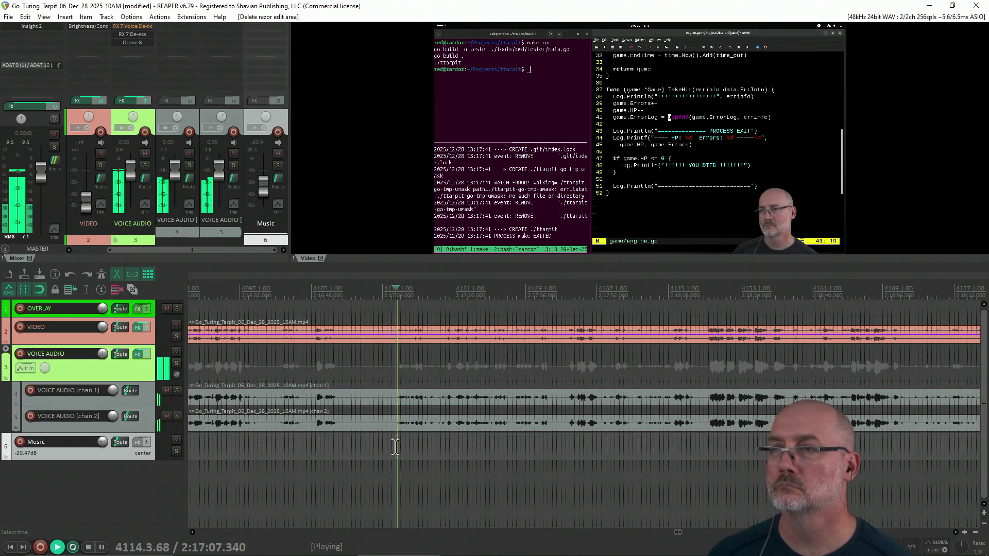
{"action": "scroll", "coordinate": [395, 447], "scroll_direction": "up", "scroll_amount": 4}
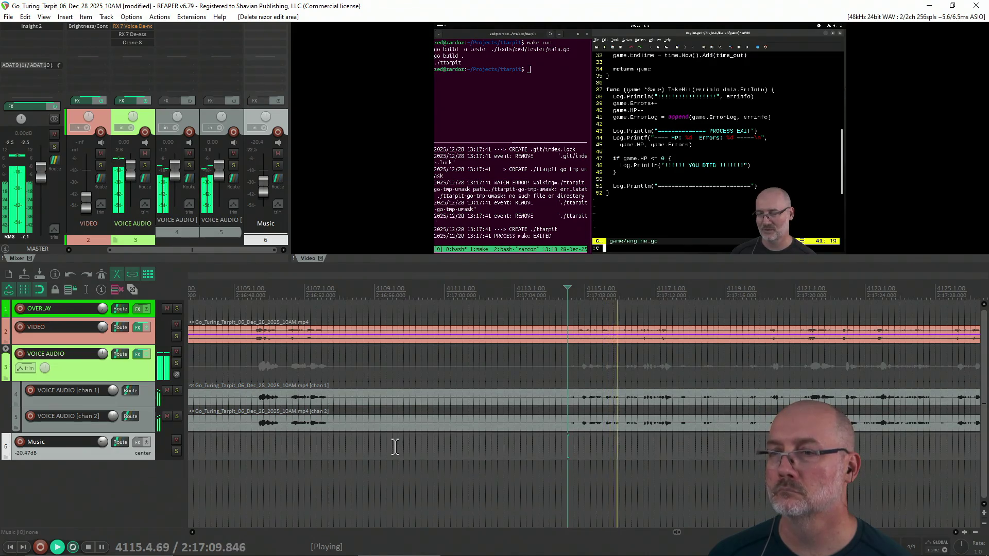
Mark a stretch of chan 2, discard the selection, and listen again
{"action": "key", "text": "ctrl+space"}
{"action": "left_click_drag", "start_coordinate": [558, 422], "coordinate": [332, 429]}
{"action": "key", "text": "Escape"}
{"action": "key", "text": "space"}
{"action": "scroll", "coordinate": [397, 433], "scroll_direction": "down", "scroll_amount": 3}
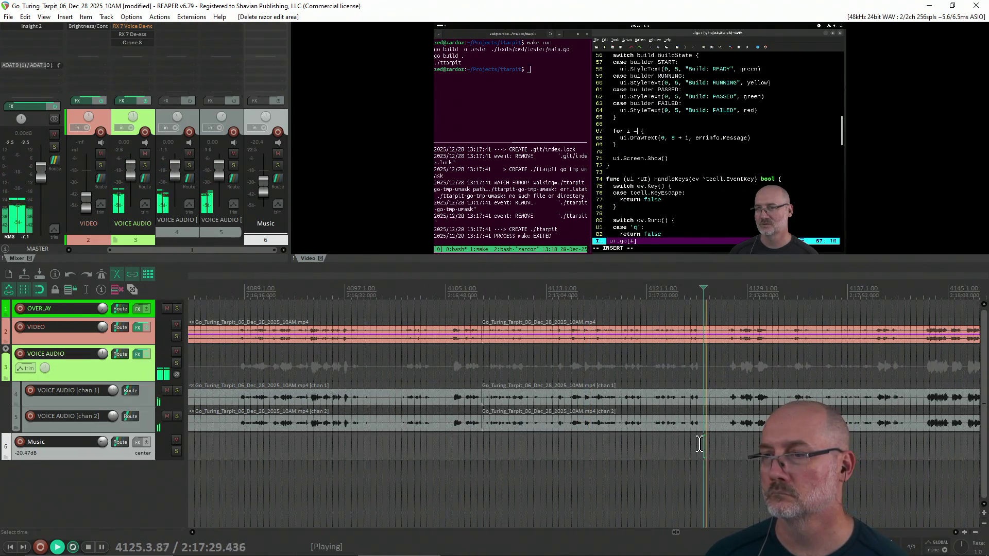
{"action": "scroll", "coordinate": [664, 435], "scroll_direction": "up", "scroll_amount": 5}
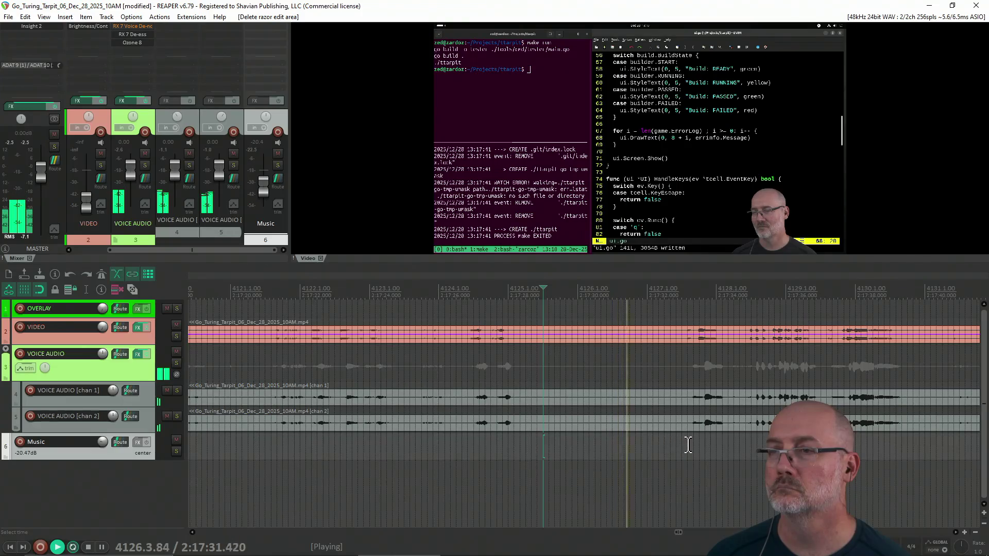
Ripple-delete the quiet stretch before 2:17:34 and replay to about 2:18:46
{"action": "key", "text": "ctrl+space"}
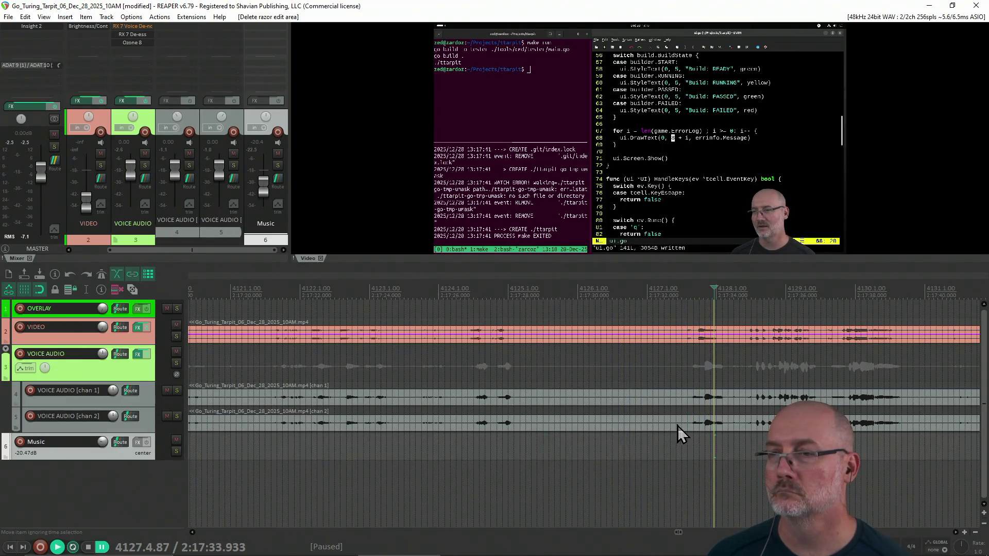
{"action": "left_click_drag", "start_coordinate": [685, 426], "coordinate": [521, 420]}
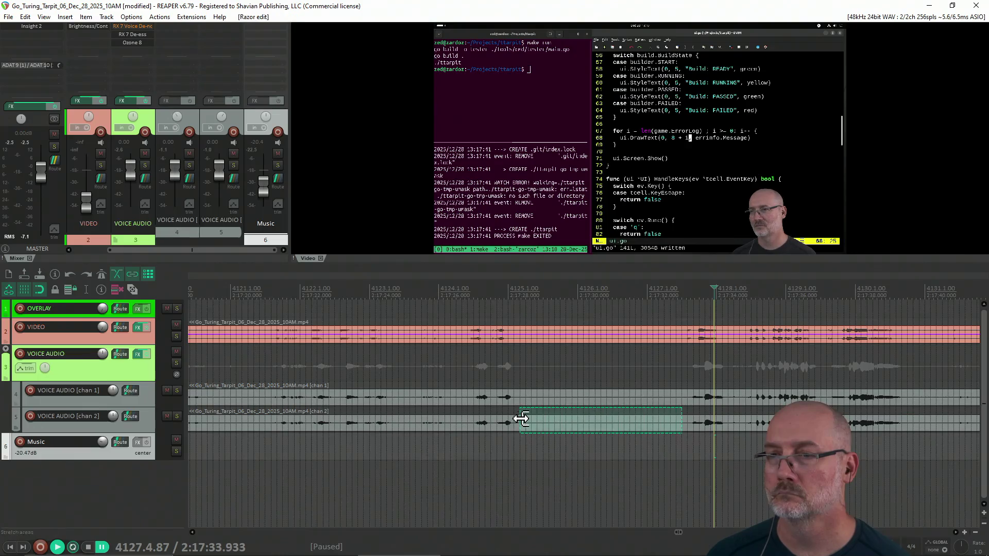
{"action": "key", "text": "Delete"}
{"action": "scroll", "coordinate": [534, 428], "scroll_direction": "down", "scroll_amount": 1}
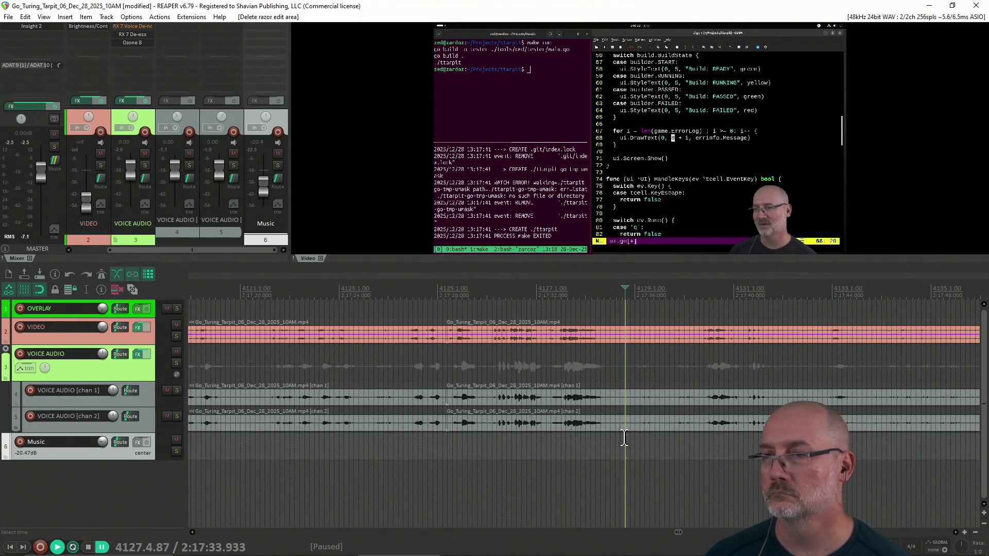
{"action": "key", "text": "ctrl+space"}
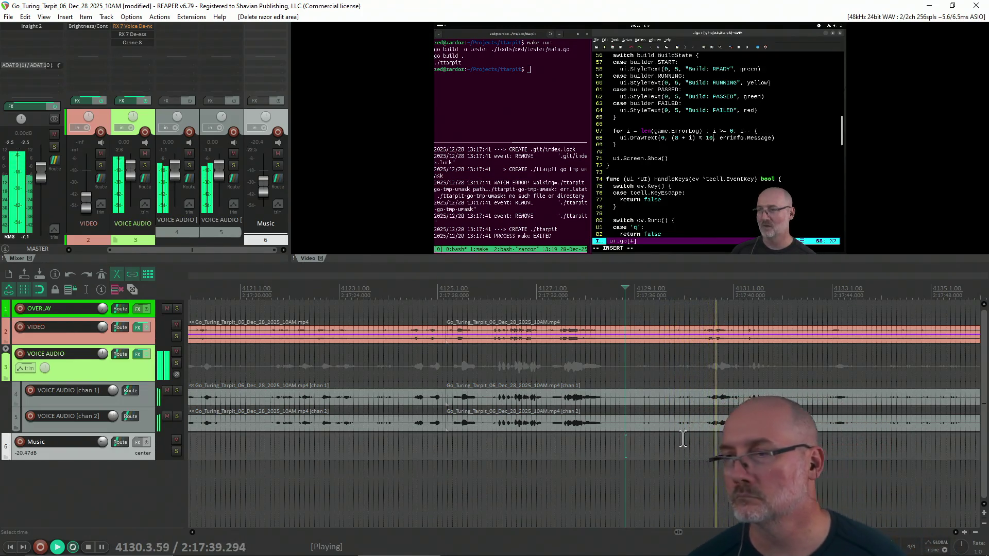
{"action": "scroll", "coordinate": [675, 436], "scroll_direction": "down", "scroll_amount": 1}
{"action": "scroll", "coordinate": [644, 437], "scroll_direction": "down", "scroll_amount": 1}
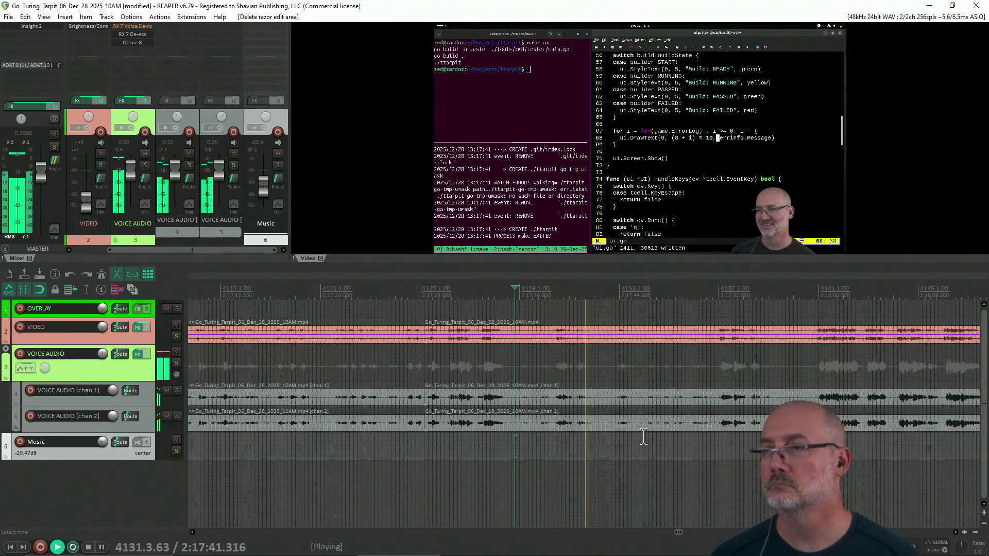
{"action": "scroll", "coordinate": [644, 437], "scroll_direction": "down", "scroll_amount": 1}
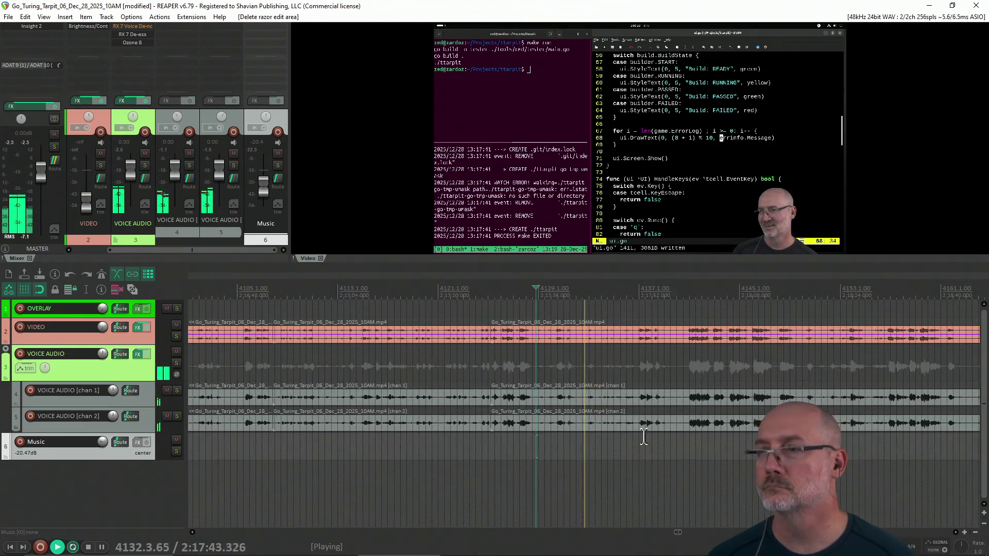
{"action": "left_click", "coordinate": [644, 436]}
{"action": "key", "text": "ctrl+space"}
Skip forward and back through the stream footage, briefly replaying a section
{"action": "key", "text": "Right"}
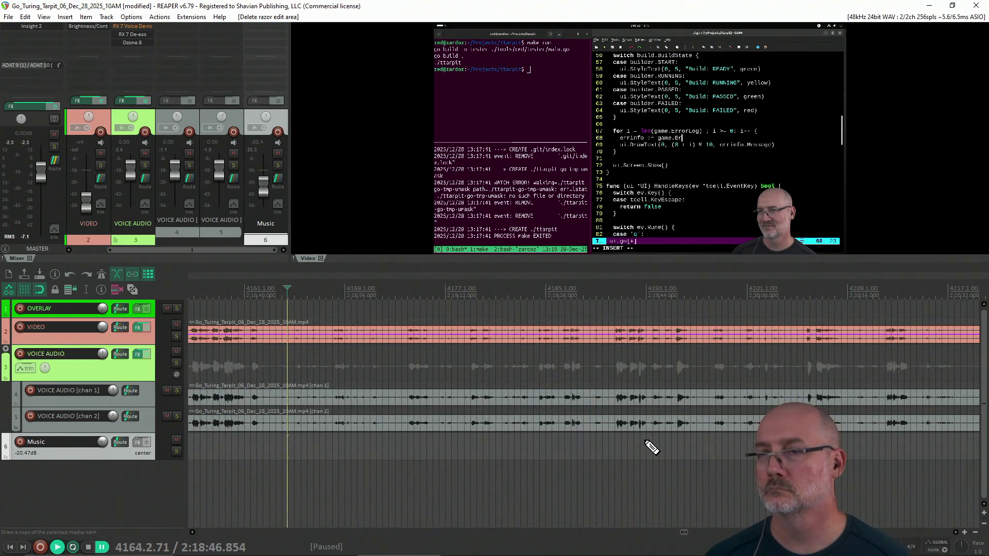
{"action": "key", "text": "Right"}
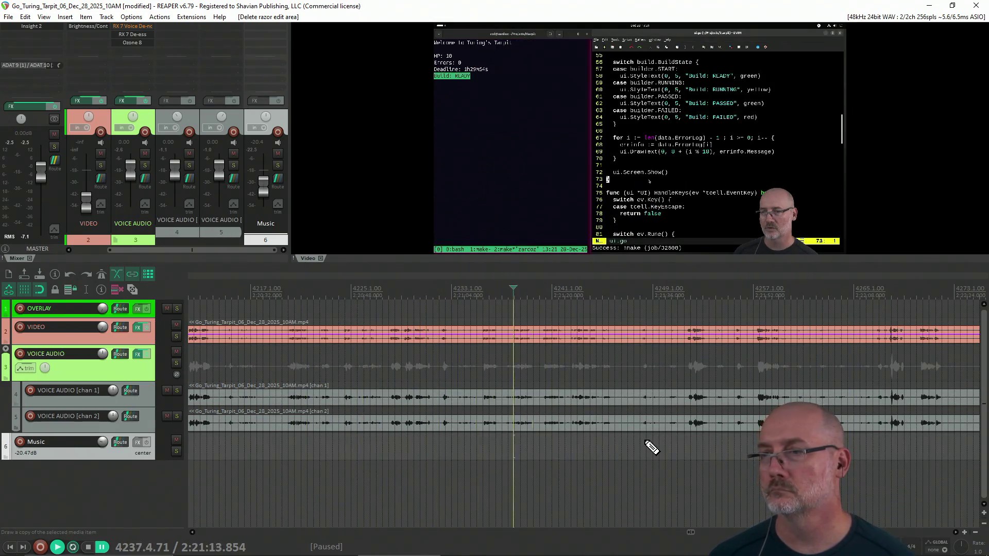
{"action": "key", "text": "Right"}
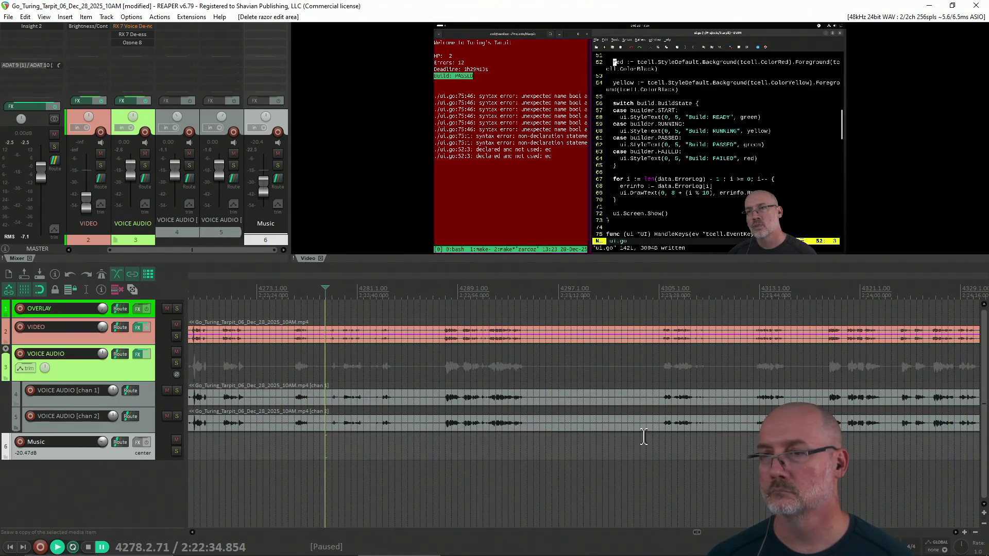
{"action": "key", "text": "Left"}
{"action": "key", "text": "Left"}
{"action": "key", "text": "Left"}
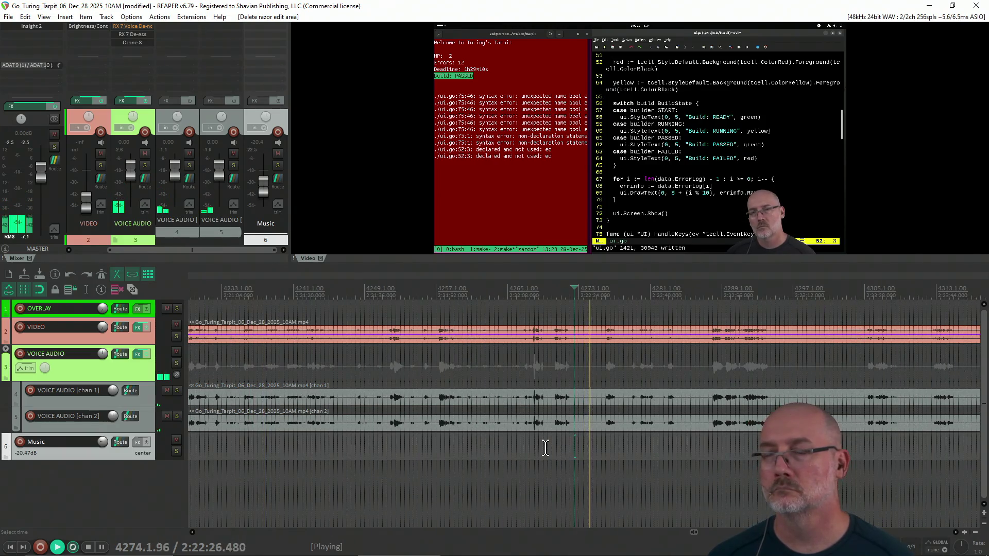
{"action": "key", "text": "ctrl+space"}
{"action": "key", "text": "Right"}
{"action": "key", "text": "Right"}
{"action": "key", "text": "Right"}
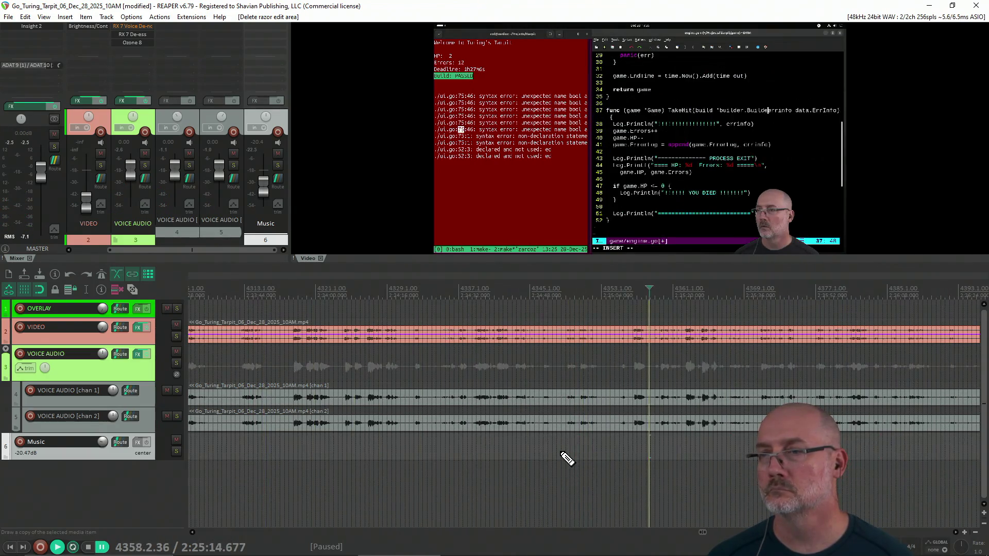
{"action": "key", "text": "Right"}
{"action": "key", "text": "Right"}
{"action": "key", "text": "Right"}
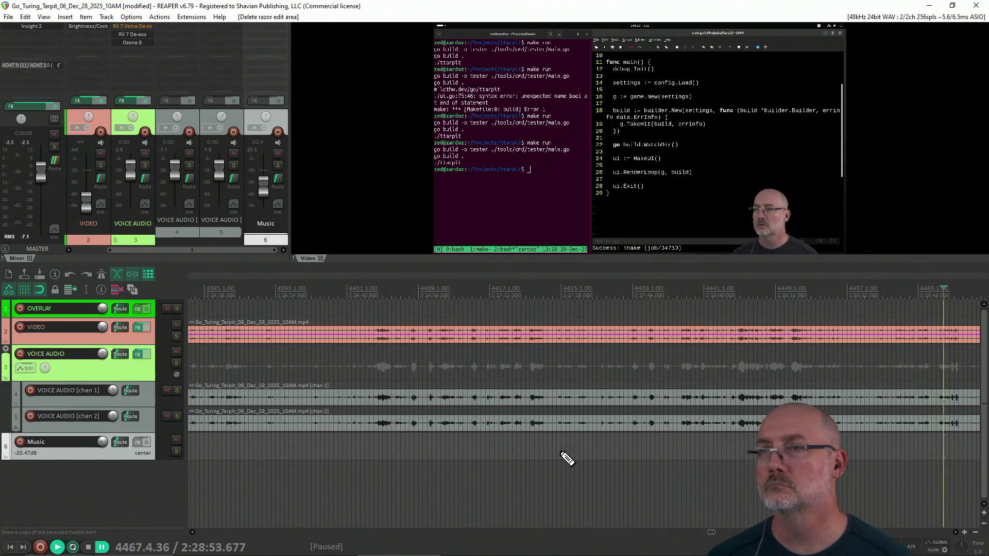
{"action": "key", "text": "Right"}
{"action": "key", "text": "Right"}
{"action": "key", "text": "Right"}
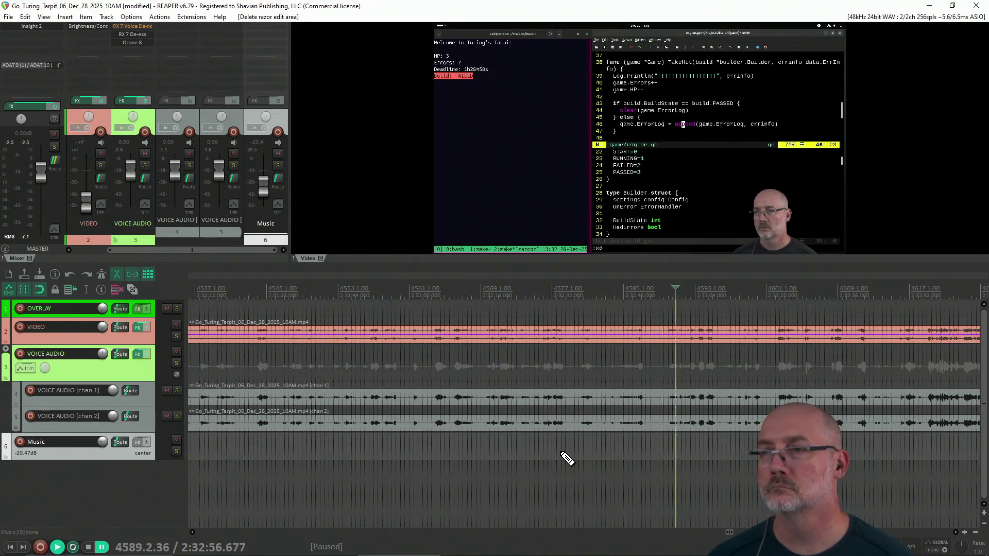
{"action": "key", "text": "Left"}
{"action": "key", "text": "Left"}
{"action": "key", "text": "Left"}
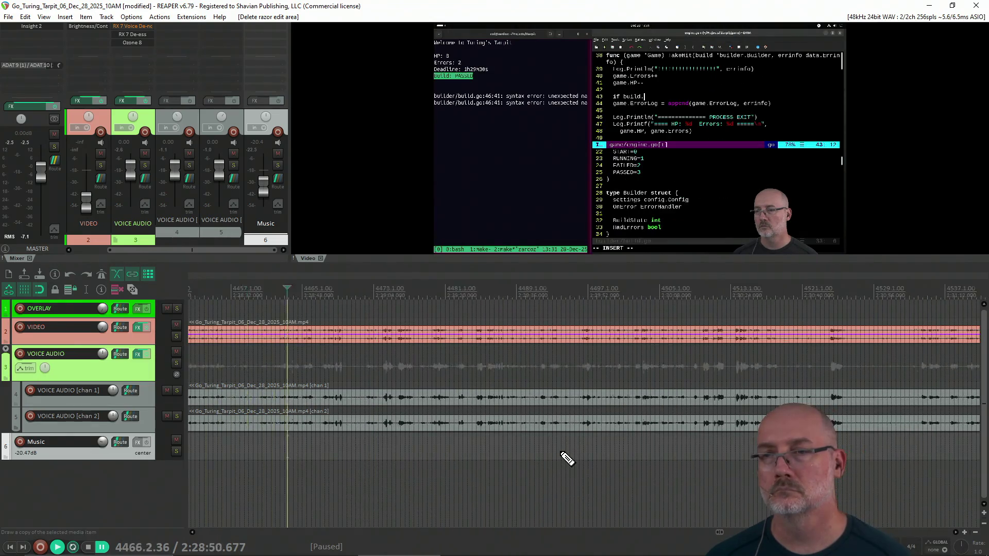
{"action": "key", "text": "Left"}
{"action": "key", "text": "Left"}
{"action": "key", "text": "Left"}
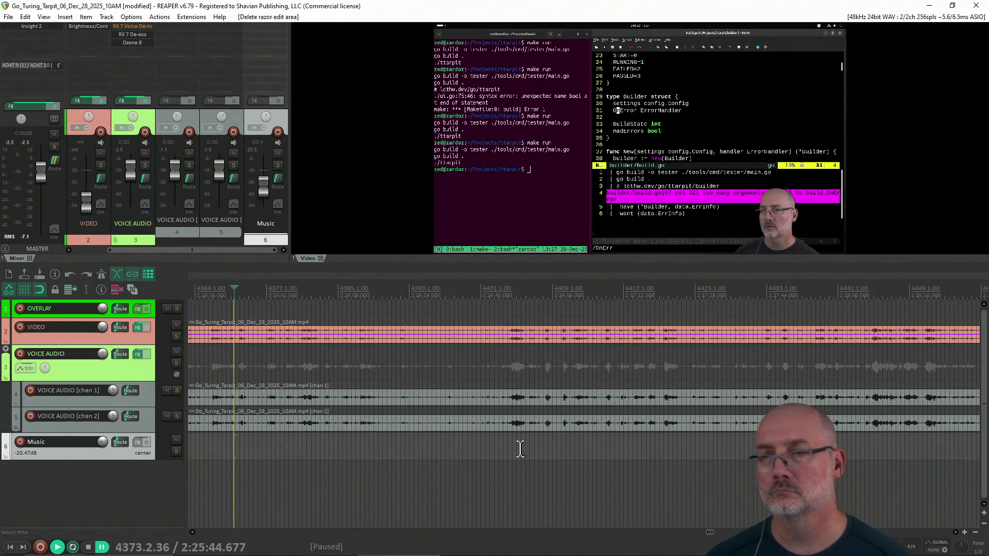
{"action": "key", "text": "space"}
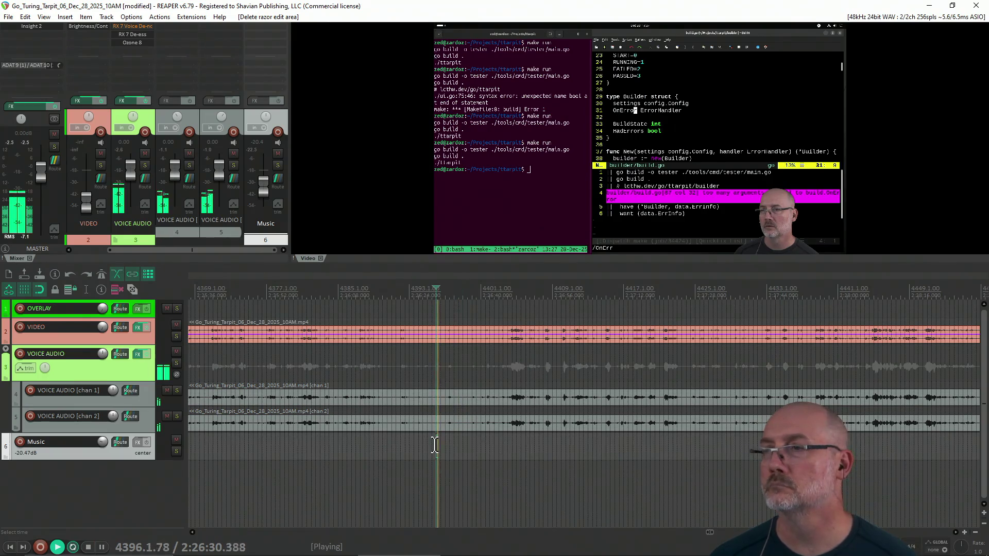
Jump further ahead in the stream and play through the later footage
{"action": "key", "text": "Right"}
{"action": "key", "text": "ctrl+space"}
{"action": "key", "text": "Right"}
{"action": "key", "text": "Right"}
{"action": "key", "text": "Right"}
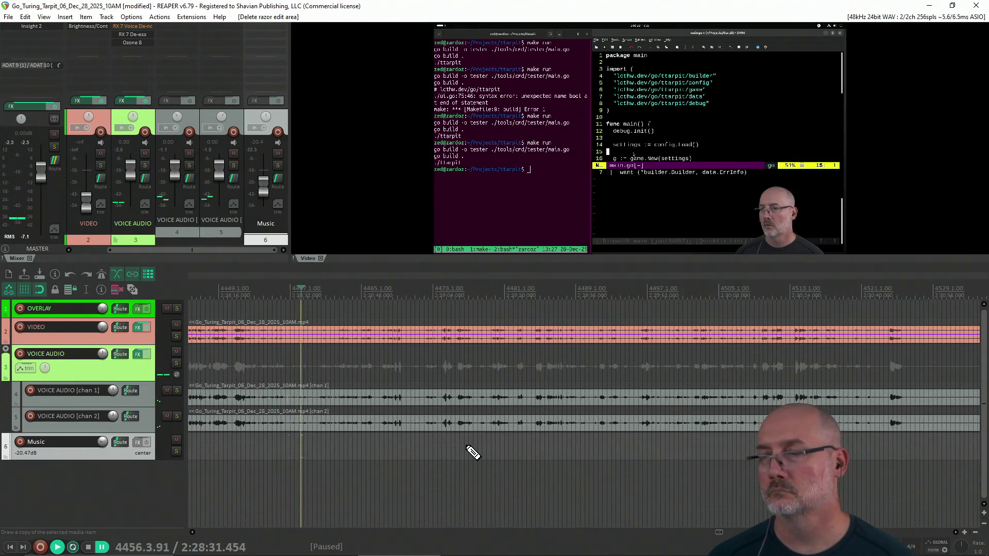
{"action": "key", "text": "Right"}
{"action": "key", "text": "Right"}
{"action": "key", "text": "Right"}
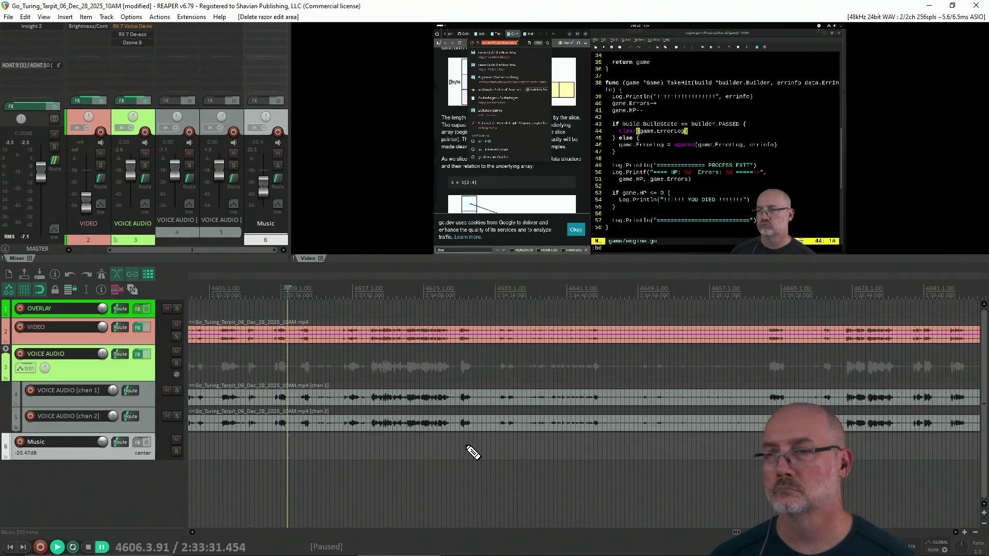
{"action": "key", "text": "Left"}
{"action": "key", "text": "Left"}
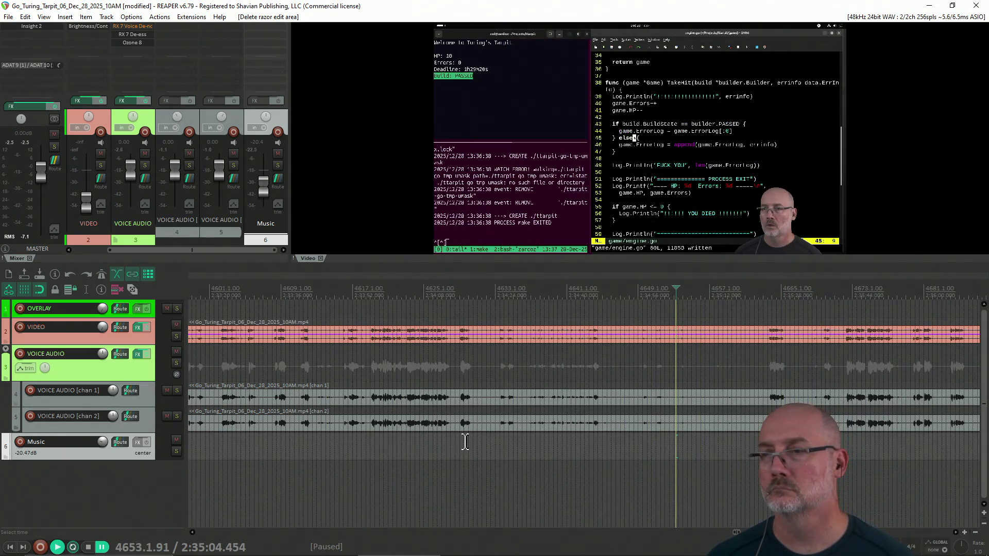
{"action": "key", "text": "space"}
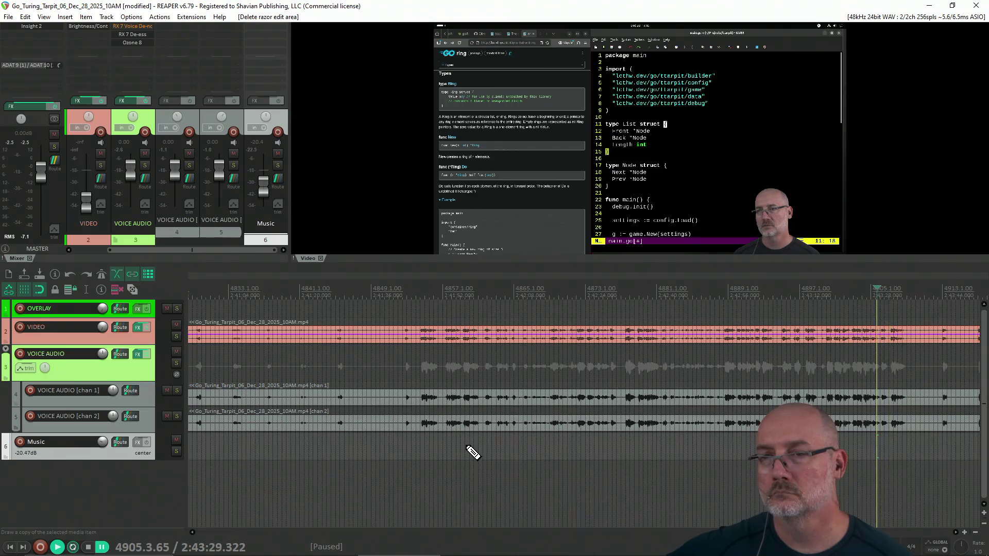
{"action": "key", "text": "space"}
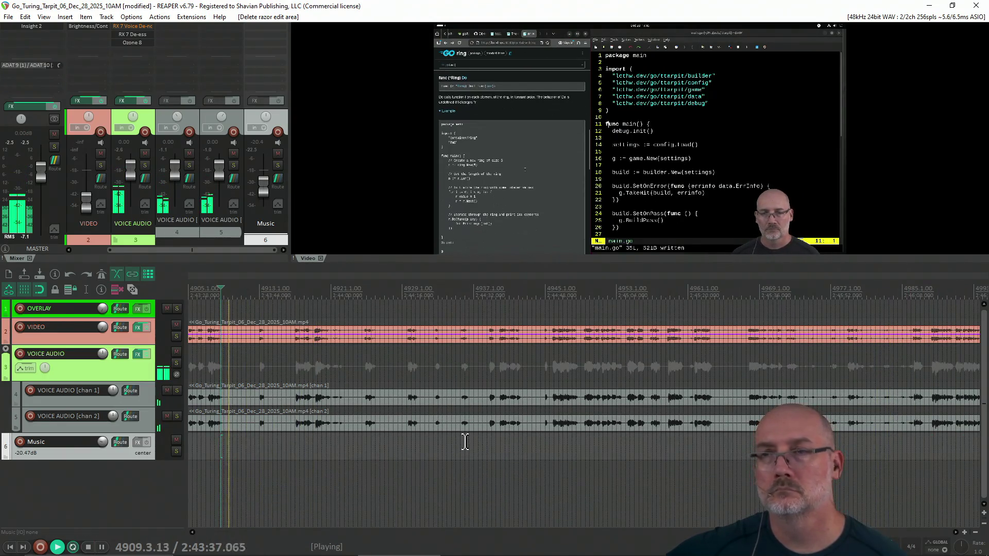
Step between item edges with Tab and pause at the spot to cut near 2:49:00
{"action": "key", "text": "Tab"}
{"action": "key", "text": "Tab"}
{"action": "key", "text": "Tab"}
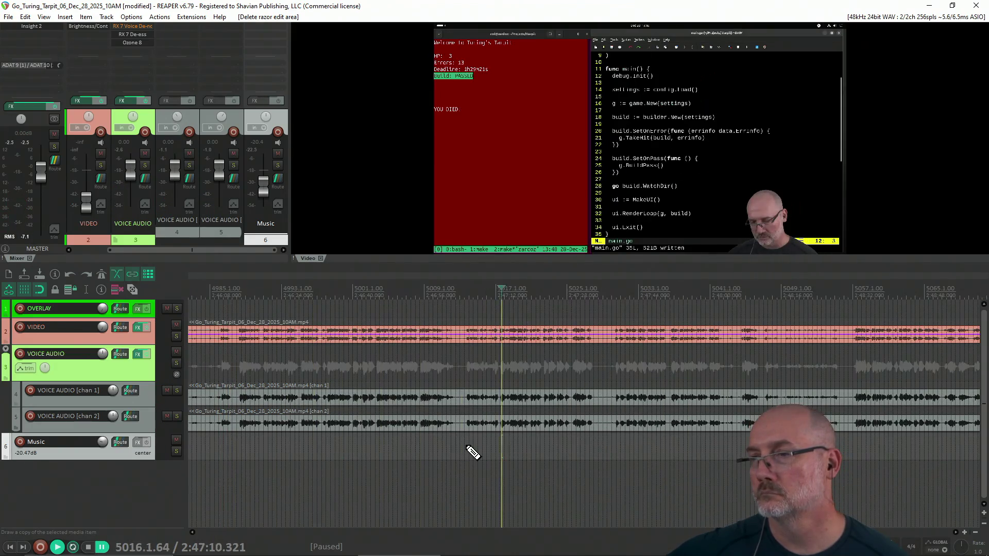
{"action": "key", "text": "shift+Tab"}
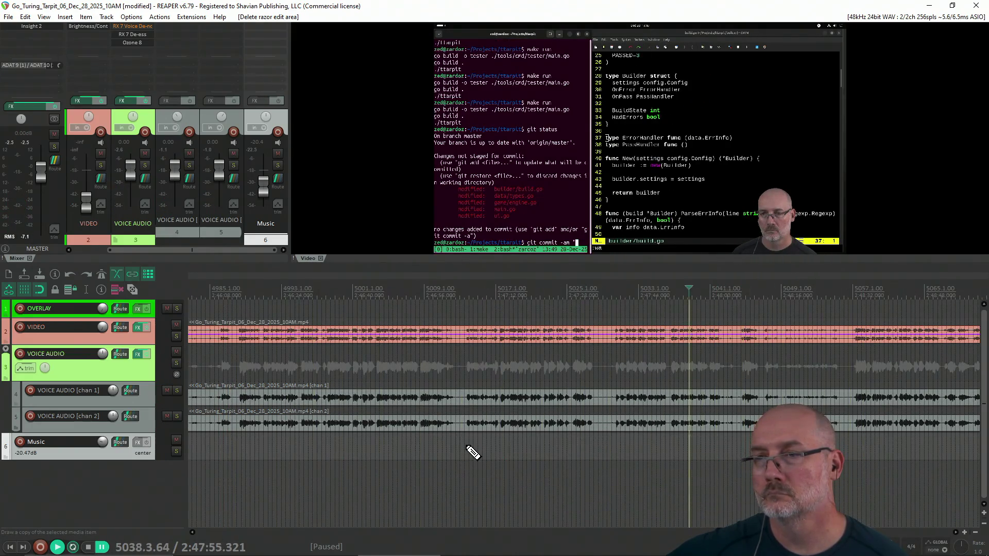
{"action": "key", "text": "shift+Tab"}
{"action": "key", "text": "space"}
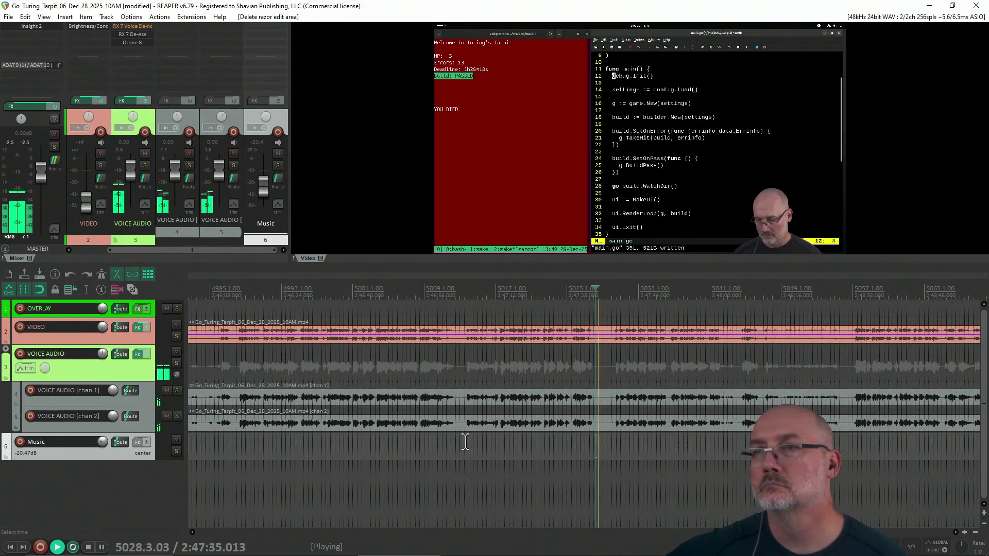
{"action": "key", "text": "ctrl+space"}
{"action": "key", "text": "Tab"}
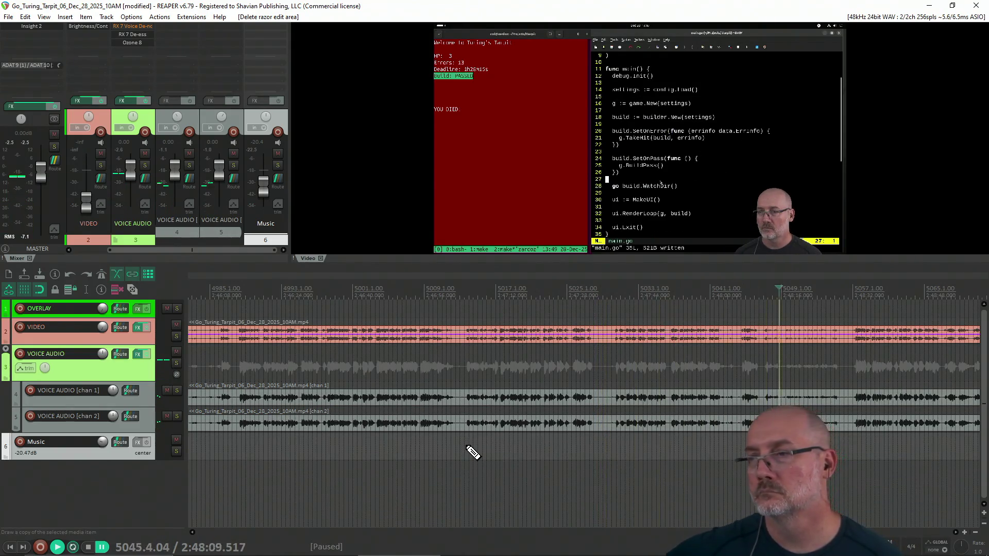
{"action": "key", "text": "Tab"}
{"action": "key", "text": "shift+Tab"}
{"action": "key", "text": "shift+Tab"}
{"action": "key", "text": "shift+Tab"}
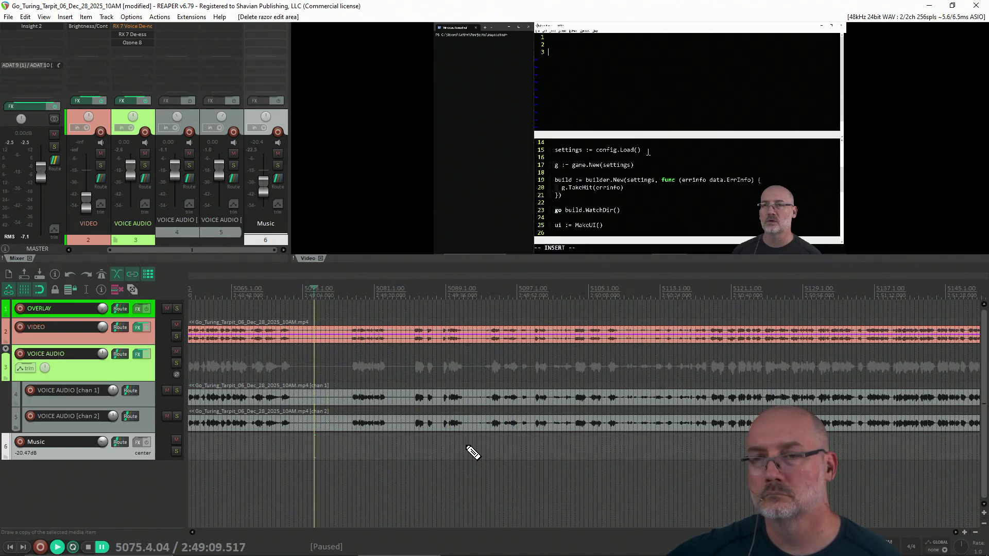
{"action": "key", "text": "space"}
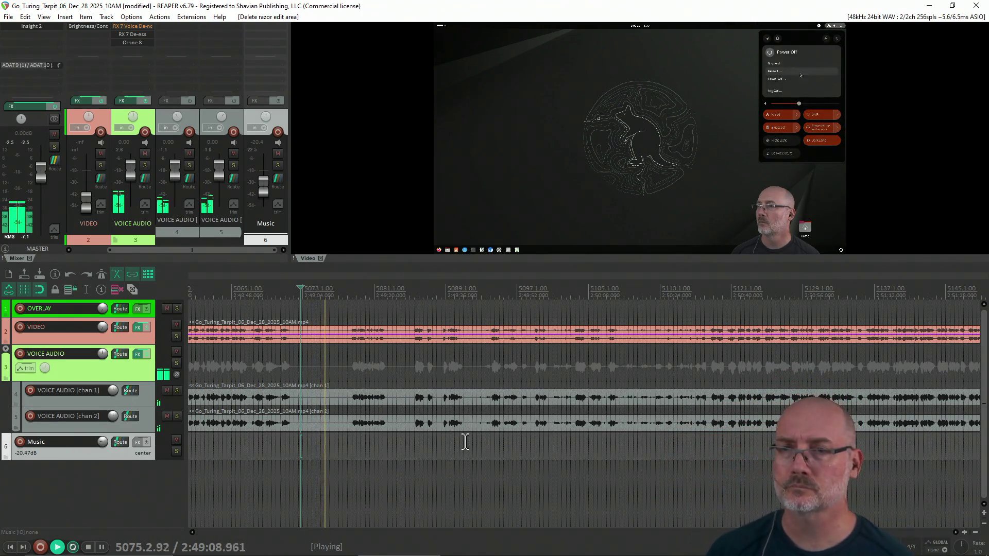
{"action": "key", "text": "ctrl+space"}
{"action": "scroll", "coordinate": [427, 445], "scroll_direction": "up", "scroll_amount": 2}
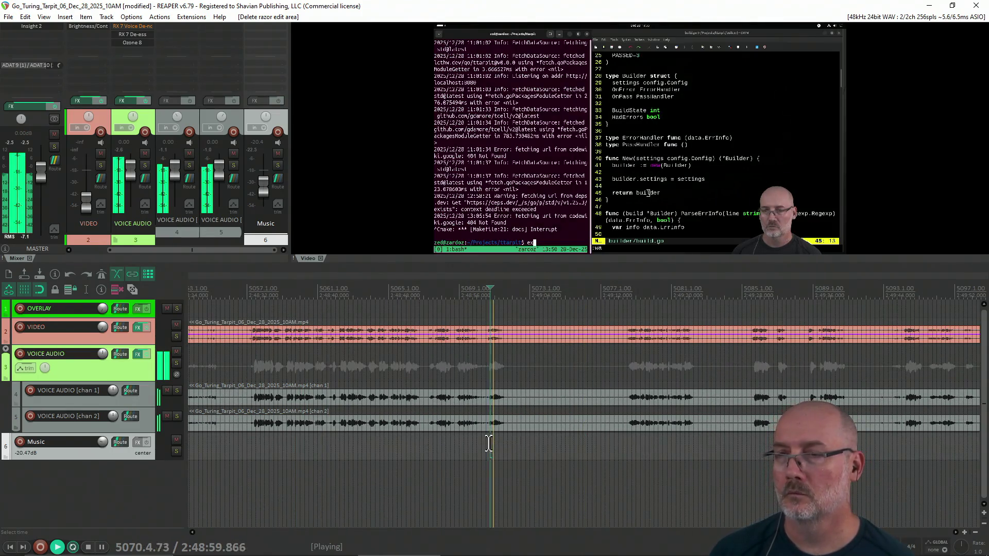
{"action": "key", "text": "ctrl+space"}
Ripple-delete the first unwanted stretch near 2:49 and replay across the cut
{"action": "left_click_drag", "start_coordinate": [626, 428], "coordinate": [507, 428]}
{"action": "key", "text": "Delete"}
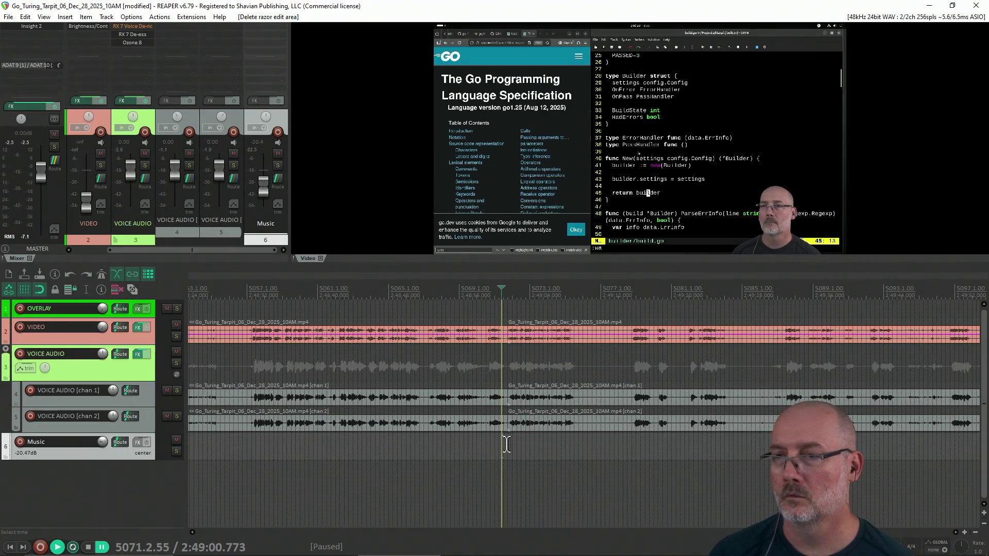
{"action": "key", "text": "ctrl+space"}
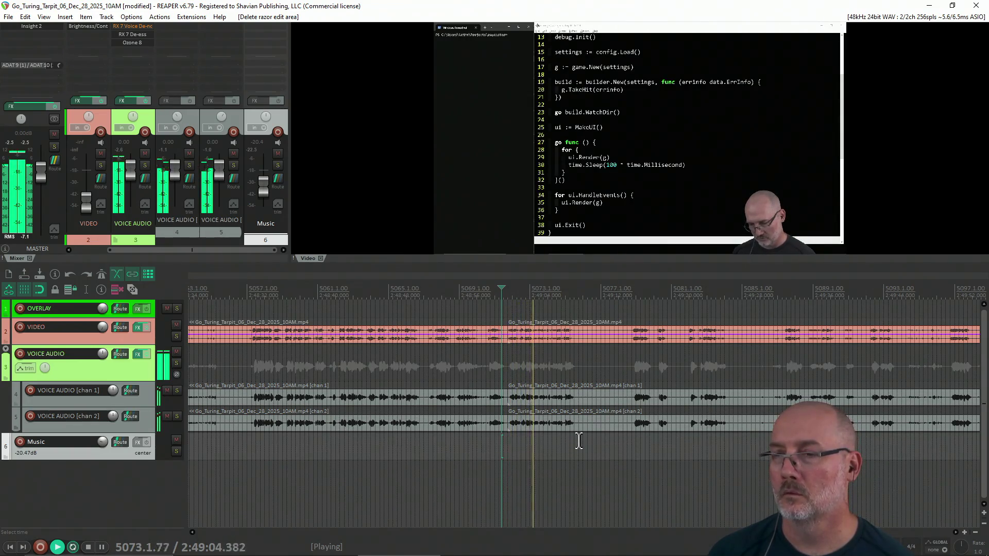
Split the video and voice items at the next unwanted spot and delete those pieces
{"action": "left_click", "coordinate": [631, 435]}
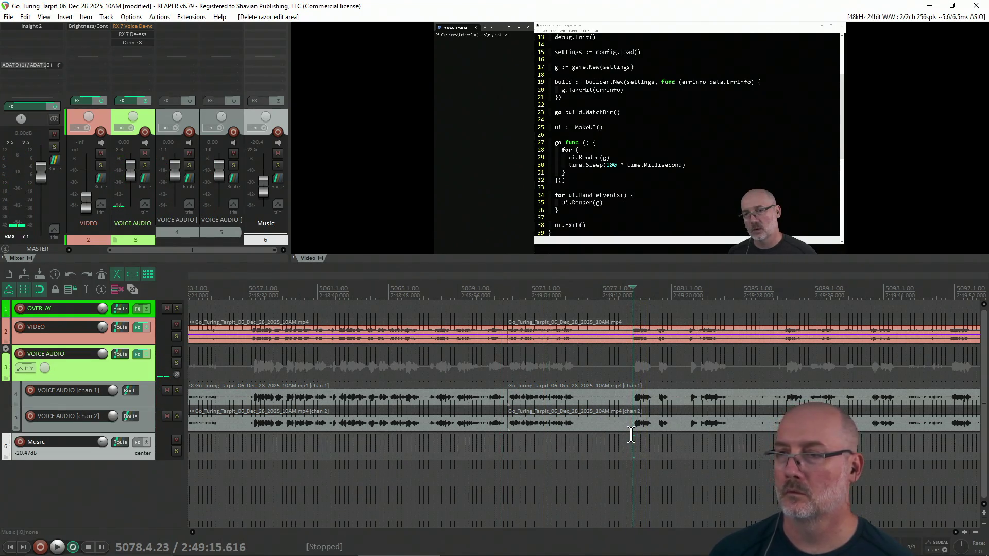
{"action": "key", "text": "s"}
{"action": "left_click", "coordinate": [578, 428]}
{"action": "left_click_drag", "start_coordinate": [572, 428], "coordinate": [569, 334]}
{"action": "key", "text": "Delete"}
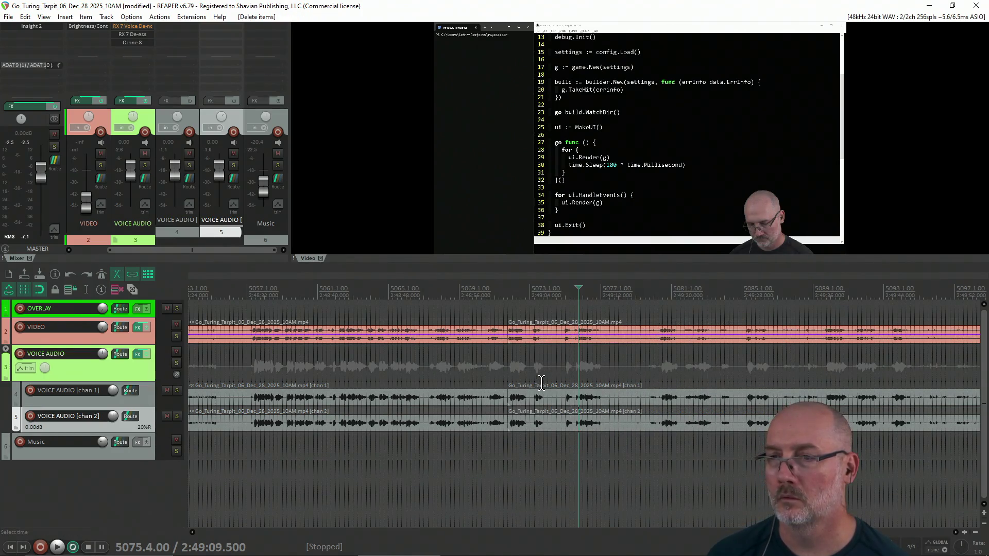
{"action": "key", "text": "space"}
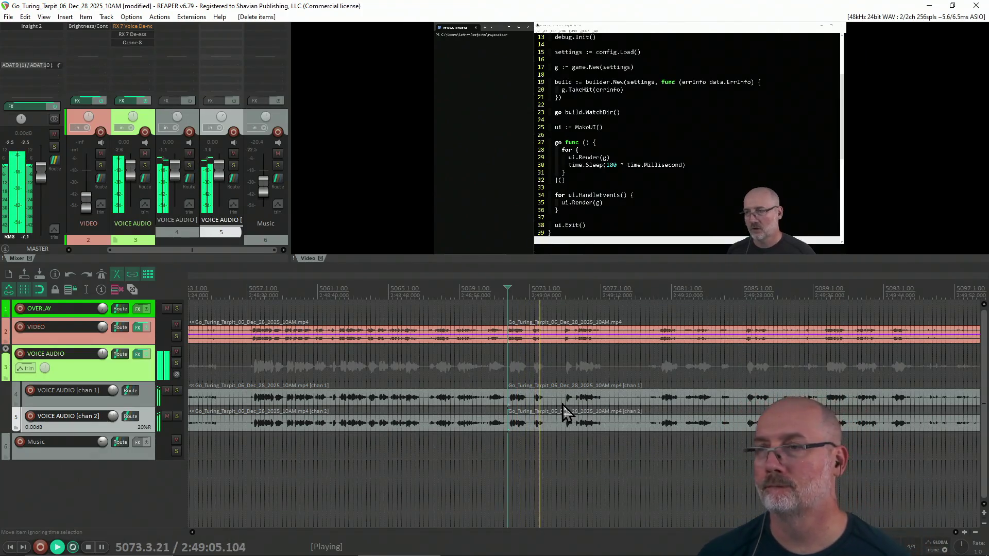
Review playback past the edits to about 2:49:48
{"action": "scroll", "coordinate": [567, 441], "scroll_direction": "down", "scroll_amount": 1}
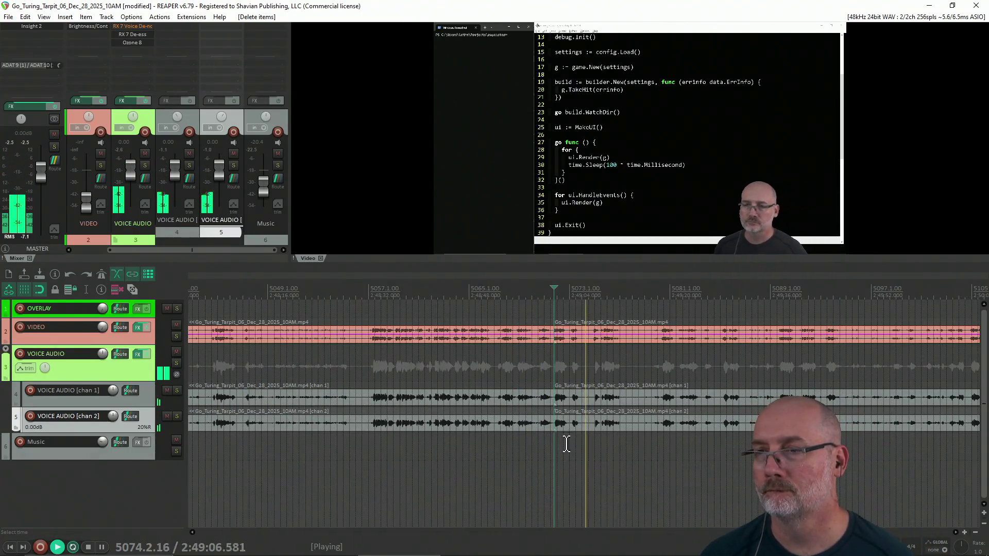
{"action": "left_click", "coordinate": [607, 454]}
{"action": "key", "text": "ctrl+space"}
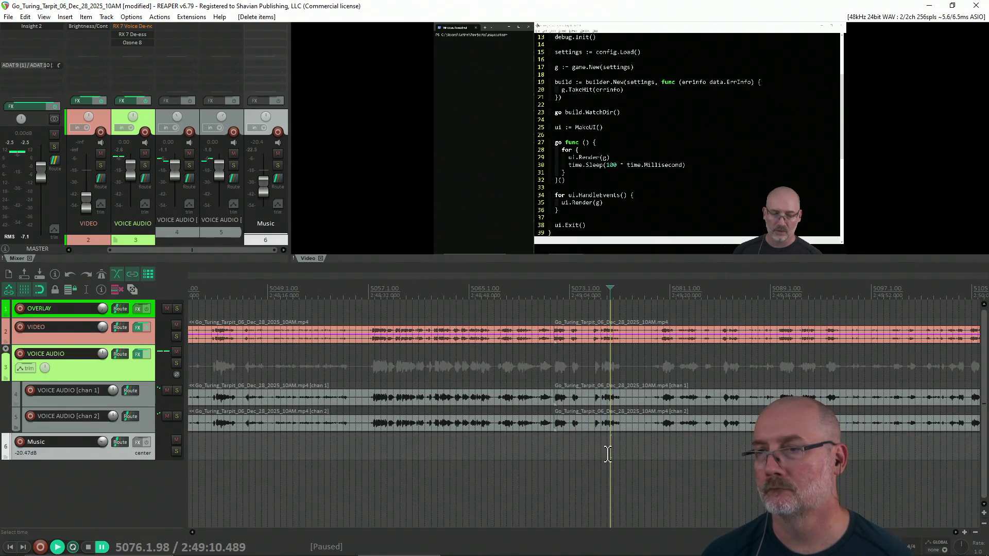
{"action": "key", "text": "ctrl+space"}
{"action": "scroll", "coordinate": [608, 453], "scroll_direction": "down", "scroll_amount": 1}
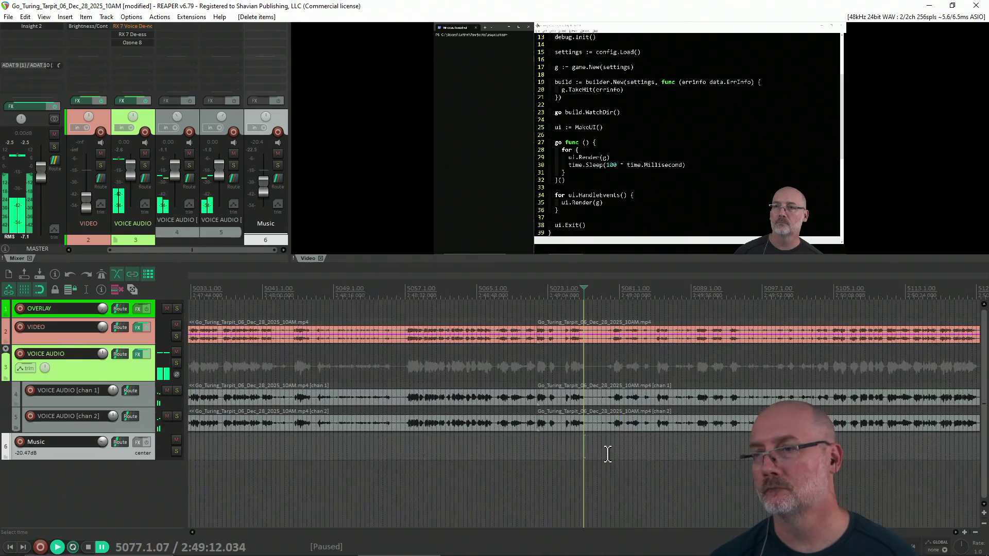
{"action": "scroll", "coordinate": [608, 455], "scroll_direction": "down", "scroll_amount": 1}
{"action": "key", "text": "Right"}
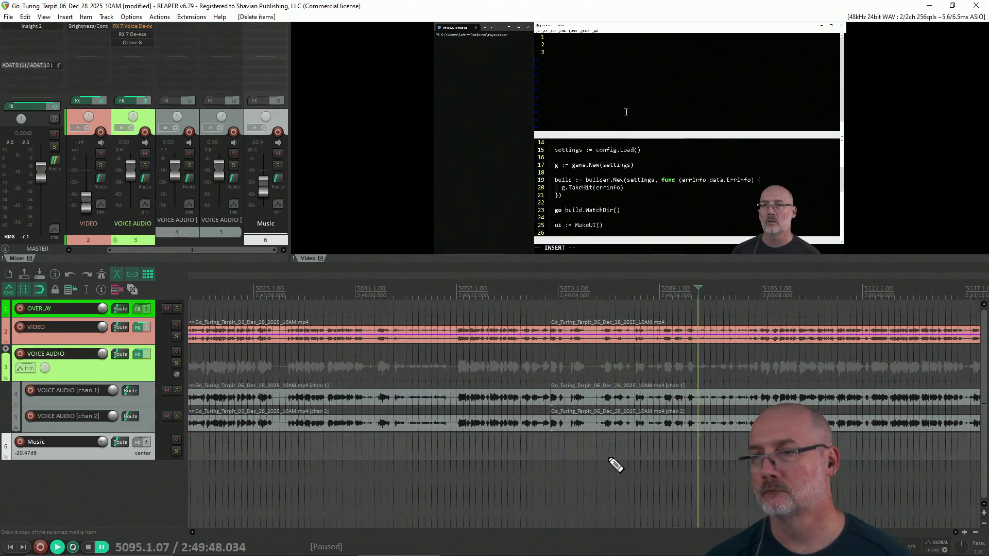
Ripple-delete another short unwanted stretch of the stream and pause
{"action": "key", "text": "Right"}
{"action": "key", "text": "Right"}
{"action": "key", "text": "Right"}
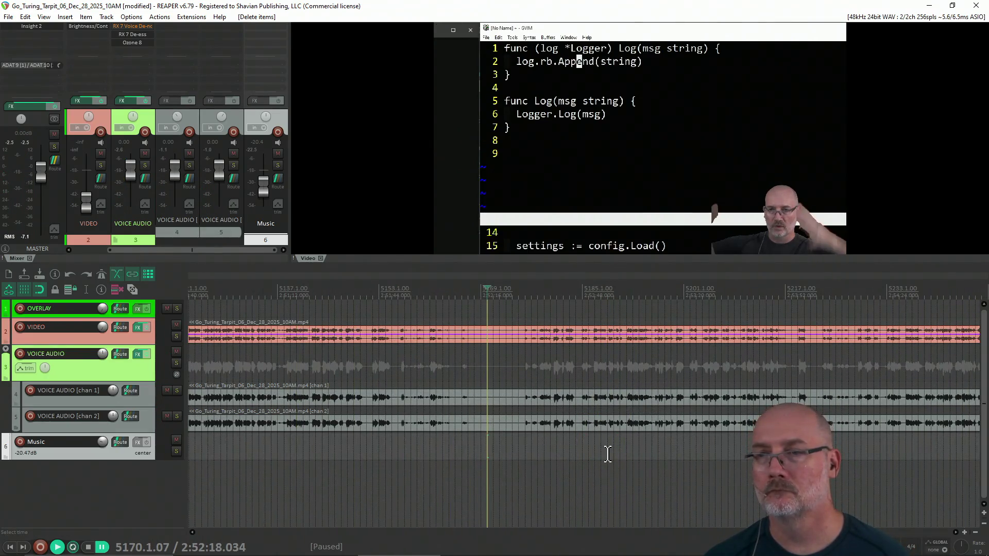
{"action": "key", "text": "space"}
{"action": "key", "text": "space"}
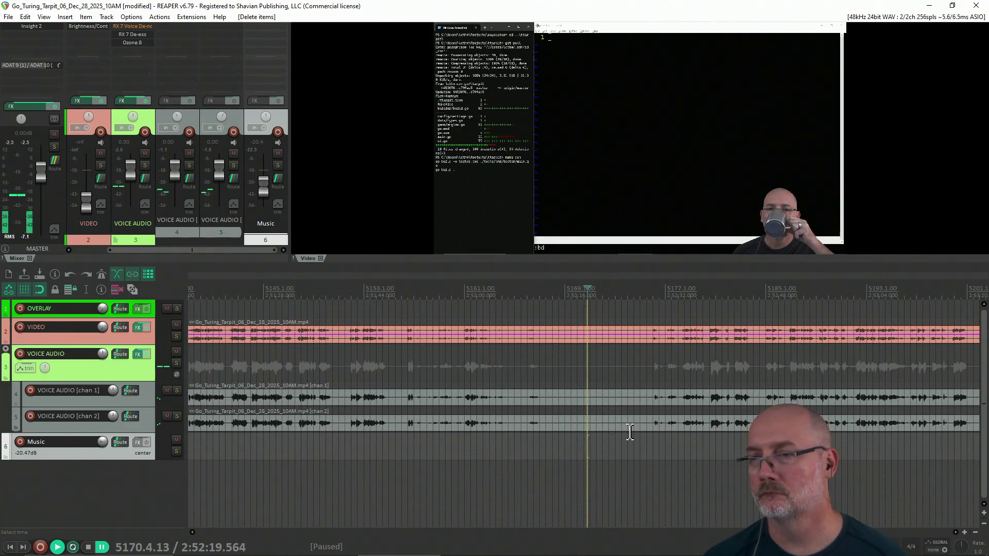
{"action": "left_click_drag", "start_coordinate": [650, 427], "coordinate": [557, 428]}
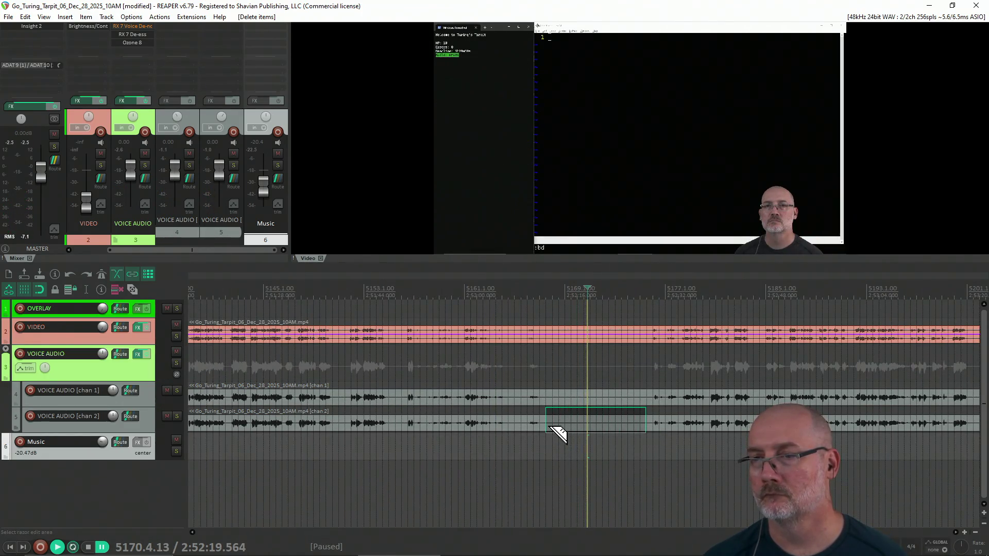
{"action": "key", "text": "Delete"}
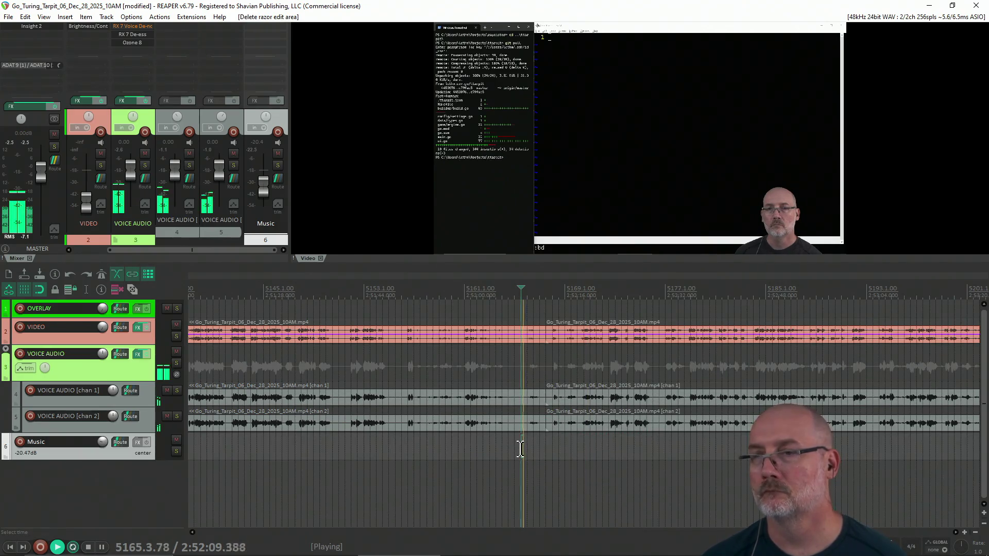
{"action": "scroll", "coordinate": [521, 449], "scroll_direction": "down", "scroll_amount": 2}
{"action": "key", "text": "ctrl+space"}
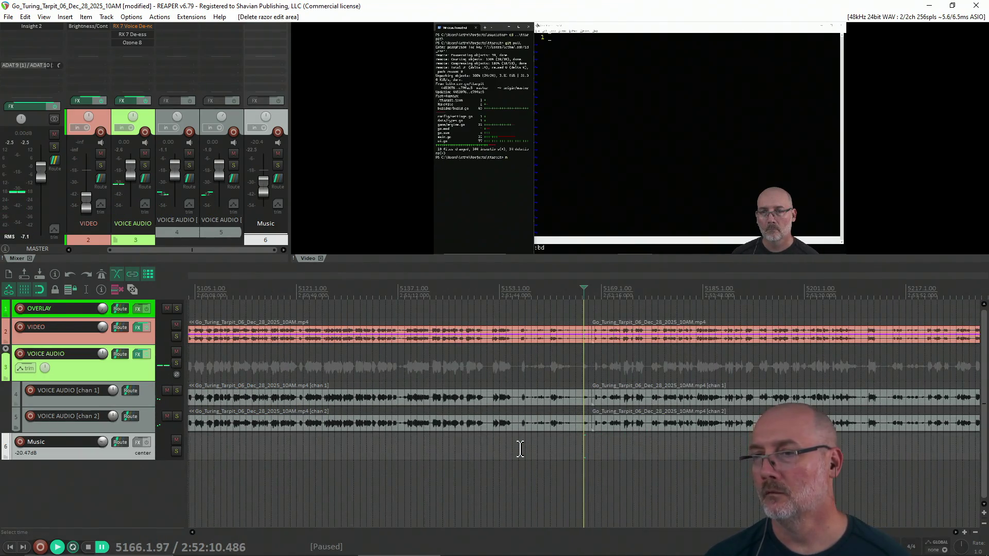
Skip ahead to the second stream item's edge near 2:52:15 and stop there
{"action": "key", "text": "ctrl+Right"}
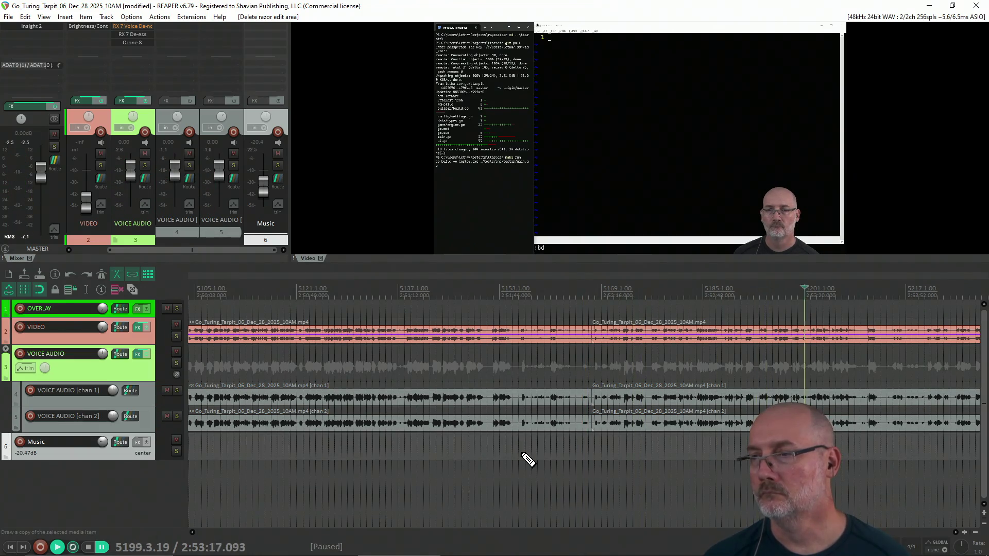
{"action": "key", "text": "ctrl+Right"}
{"action": "key", "text": "ctrl+Right"}
{"action": "key", "text": "ctrl+Right"}
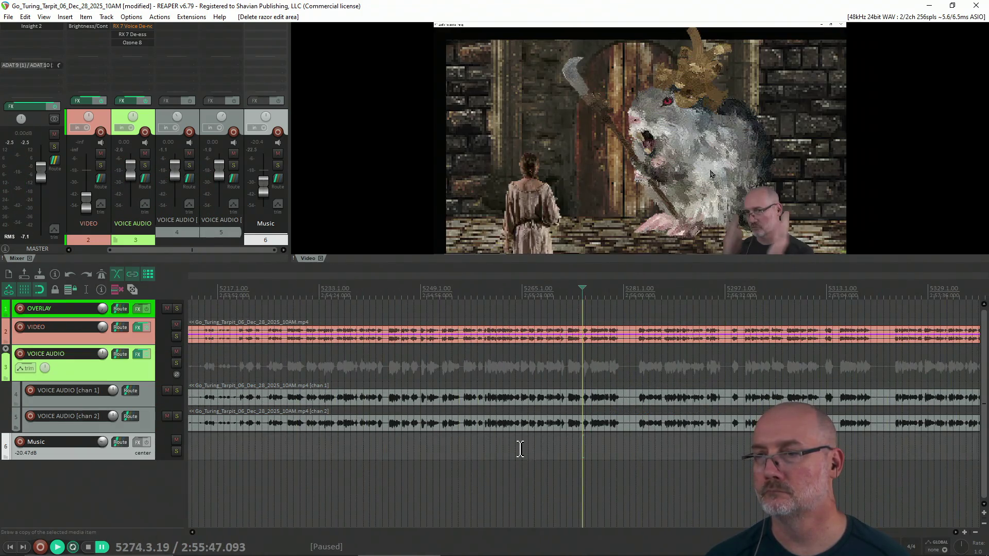
{"action": "key", "text": "Right"}
{"action": "key", "text": "Right"}
{"action": "key", "text": "Right"}
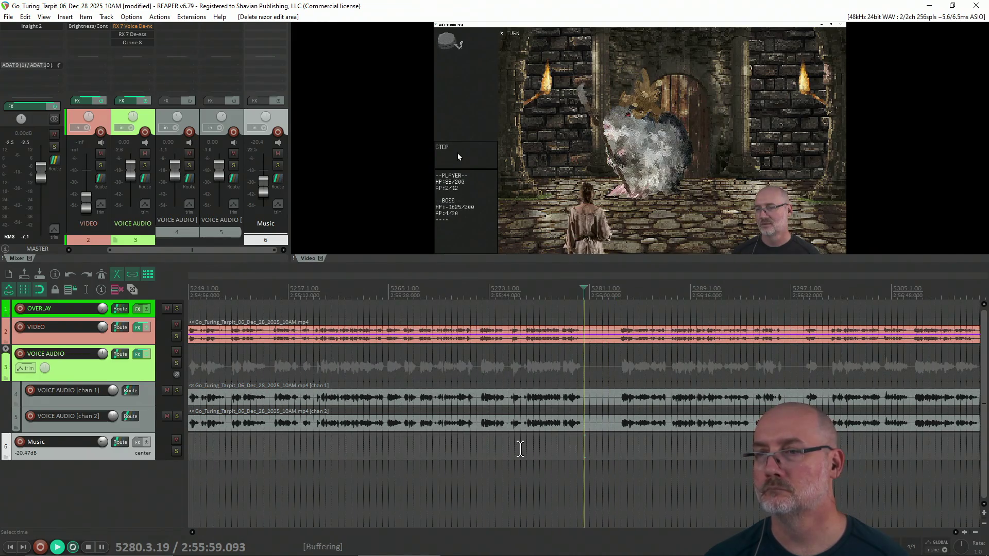
{"action": "scroll", "coordinate": [521, 448], "scroll_direction": "down", "scroll_amount": 4}
{"action": "key", "text": "ctrl+space"}
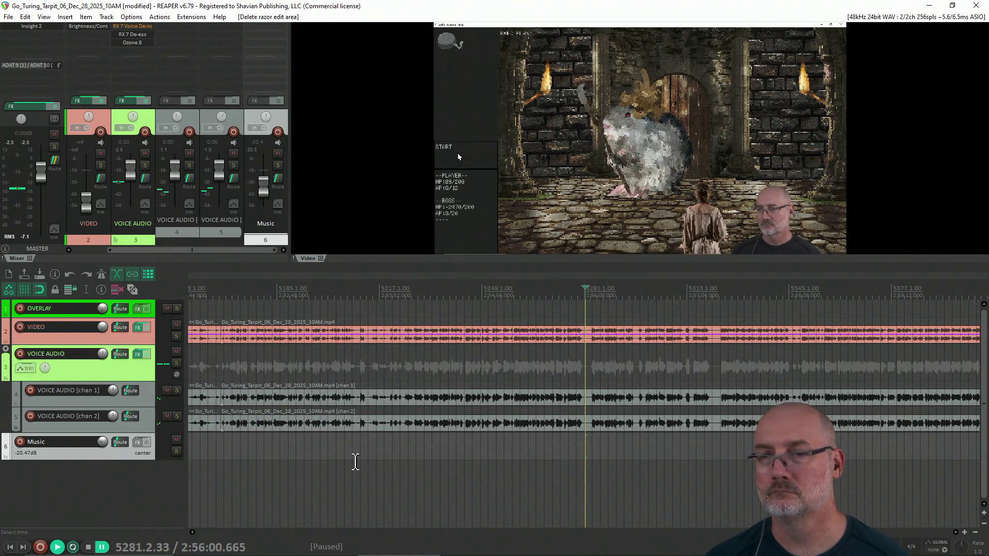
{"action": "key", "text": "space"}
{"action": "left_click", "coordinate": [255, 448]}
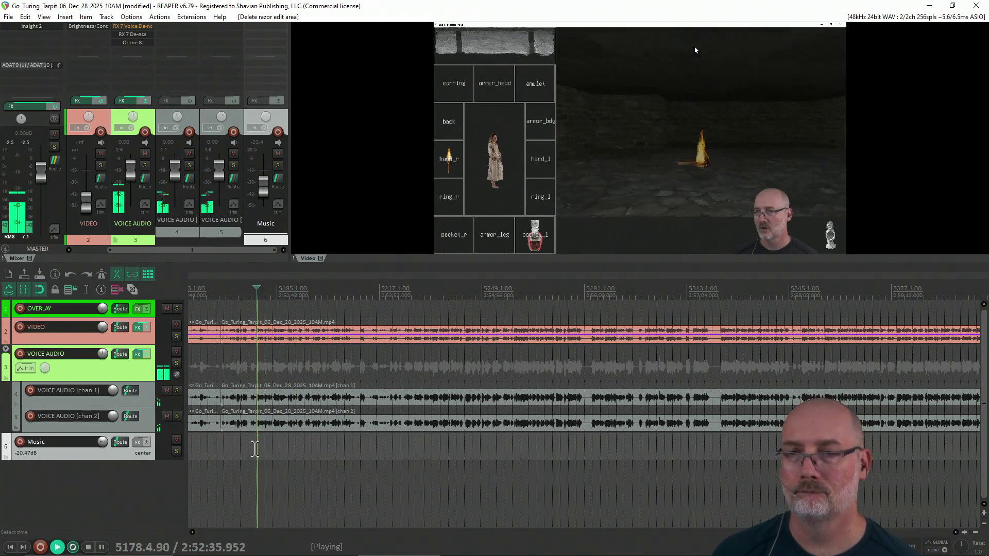
{"action": "key", "text": "ctrl+z"}
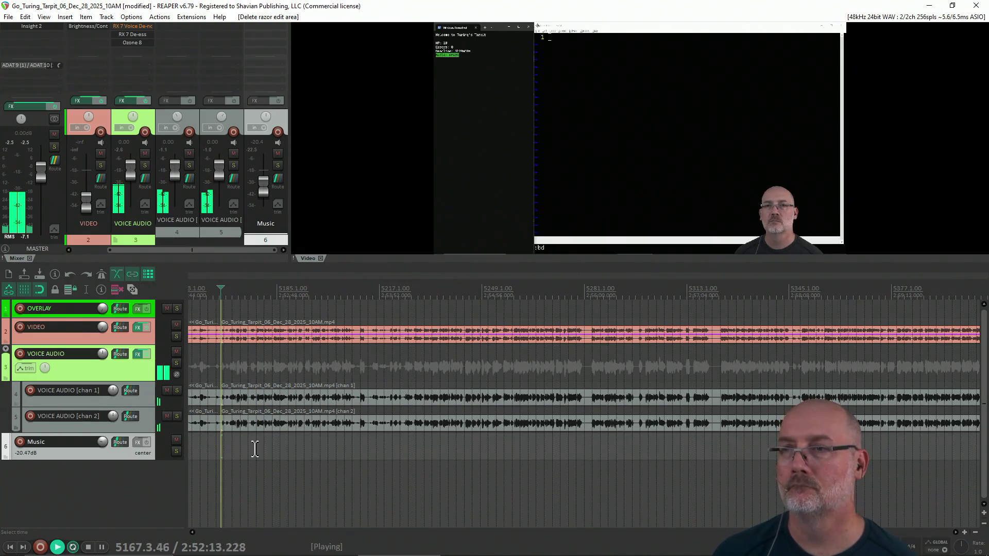
{"action": "scroll", "coordinate": [298, 448], "scroll_direction": "up", "scroll_amount": 4}
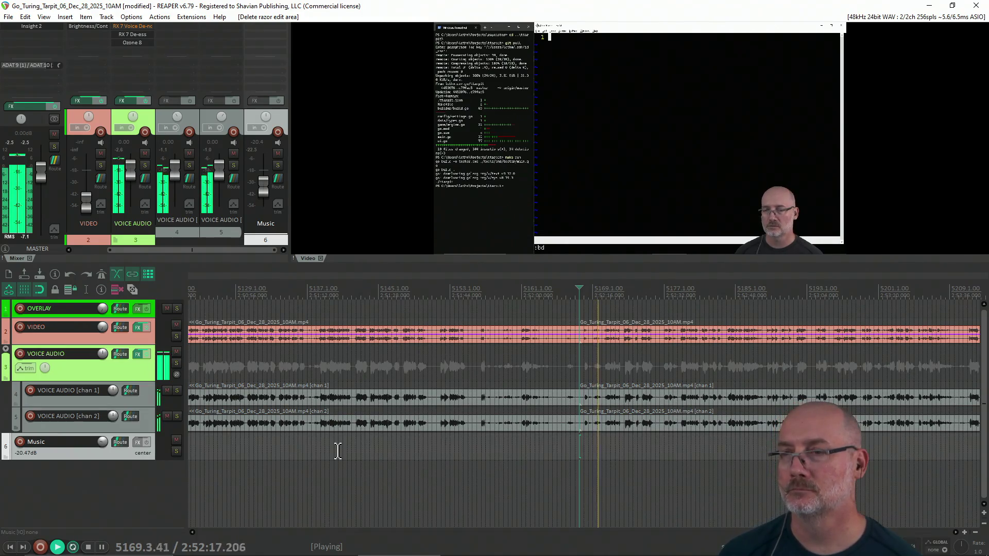
{"action": "key", "text": "space"}
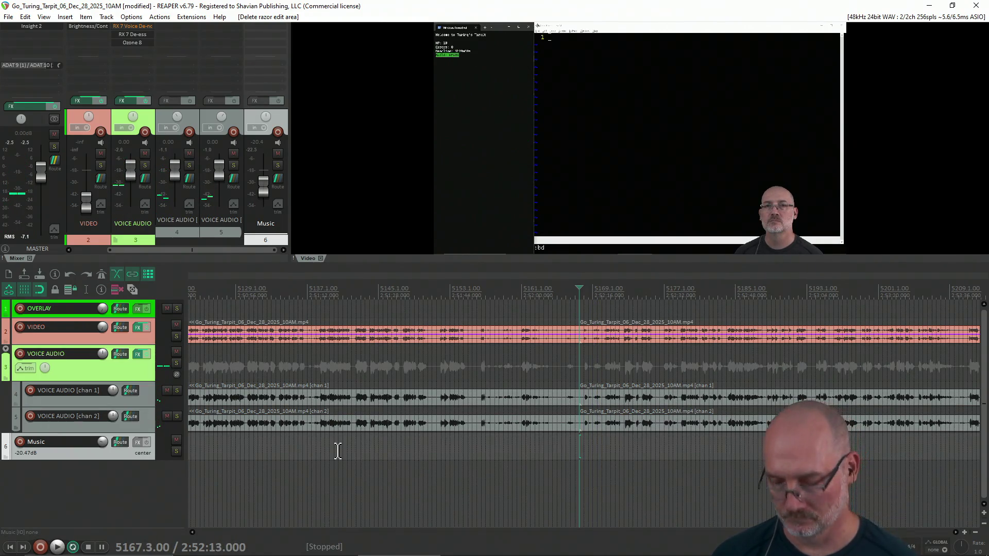
Rename marker 3 to END
{"action": "double_click", "coordinate": [584, 277]}
{"action": "type", "text": "END"}
{"action": "key", "text": "Return"}
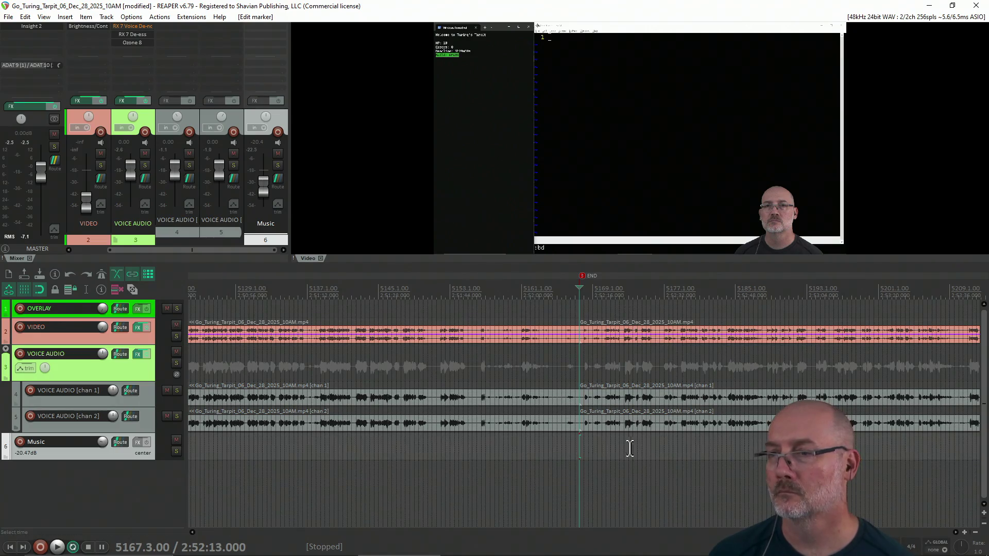
Step the edit cursor ahead to where the stream items end near 3:11
{"action": "key", "text": "Right"}
{"action": "key", "text": "Right"}
{"action": "key", "text": "Right"}
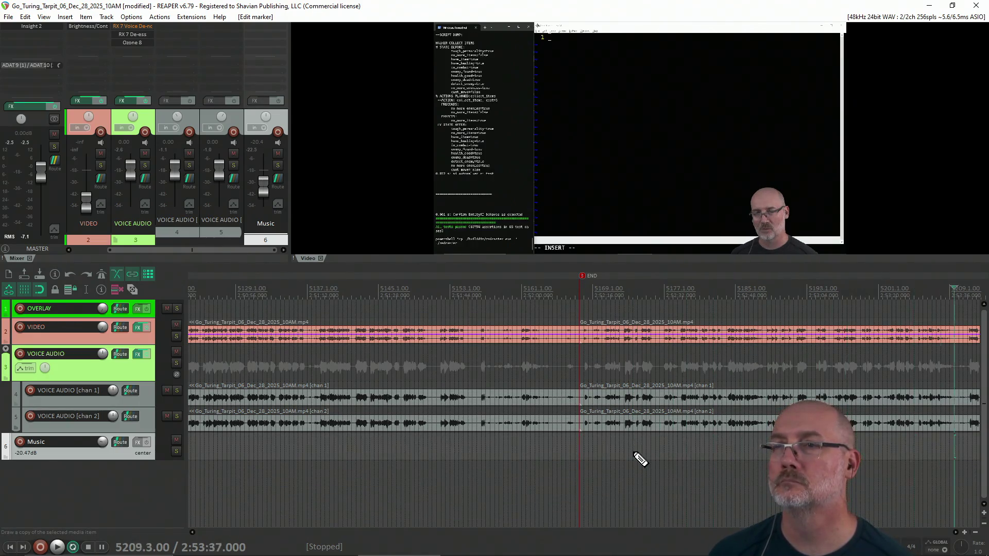
{"action": "key", "text": "Right"}
{"action": "key", "text": "Right"}
{"action": "key", "text": "Right"}
{"action": "key", "text": "Right"}
{"action": "key", "text": "Right"}
{"action": "key", "text": "Right"}
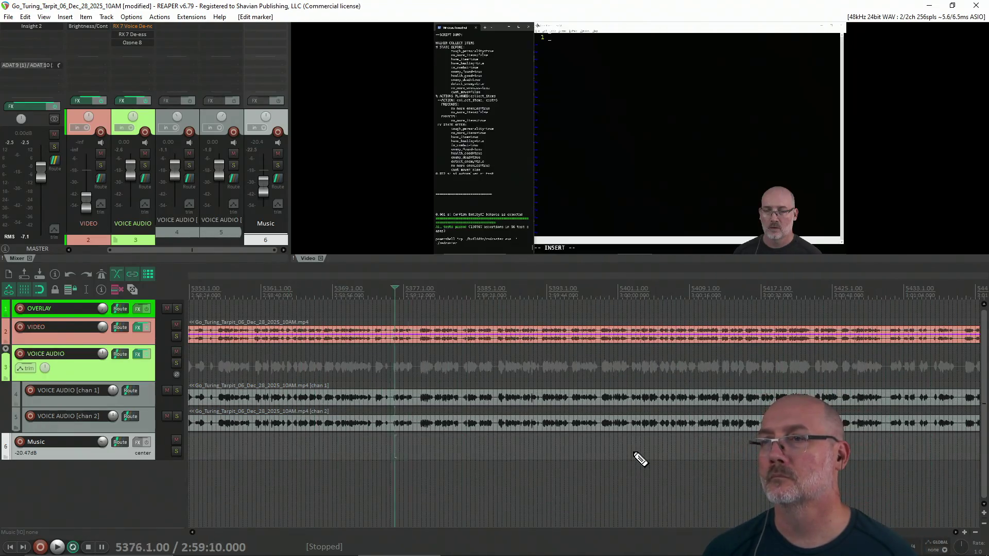
{"action": "key", "text": "Right"}
{"action": "key", "text": "Right"}
{"action": "key", "text": "Right"}
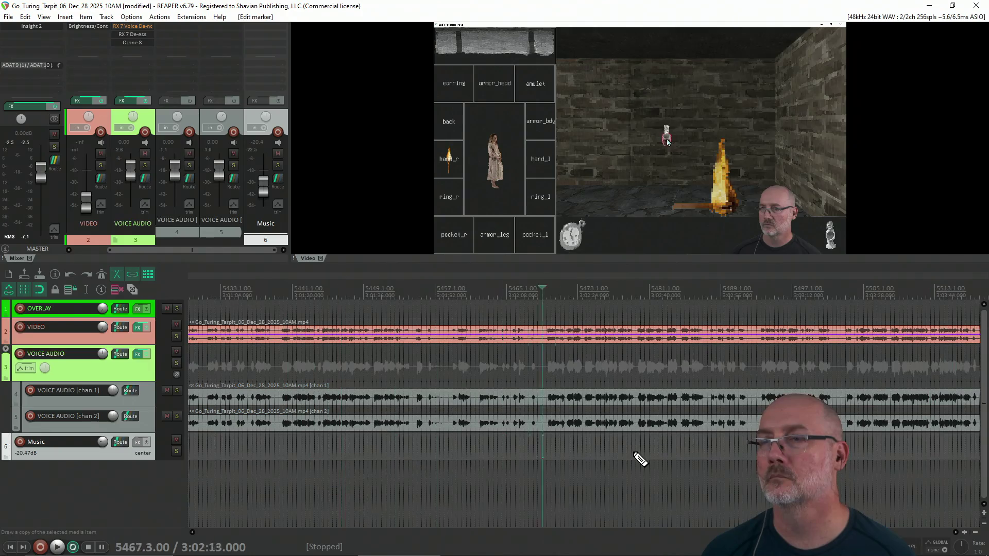
{"action": "key", "text": "Right"}
{"action": "key", "text": "Right"}
{"action": "key", "text": "Right"}
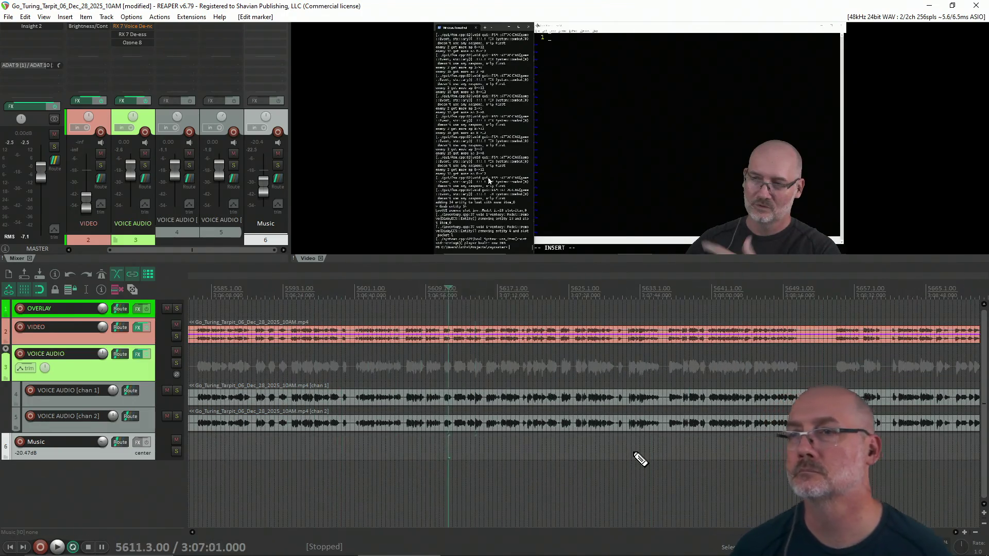
{"action": "key", "text": "Right"}
{"action": "key", "text": "Right"}
{"action": "key", "text": "Right"}
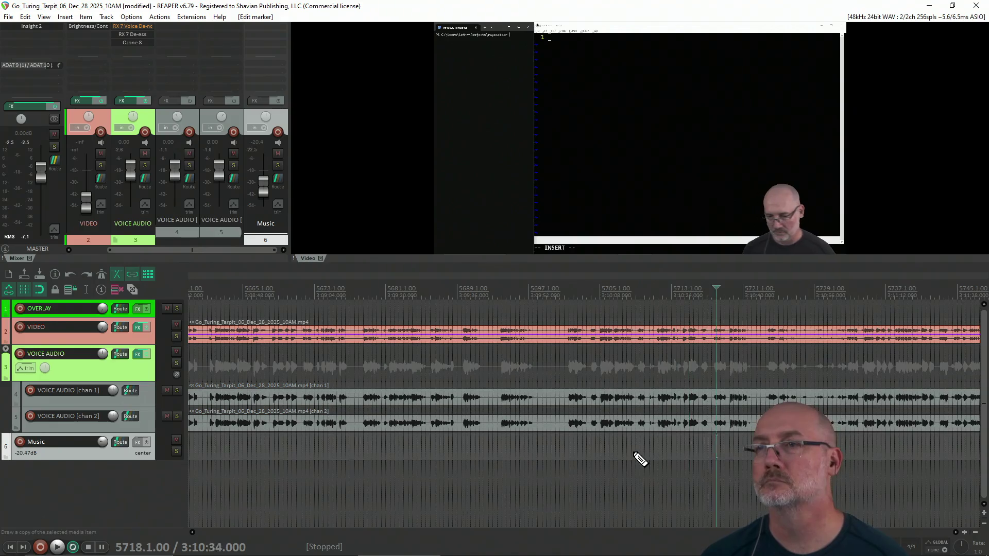
{"action": "key", "text": "Right"}
{"action": "key", "text": "Right"}
{"action": "key", "text": "Right"}
{"action": "key", "text": "Left"}
{"action": "key", "text": "Left"}
{"action": "key", "text": "Left"}
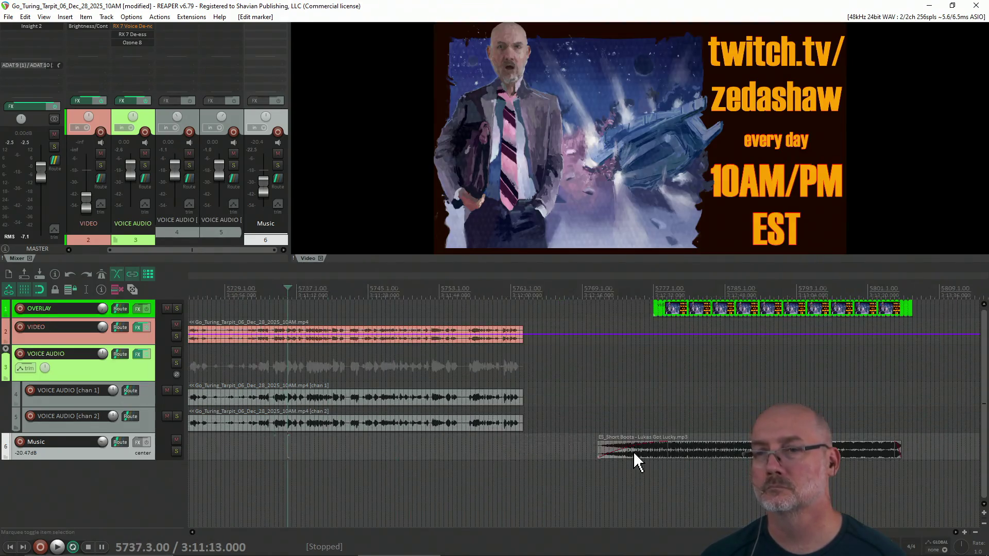
Play the stream's final minute from near the items' end, stepping back to around 3:10:38
{"action": "key", "text": "Right"}
{"action": "key", "text": "Right"}
{"action": "key", "text": "Right"}
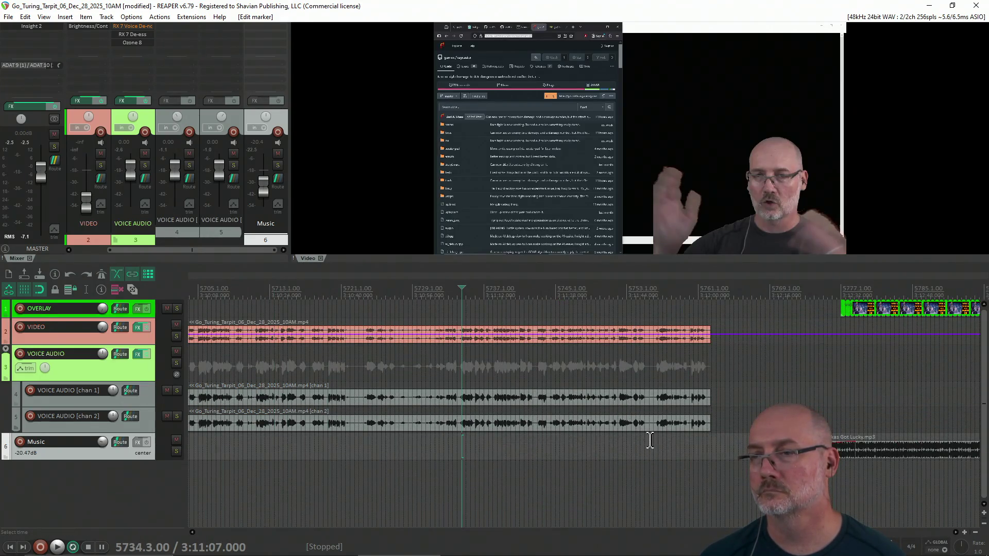
{"action": "left_click", "coordinate": [654, 440]}
{"action": "key", "text": "space"}
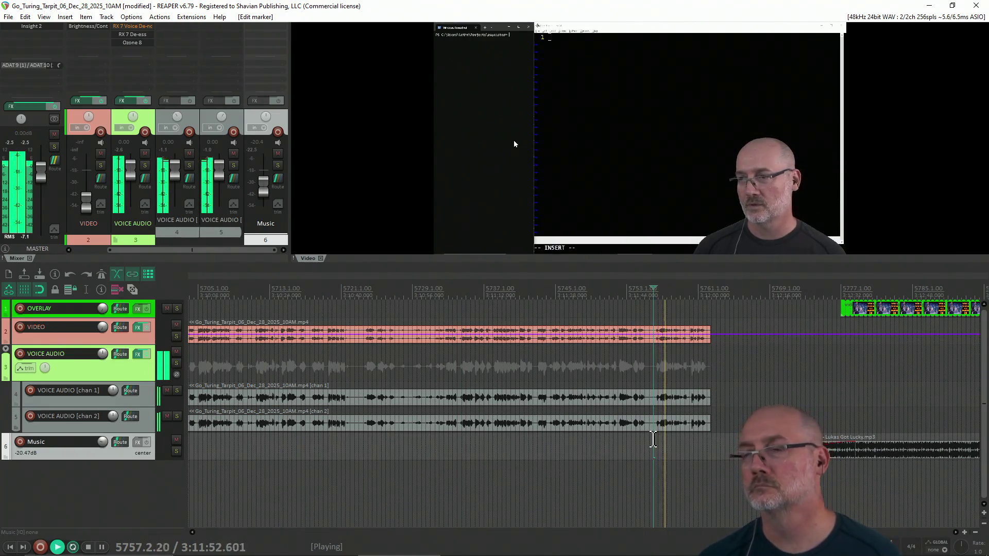
{"action": "left_click", "coordinate": [537, 440]}
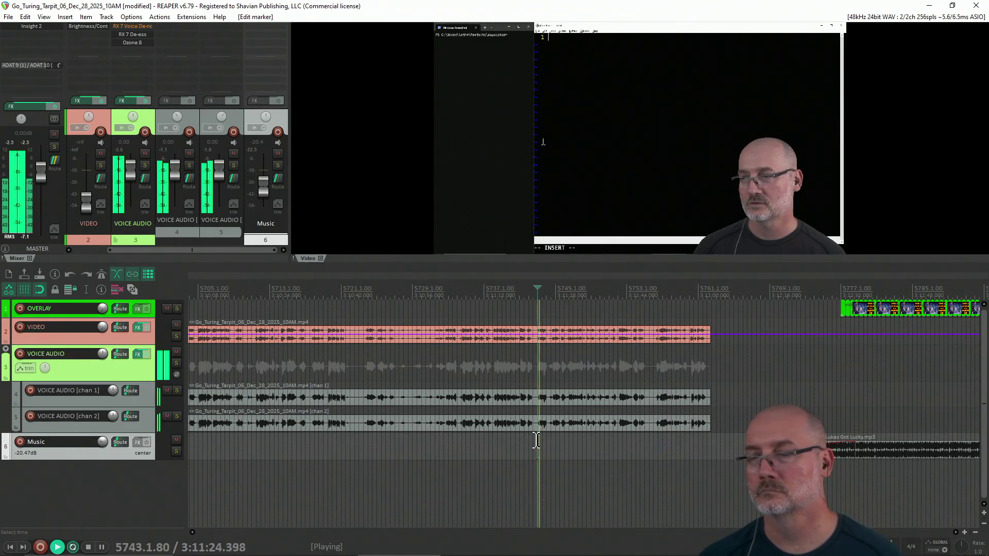
{"action": "left_click", "coordinate": [461, 429]}
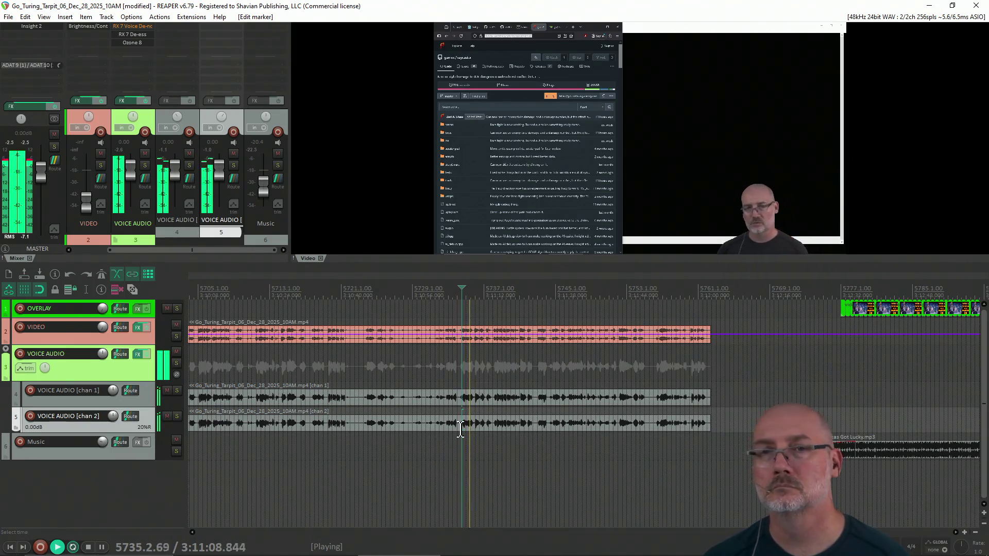
{"action": "left_click", "coordinate": [367, 448]}
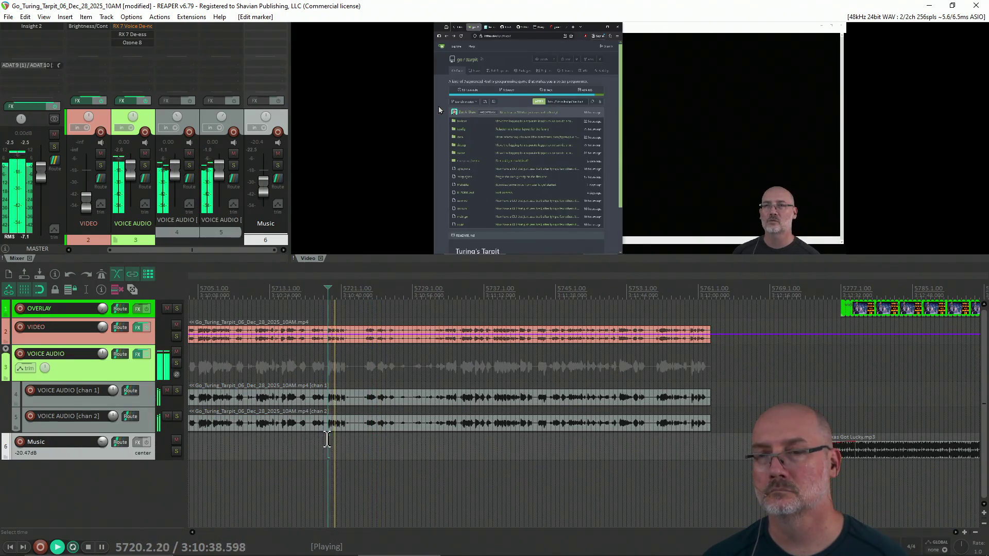
Delete the trailing VIDEO, chan 1 and chan 2 items from about 3:10:52 on
{"action": "left_click", "coordinate": [260, 437]}
{"action": "key", "text": "ctrl+space"}
{"action": "left_click", "coordinate": [393, 423]}
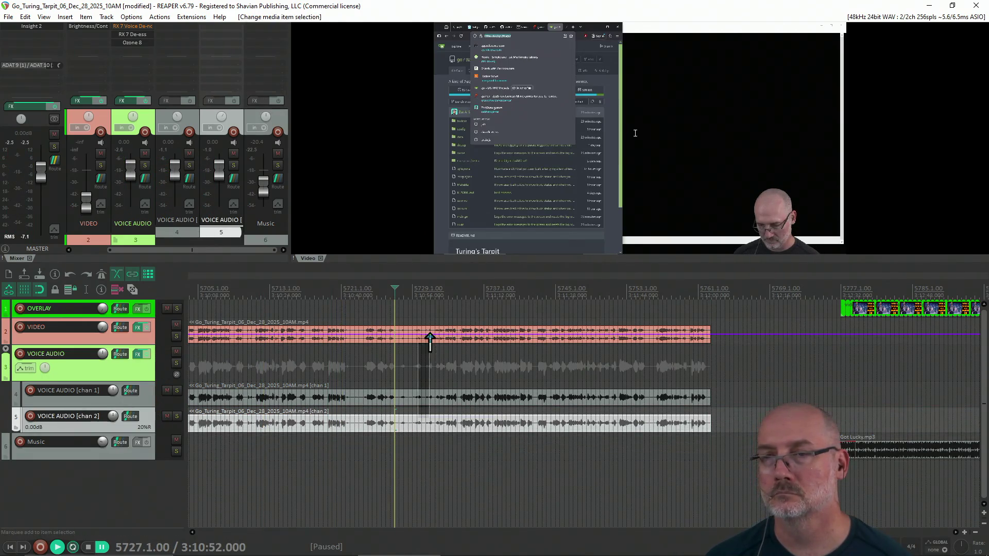
{"action": "left_click_drag", "start_coordinate": [430, 340], "coordinate": [430, 341]}
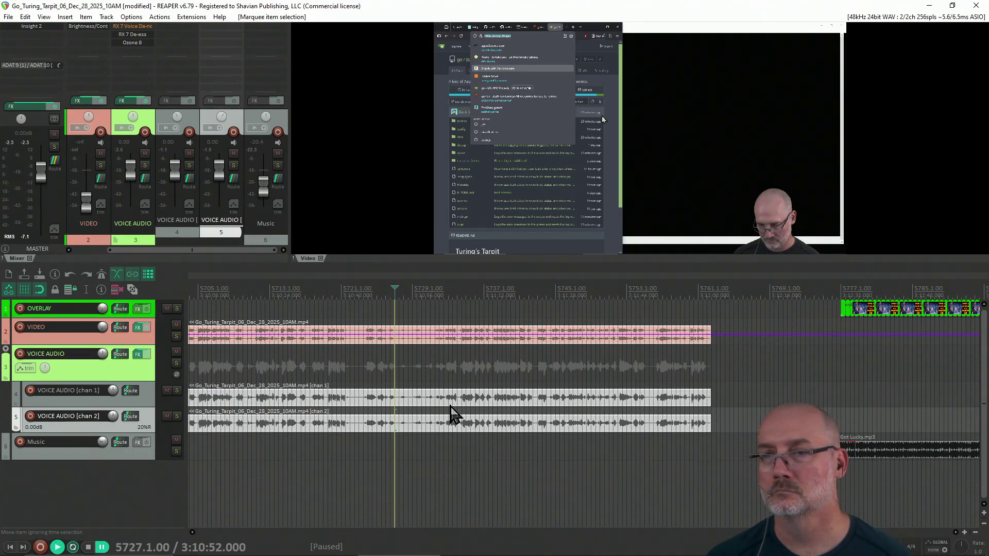
{"action": "key", "text": "Delete"}
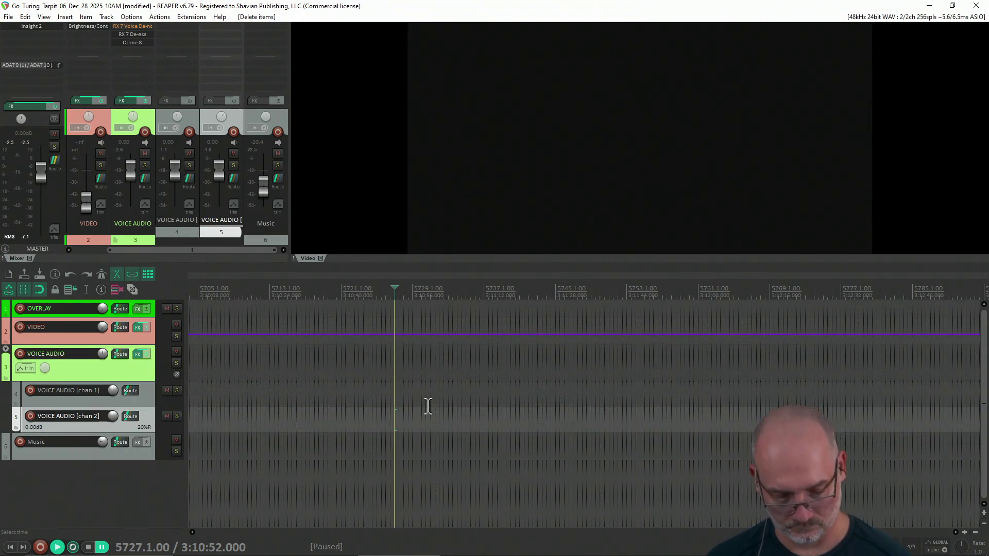
{"action": "key", "text": "ctrl+Left"}
{"action": "key", "text": "ctrl+Left"}
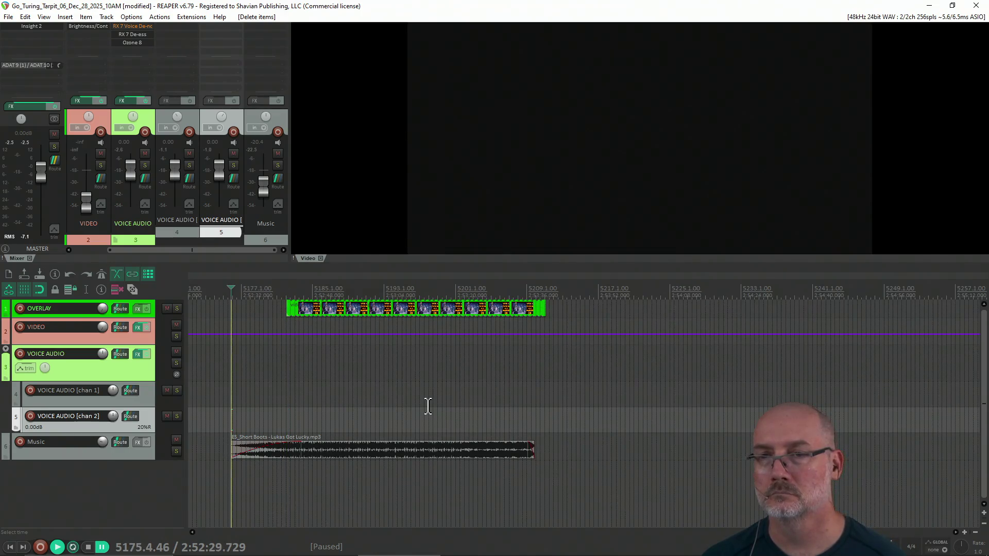
Slide the OVERLAY and Music items left to meet the end of the video
{"action": "mouse_move", "coordinate": [721, 312]}
{"action": "left_mouse_down"}
{"action": "mouse_move", "coordinate": [648, 316]}
{"action": "mouse_move", "coordinate": [663, 314]}
{"action": "left_mouse_up"}
{"action": "mouse_move", "coordinate": [692, 447]}
{"action": "left_mouse_down"}
{"action": "mouse_move", "coordinate": [622, 449]}
{"action": "mouse_move", "coordinate": [639, 449]}
{"action": "left_mouse_up"}
{"action": "left_click", "coordinate": [576, 308]}
Play back the lead-in to the outro from several earlier points to check the join
{"action": "left_click", "coordinate": [556, 310]}
{"action": "key", "text": "space"}
{"action": "left_click", "coordinate": [496, 313]}
{"action": "left_click", "coordinate": [452, 312]}
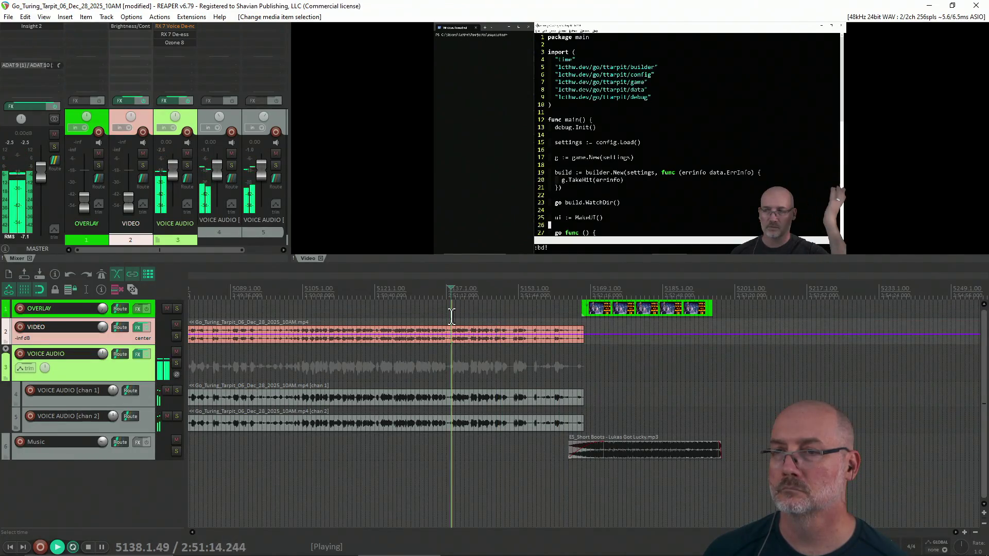
{"action": "key", "text": "ctrl+space"}
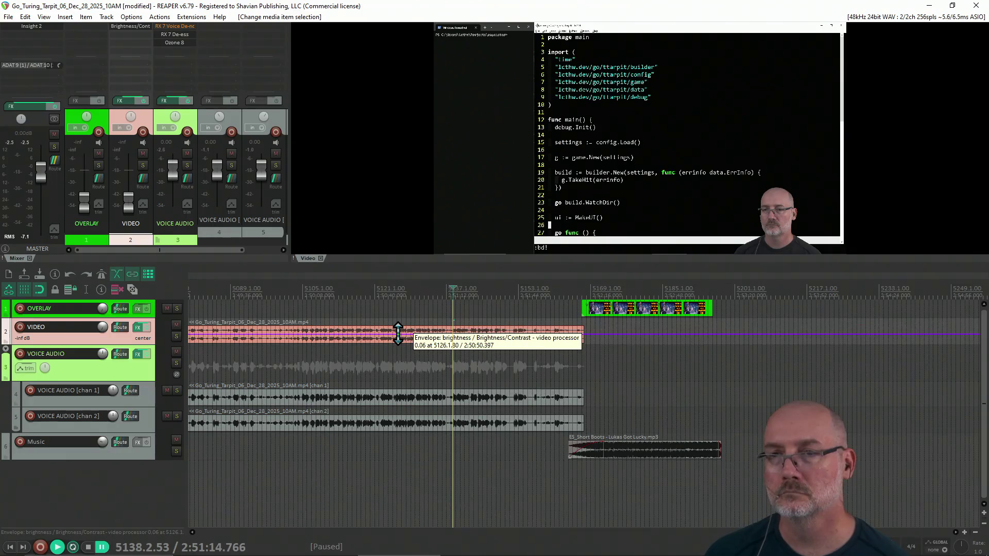
{"action": "scroll", "coordinate": [398, 334], "scroll_direction": "up", "scroll_amount": 15}
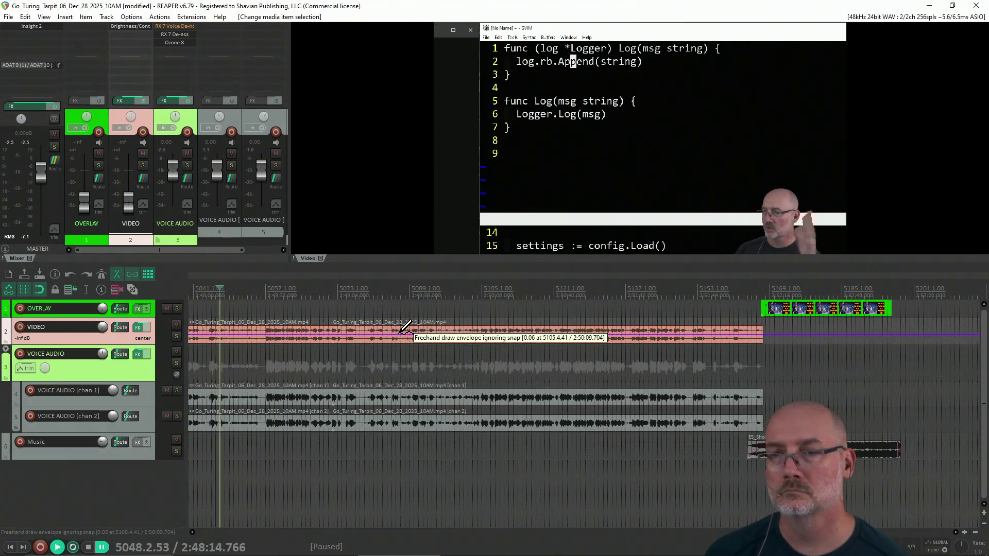
{"action": "scroll", "coordinate": [405, 327], "scroll_direction": "up", "scroll_amount": 10}
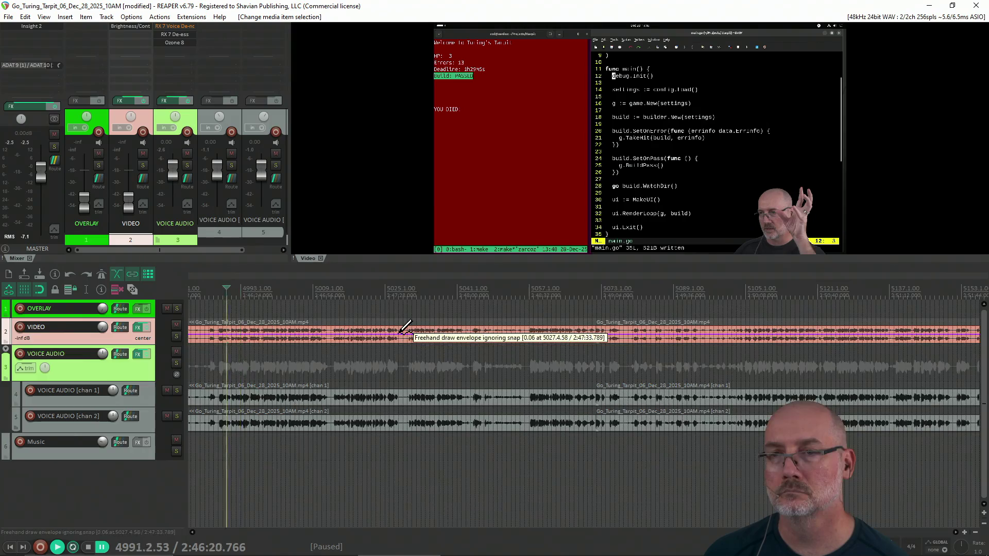
{"action": "scroll", "coordinate": [405, 327], "scroll_direction": "up", "scroll_amount": 18}
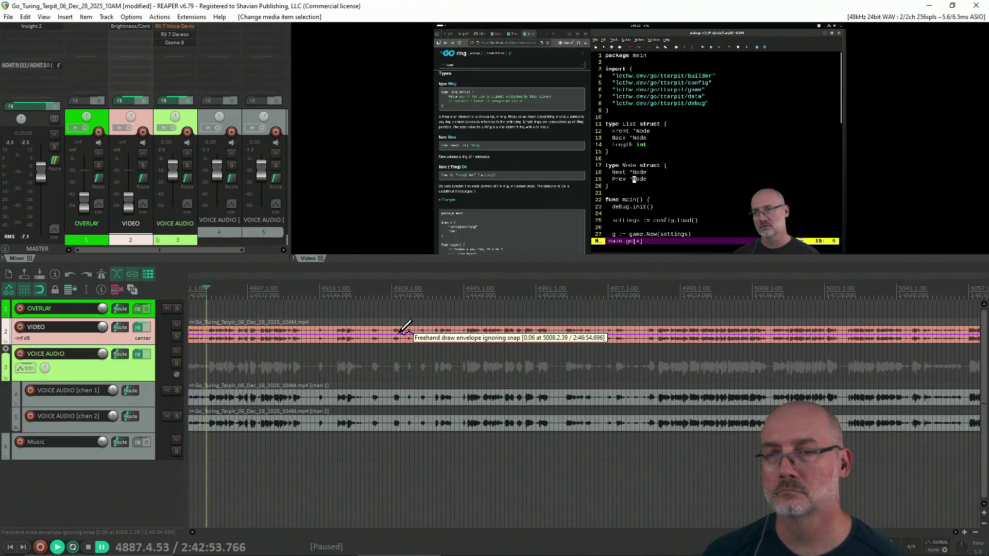
{"action": "scroll", "coordinate": [405, 327], "scroll_direction": "up", "scroll_amount": 8}
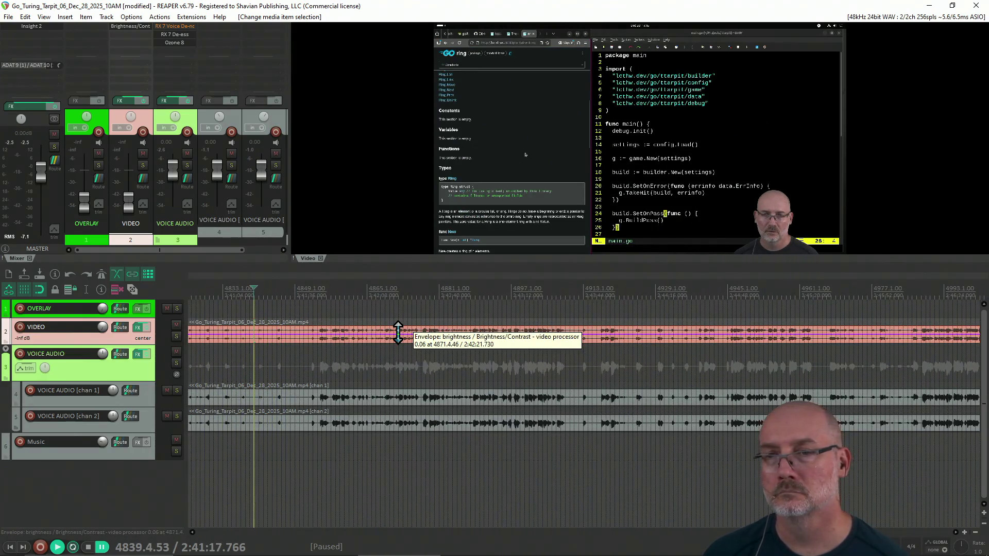
{"action": "left_click", "coordinate": [290, 307]}
{"action": "scroll", "coordinate": [290, 307], "scroll_direction": "up", "scroll_amount": 3}
{"action": "key", "text": "space"}
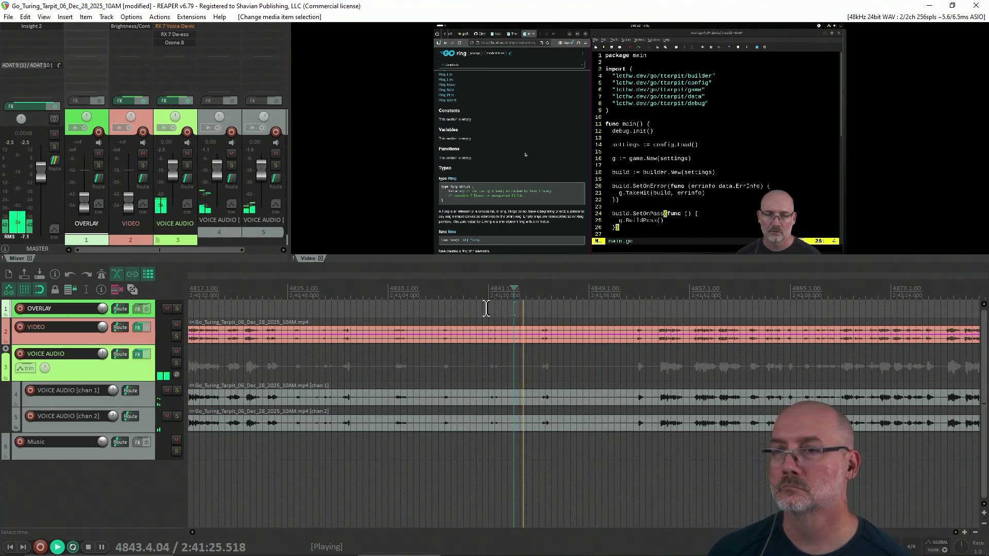
Replay the stretch around 2:40:57 from several positions to find the unwanted span
{"action": "left_click", "coordinate": [438, 306]}
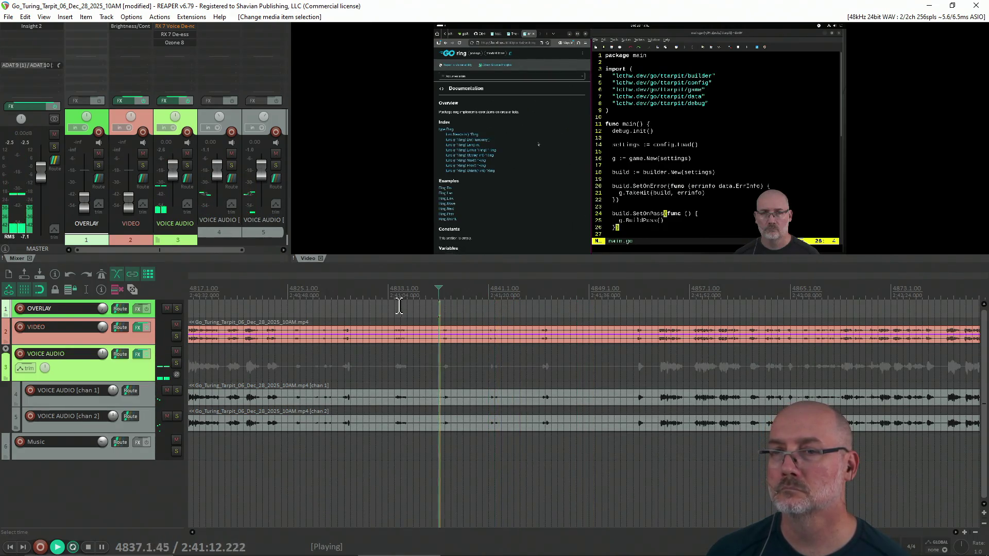
{"action": "left_click", "coordinate": [387, 306]}
{"action": "left_click", "coordinate": [338, 312]}
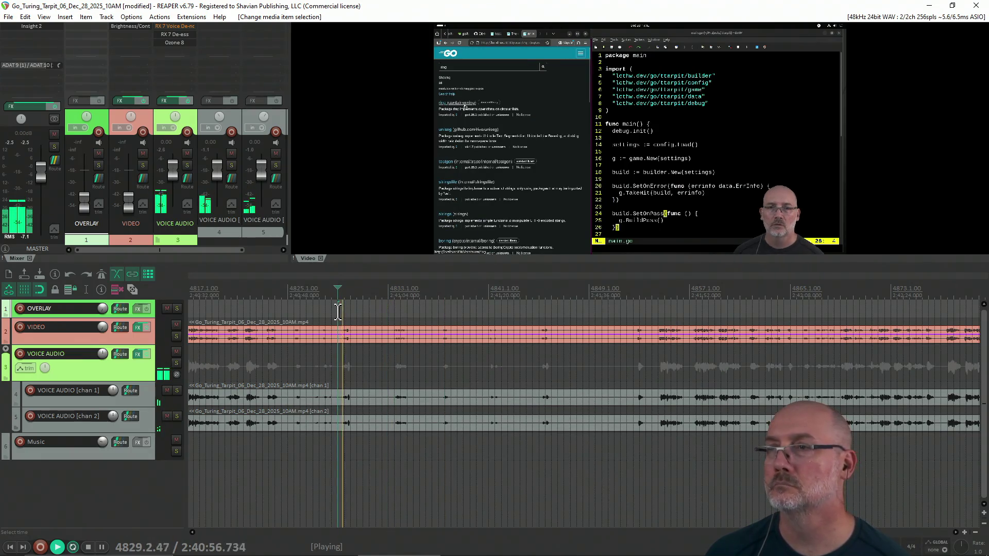
{"action": "left_click", "coordinate": [288, 310]}
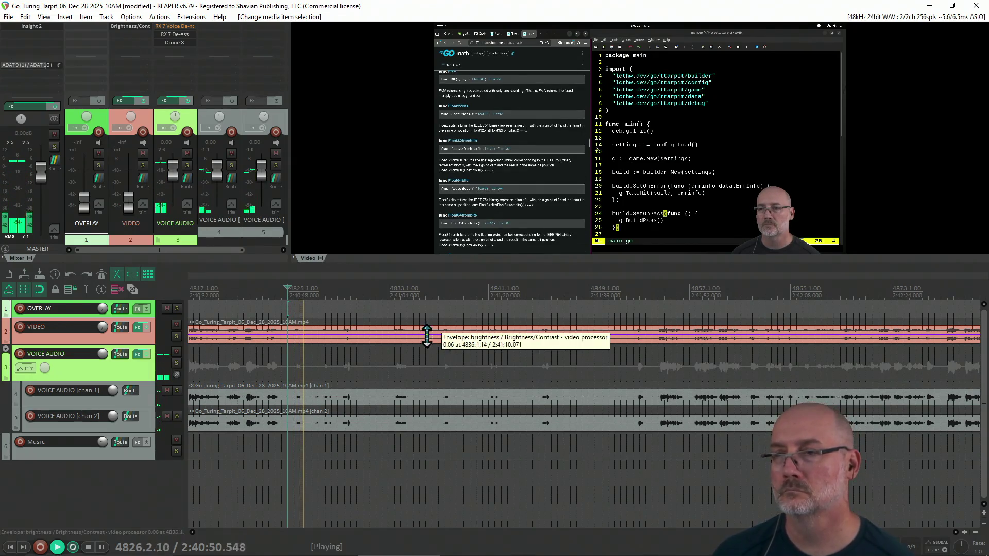
{"action": "left_click", "coordinate": [658, 312]}
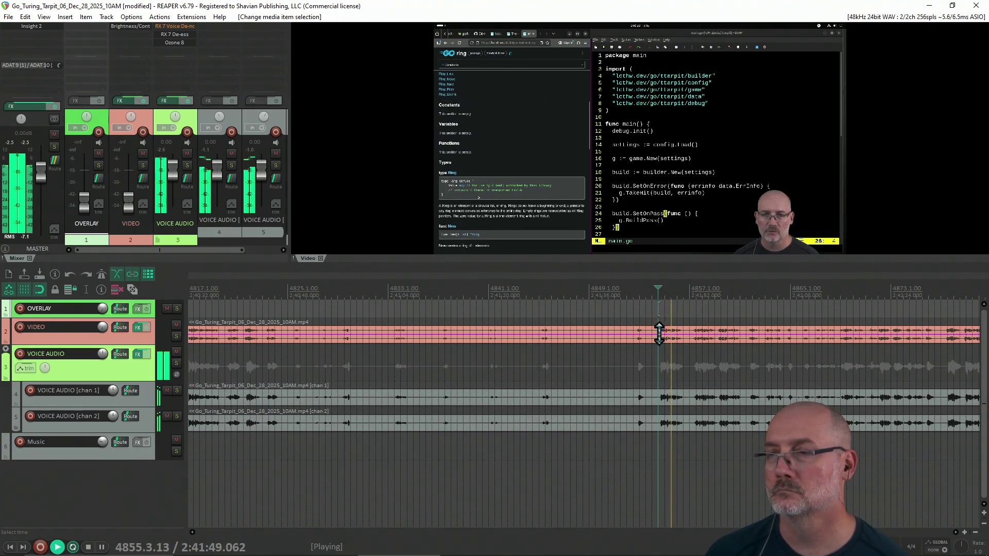
{"action": "key", "text": "ctrl+space"}
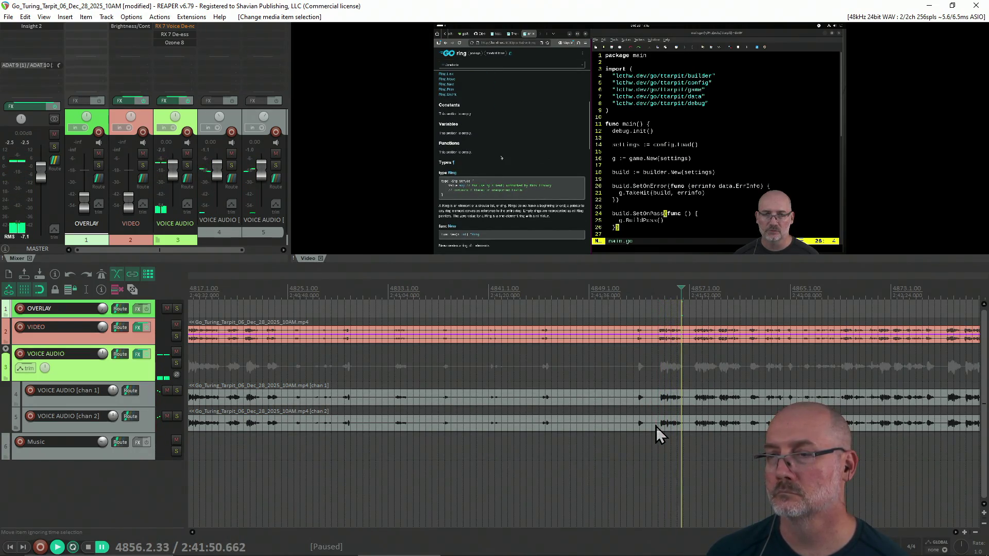
Ripple-delete the unwanted span near 2:40:57 from the video and voice tracks, then replay the cut
{"action": "mouse_move", "coordinate": [657, 425]}
{"action": "left_mouse_down"}
{"action": "mouse_move", "coordinate": [347, 426]}
{"action": "mouse_move", "coordinate": [366, 426]}
{"action": "mouse_move", "coordinate": [354, 419]}
{"action": "left_mouse_up"}
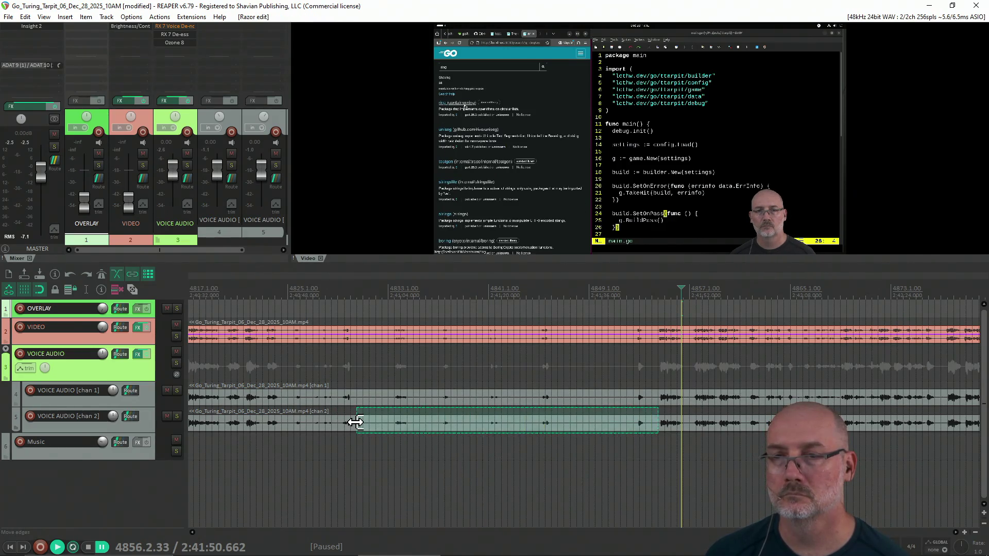
{"action": "key", "text": "Delete"}
{"action": "left_click", "coordinate": [344, 452]}
{"action": "key", "text": "space"}
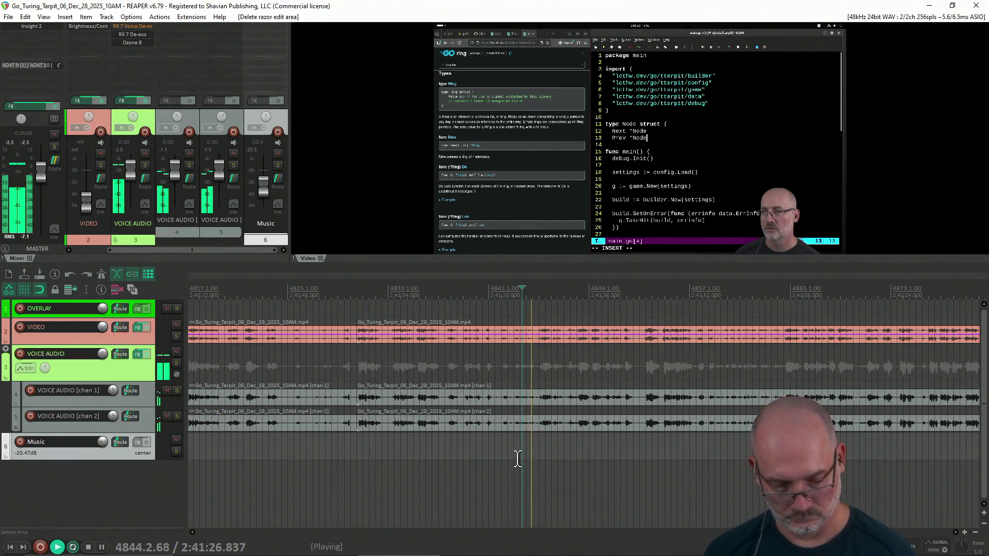
{"action": "key", "text": "space"}
{"action": "scroll", "coordinate": [506, 456], "scroll_direction": "down", "scroll_amount": 10}
Preview the project's opening with the 'Turing's Tarpit Ep06 Dec 28 2025' title overlay
{"action": "scroll", "coordinate": [508, 451], "scroll_direction": "down", "scroll_amount": 3}
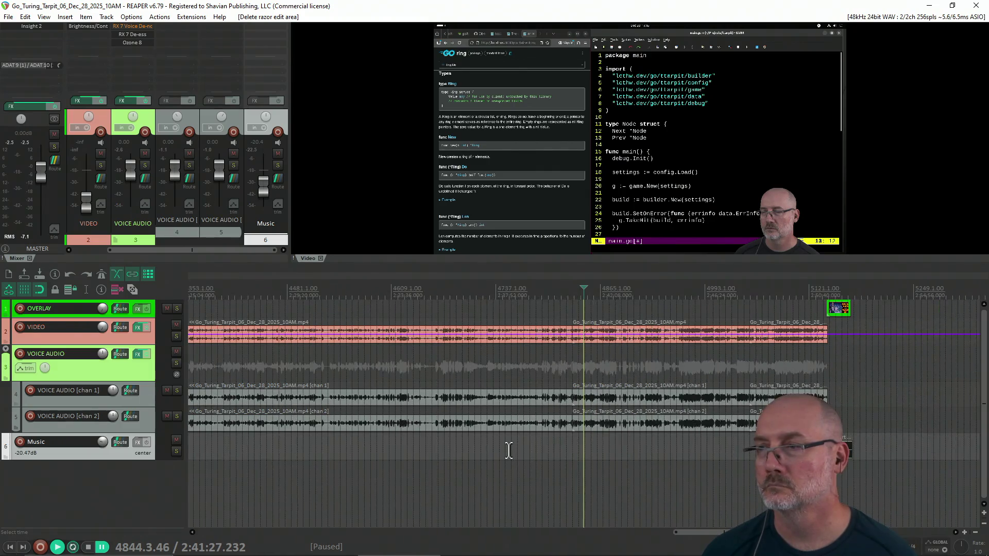
{"action": "scroll", "coordinate": [508, 451], "scroll_direction": "up", "scroll_amount": 2}
{"action": "key", "text": "Home"}
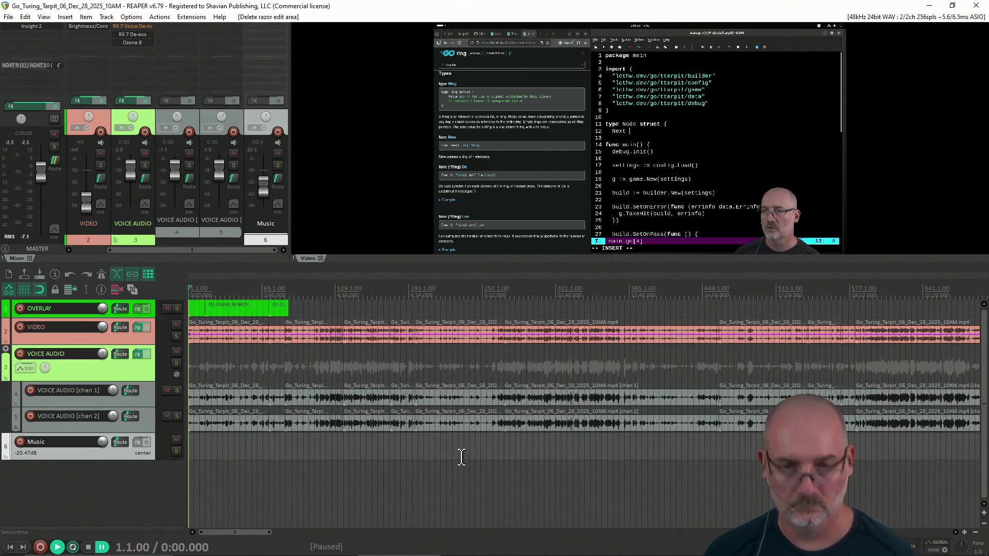
{"action": "key", "text": "space"}
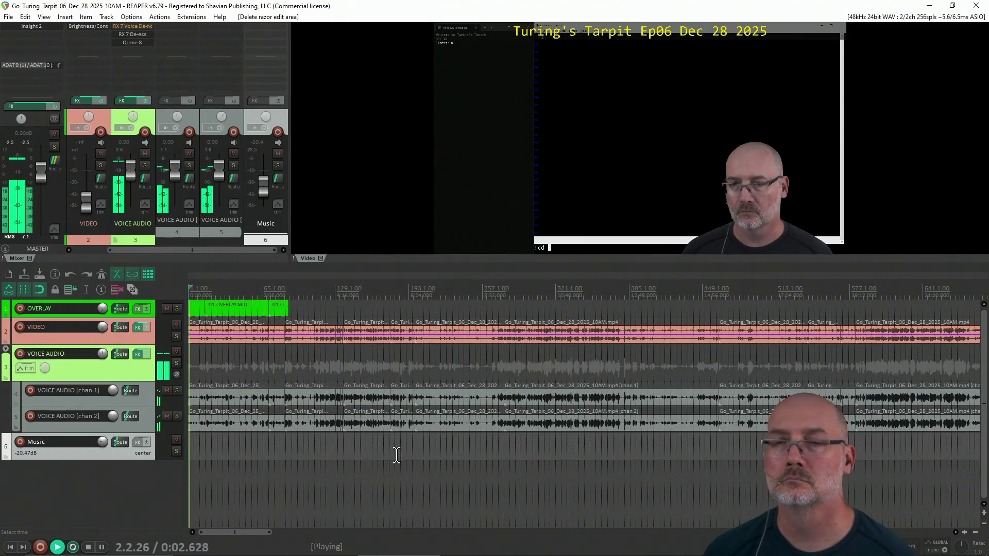
{"action": "key", "text": "space"}
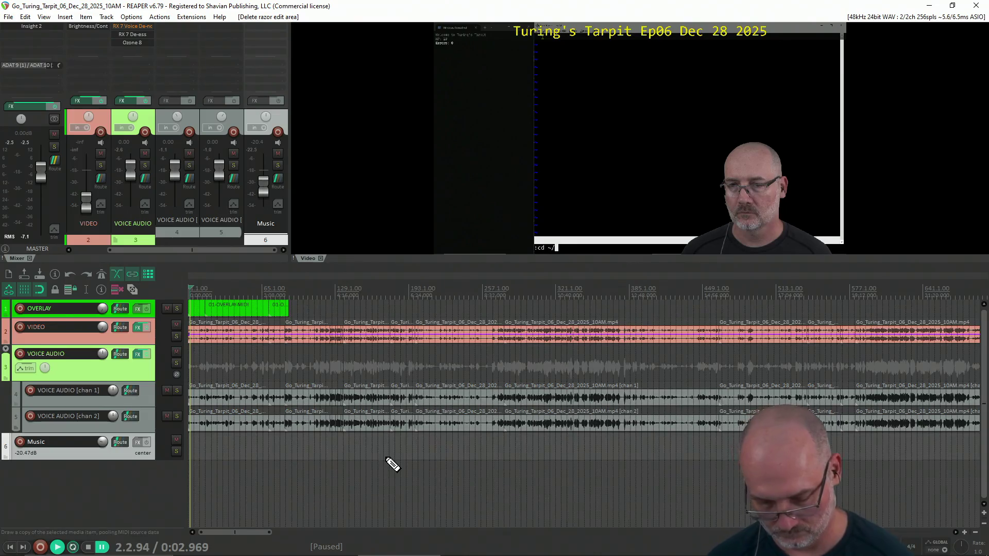
{"action": "key", "text": "ctrl+alt+r"}
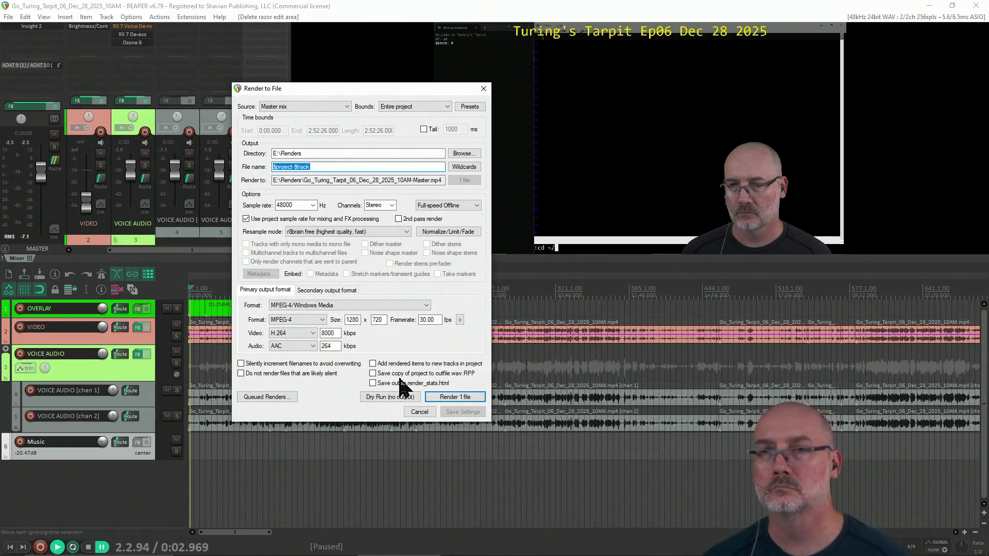
Render Go_Turing_Tarpit_06_Dec_28_2025_10AM-Master.mp4 at 1920x1080, 60 fps, 12000 kbps, FLAC audio
{"action": "left_click", "coordinate": [459, 320]}
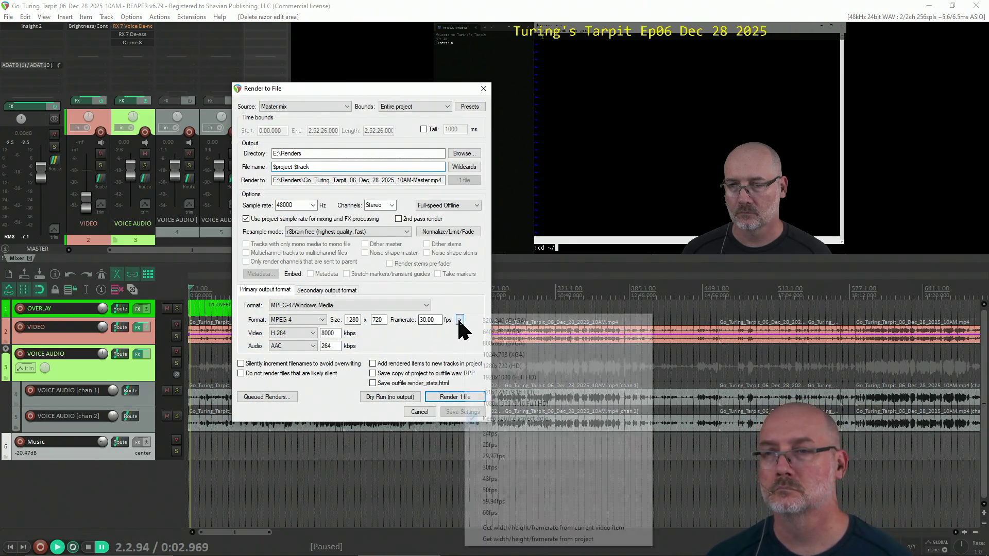
{"action": "left_click", "coordinate": [545, 529]}
{"action": "left_click", "coordinate": [333, 330]}
{"action": "type", "text": "12000"}
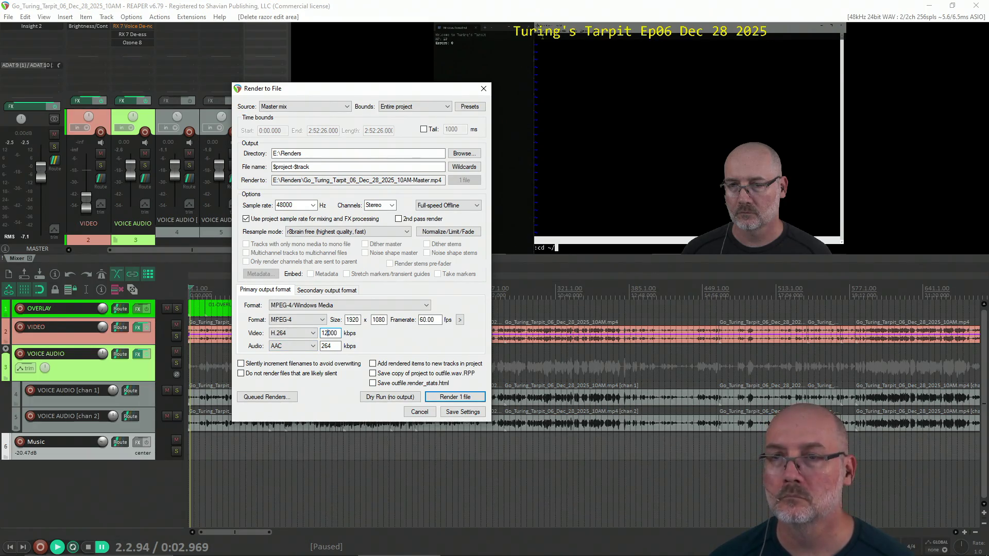
{"action": "left_click", "coordinate": [309, 362]}
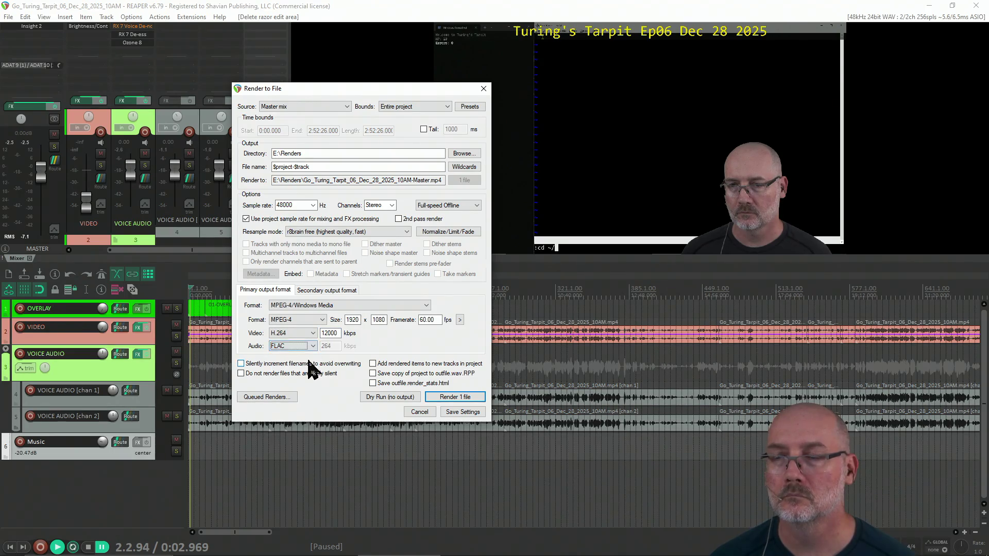
{"action": "left_click", "coordinate": [454, 397]}
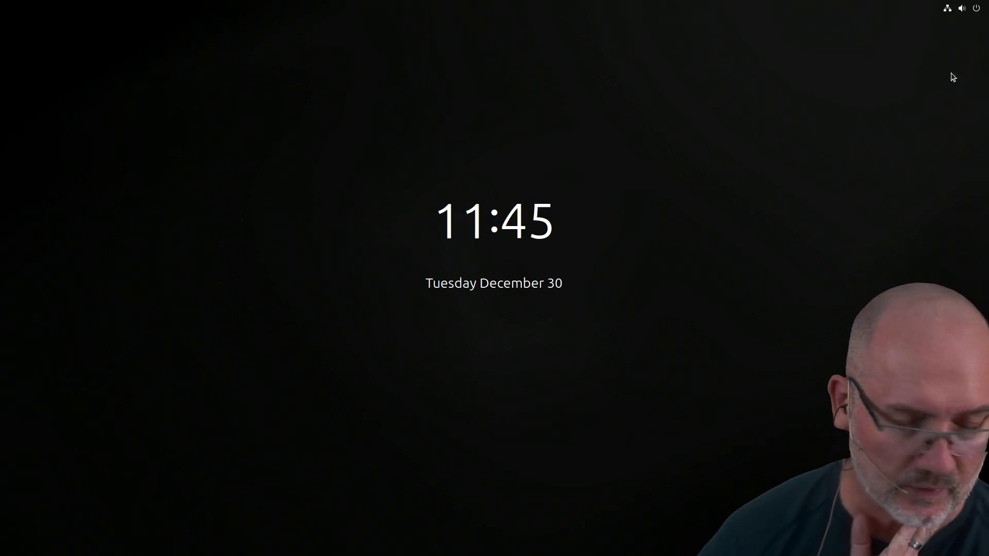
Unlock the desktop, switch to the terminal, and move the Twitch raid browser over the render progress
{"action": "left_click", "coordinate": [405, 359]}
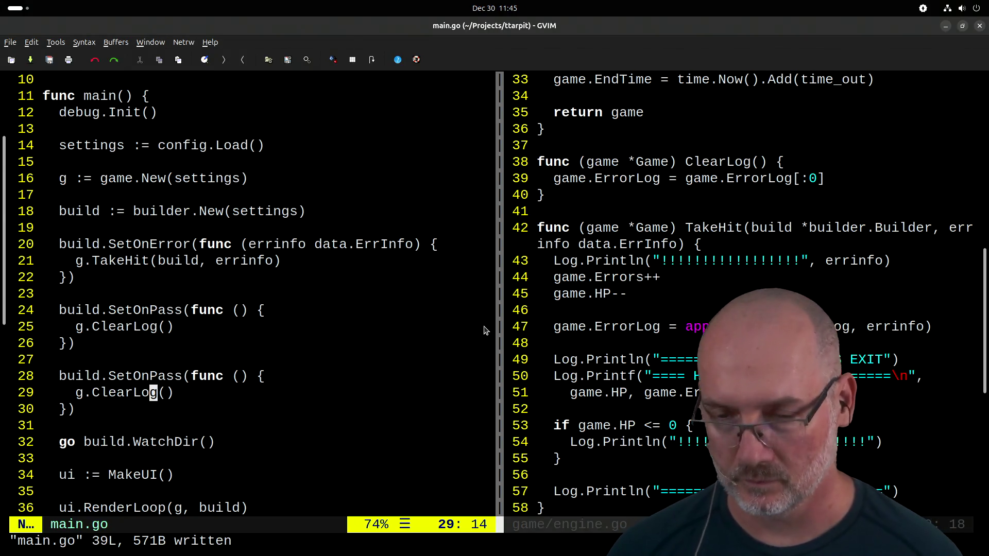
{"action": "key", "text": "alt+Tab"}
{"action": "key", "text": "alt+Tab"}
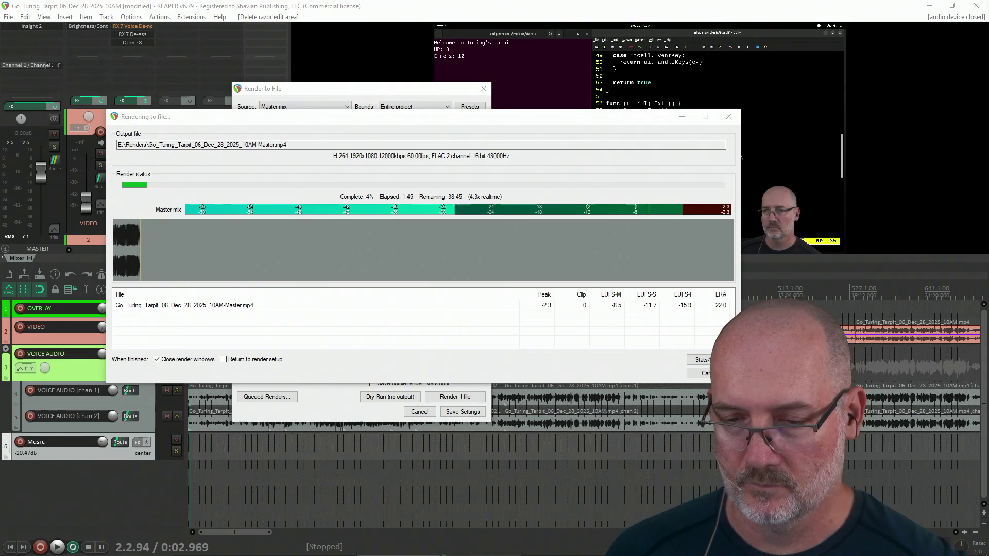
{"action": "left_click_drag", "start_coordinate": [988, 20], "coordinate": [407, 48]}
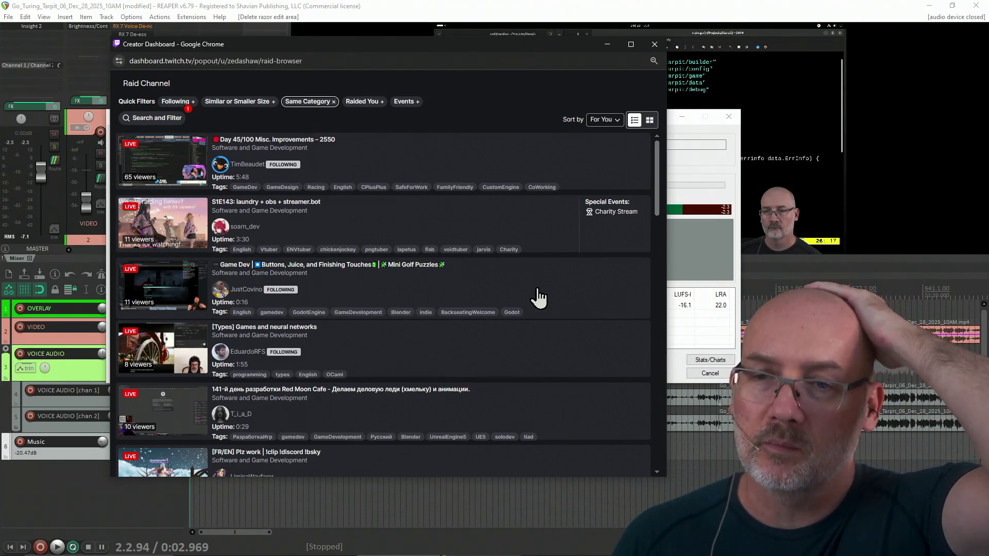
Filter the raid channel list to followed channels and preview the UE5 parallel-sides stream
{"action": "scroll", "coordinate": [541, 296], "scroll_direction": "down", "scroll_amount": 2}
{"action": "scroll", "coordinate": [542, 303], "scroll_direction": "down", "scroll_amount": 2}
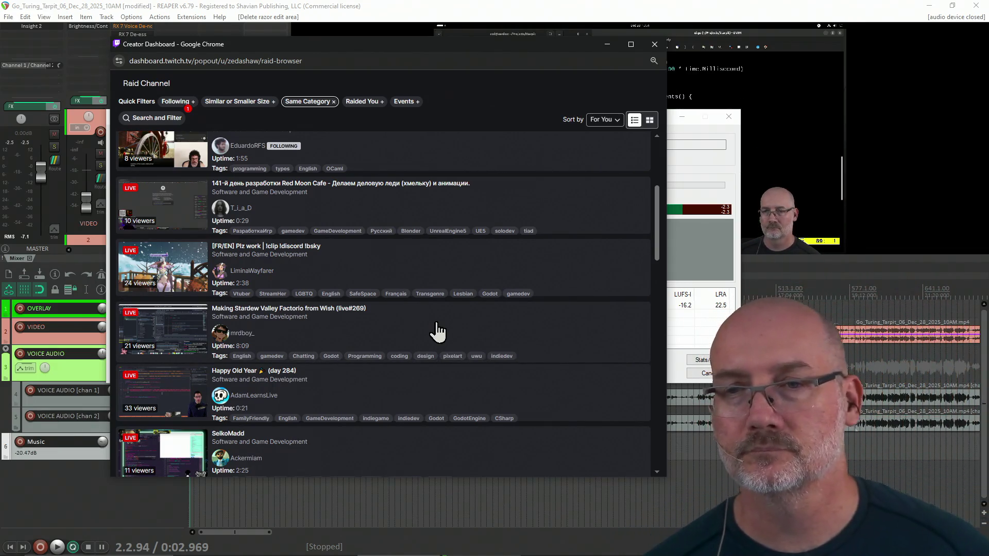
{"action": "scroll", "coordinate": [437, 332], "scroll_direction": "down", "scroll_amount": 2}
{"action": "scroll", "coordinate": [437, 332], "scroll_direction": "up", "scroll_amount": 6}
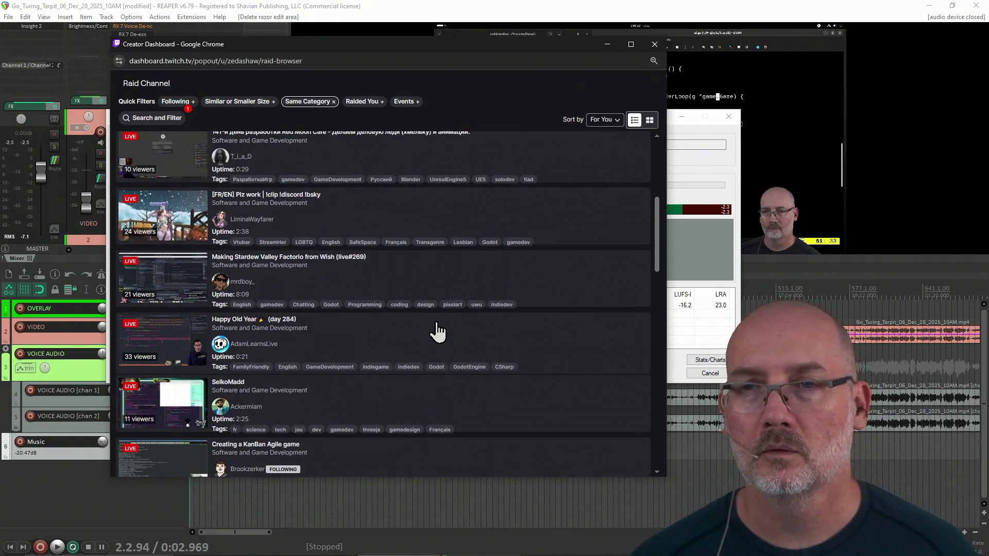
{"action": "left_click", "coordinate": [361, 102]}
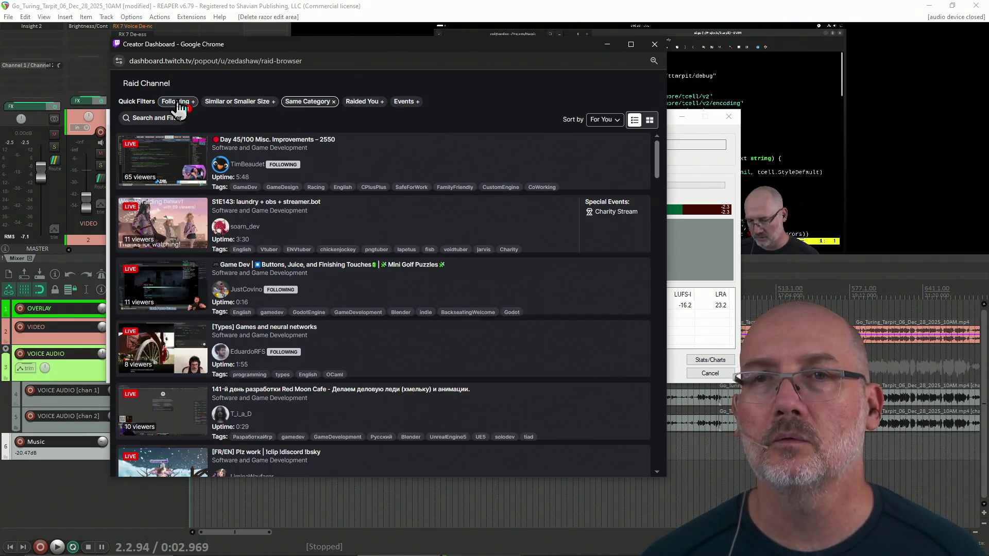
{"action": "left_click", "coordinate": [175, 102]}
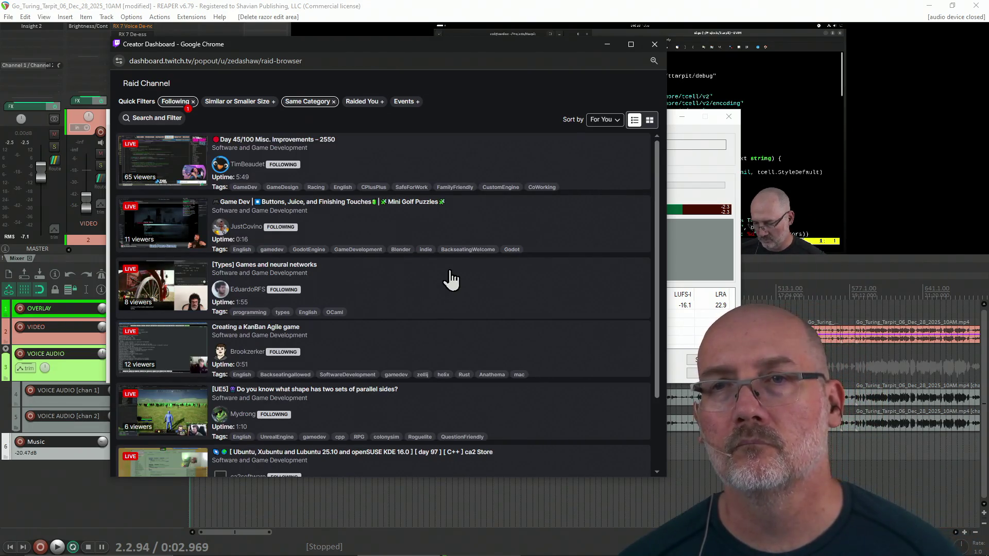
{"action": "scroll", "coordinate": [450, 280], "scroll_direction": "down", "scroll_amount": 2}
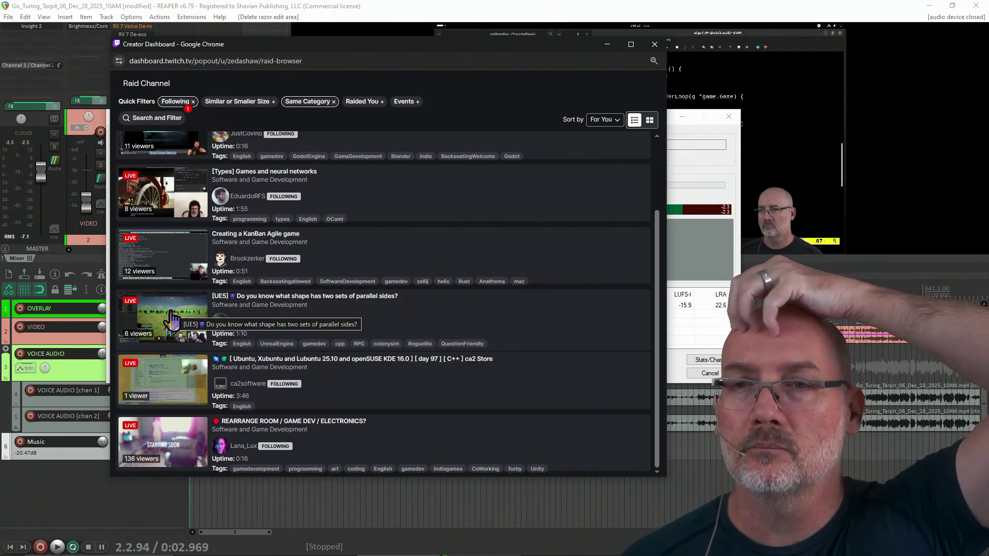
{"action": "left_click", "coordinate": [165, 319]}
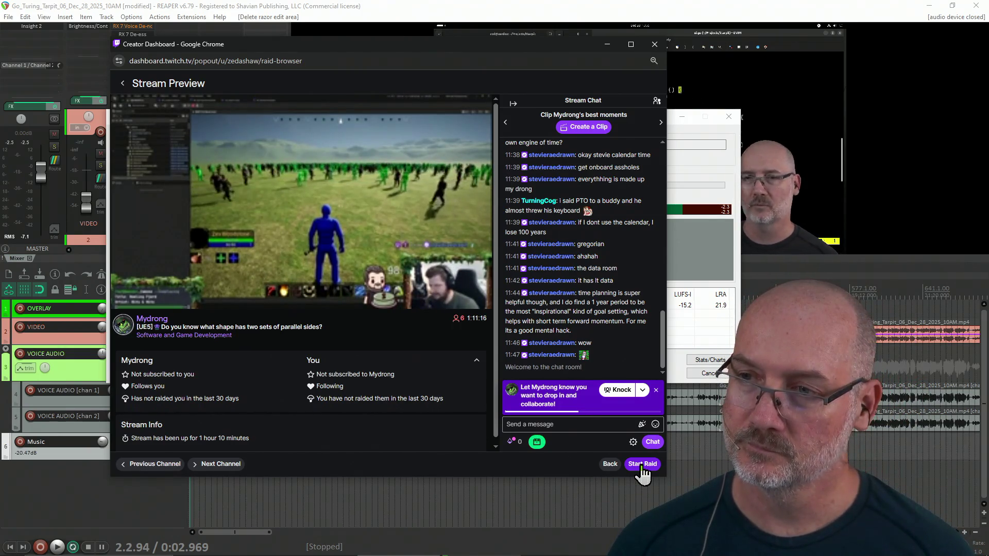
Start a raid into the previewed UE5 parallel-sides stream
{"action": "left_click", "coordinate": [642, 466]}
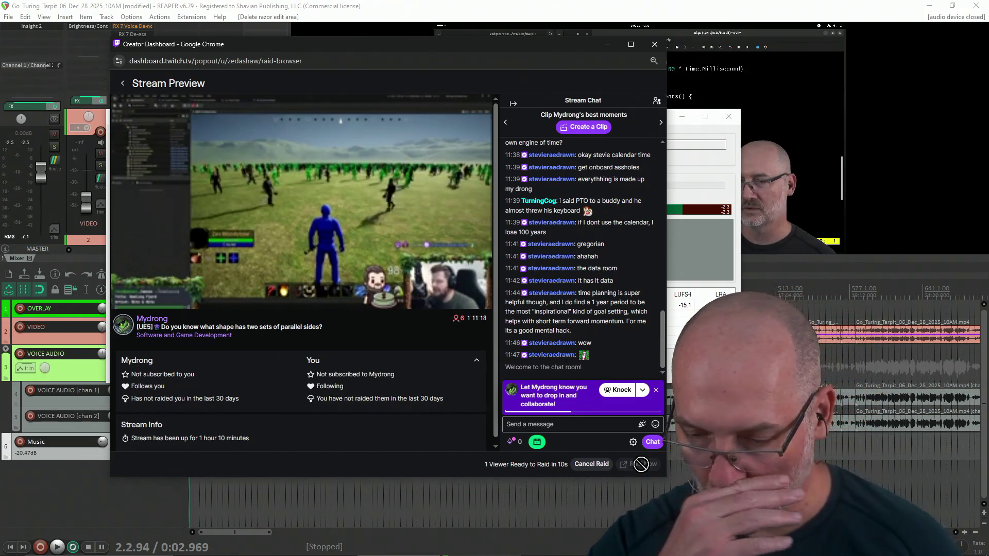